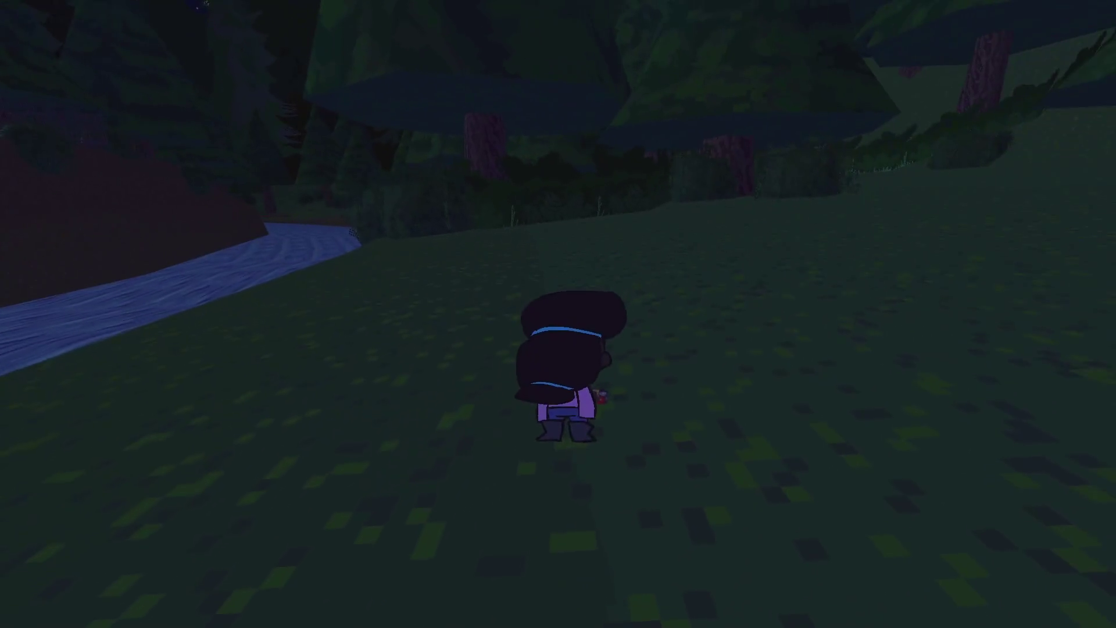
# Run player.find_item_from('orb_mode') in the Live Debug console to turn the character into the orb.
pyautogui.press('w')
pyautogui.press('w')
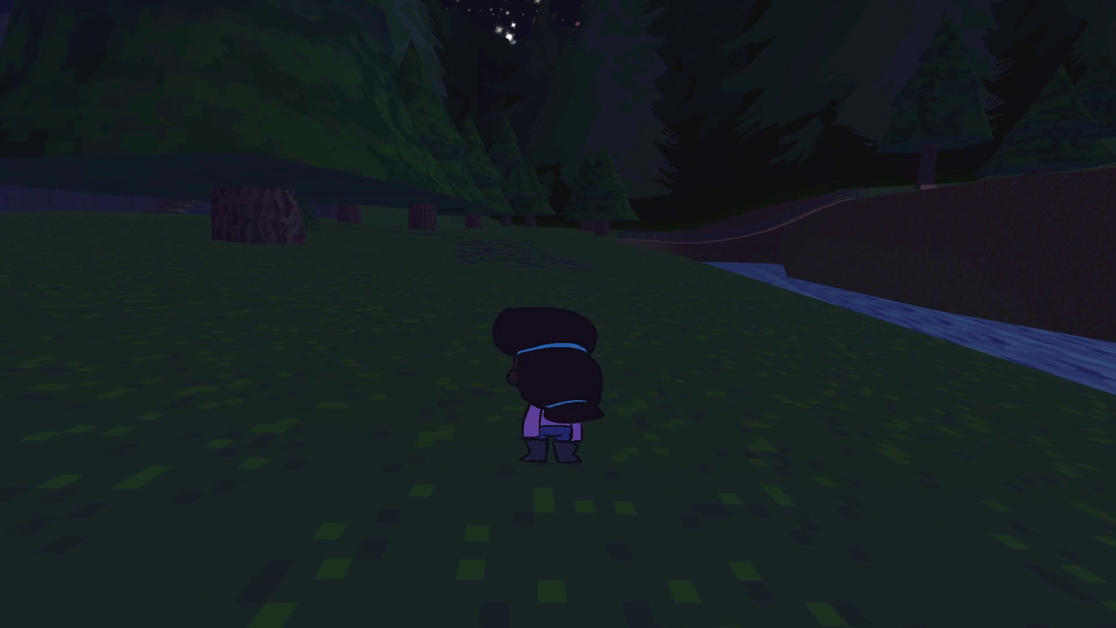
pyautogui.press('`')
pyautogui.write('player.orb_mode()')
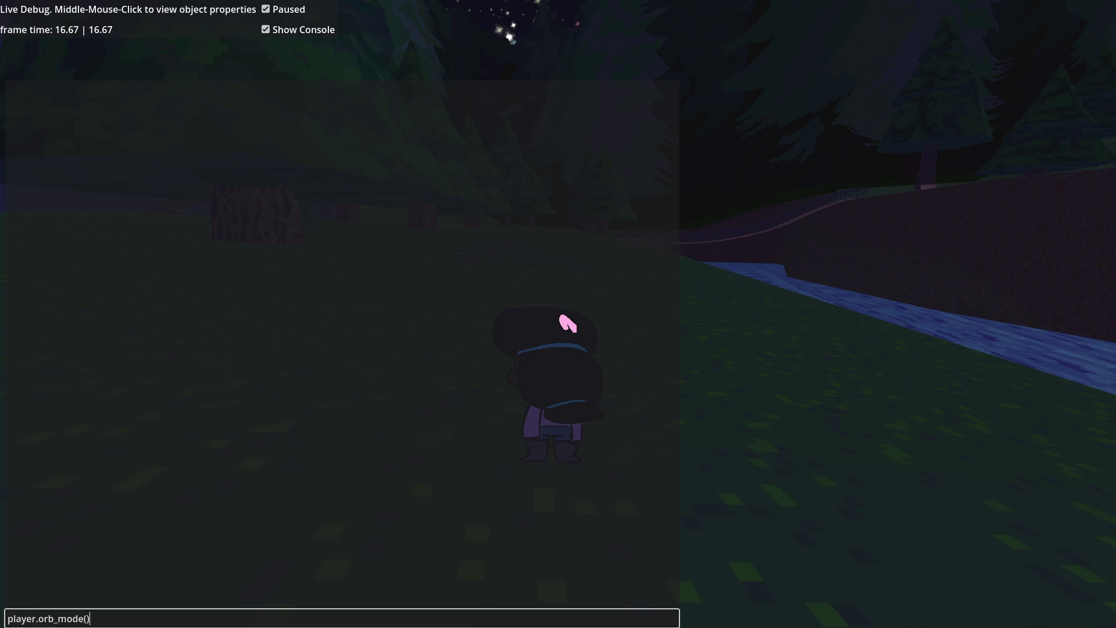
pyautogui.press('Return')
pyautogui.press('`')
pyautogui.press('`')
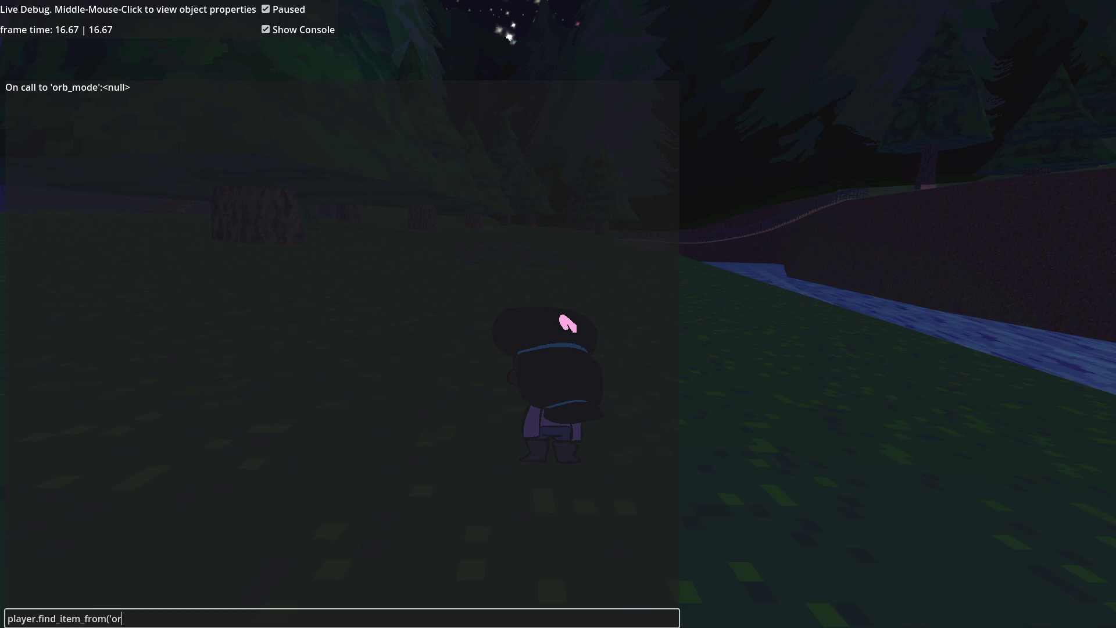
pyautogui.write(')')
pyautogui.press('Return')
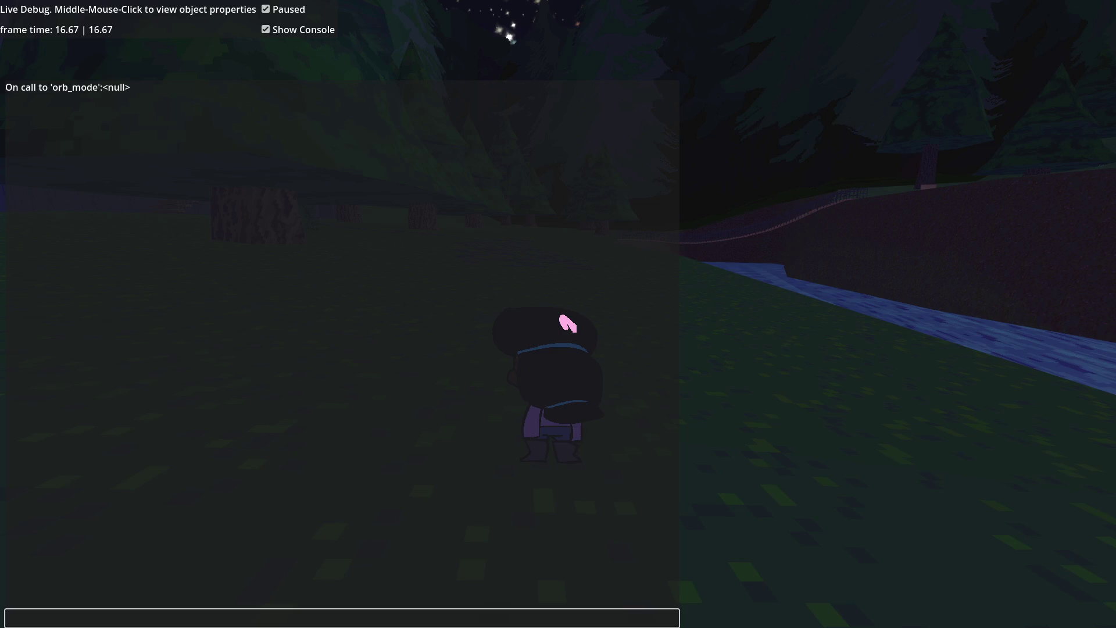
pyautogui.press('`')
pyautogui.press('space')
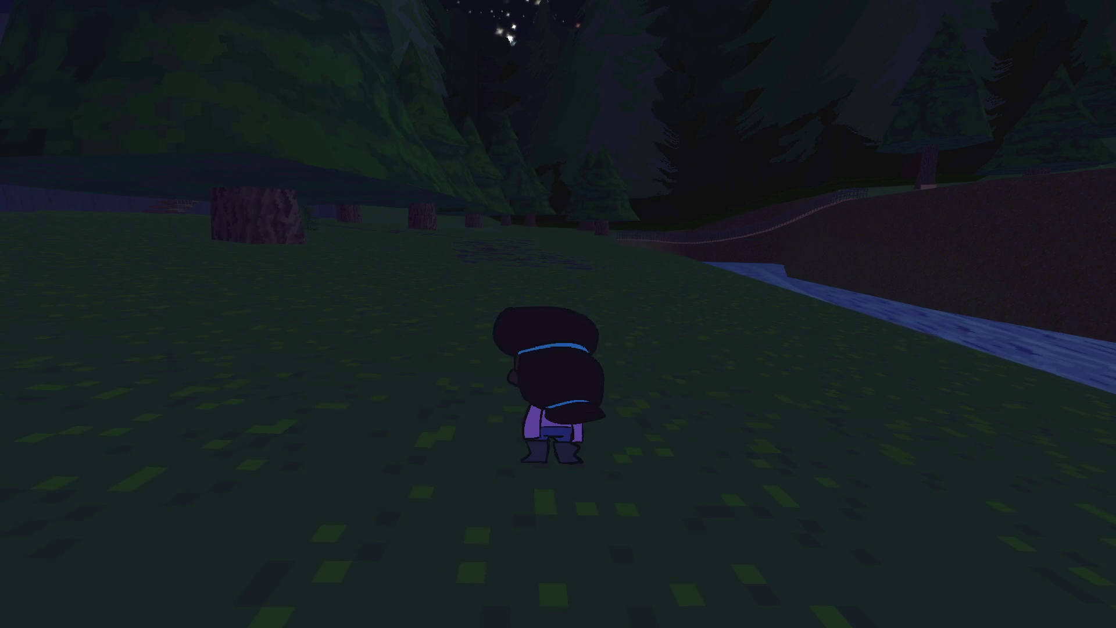
# Roll the orb across the grass and up the slope, then pause and switch to the editor.
pyautogui.press('w')
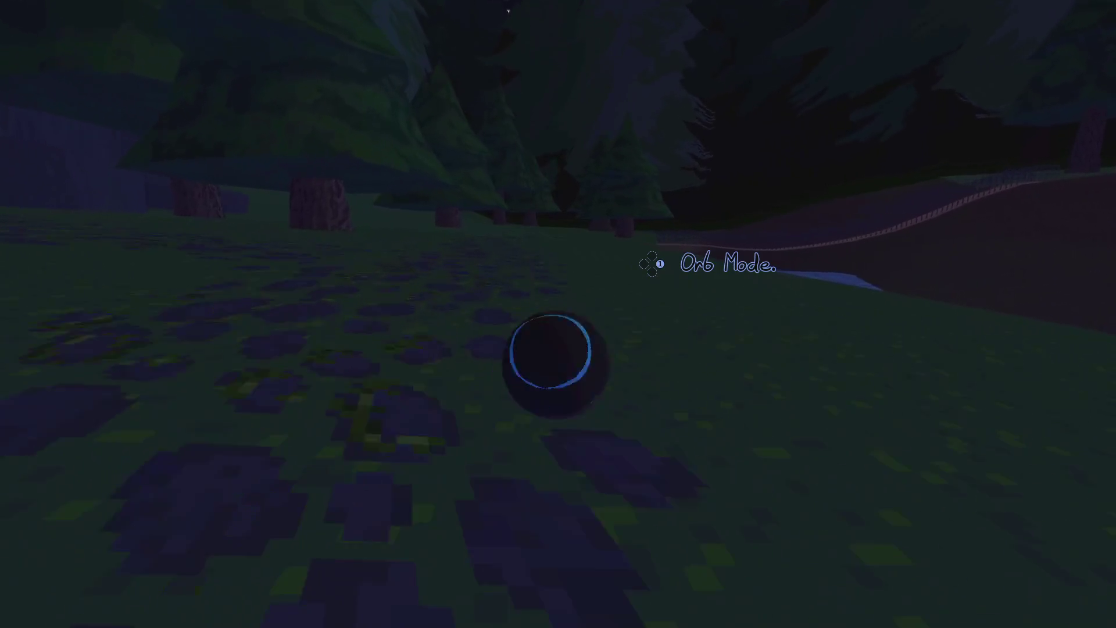
pyautogui.press('w')
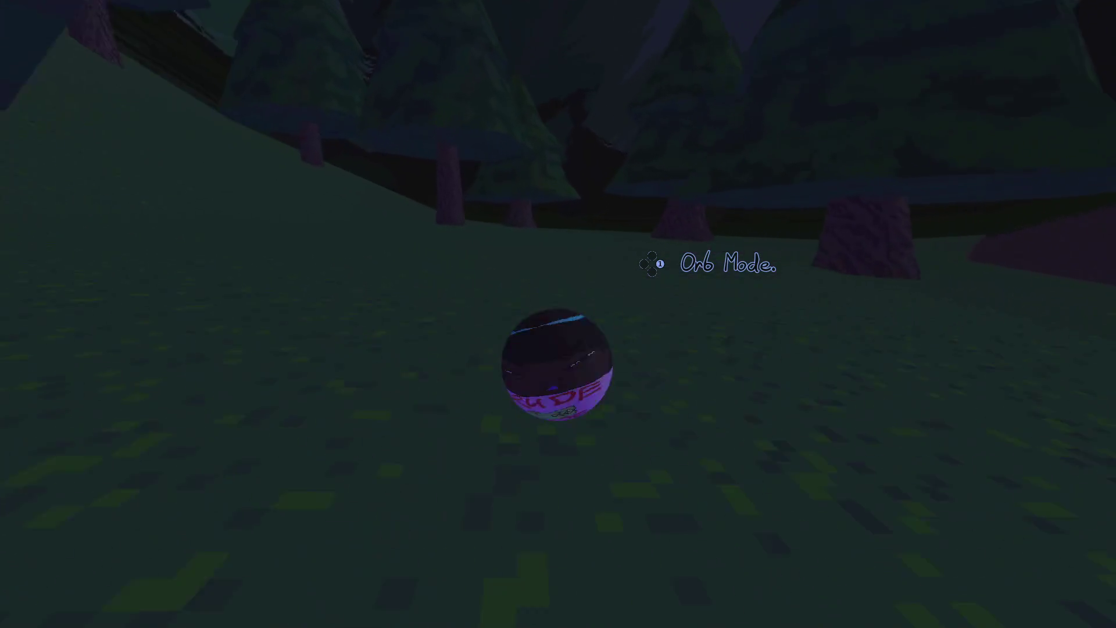
pyautogui.press('w')
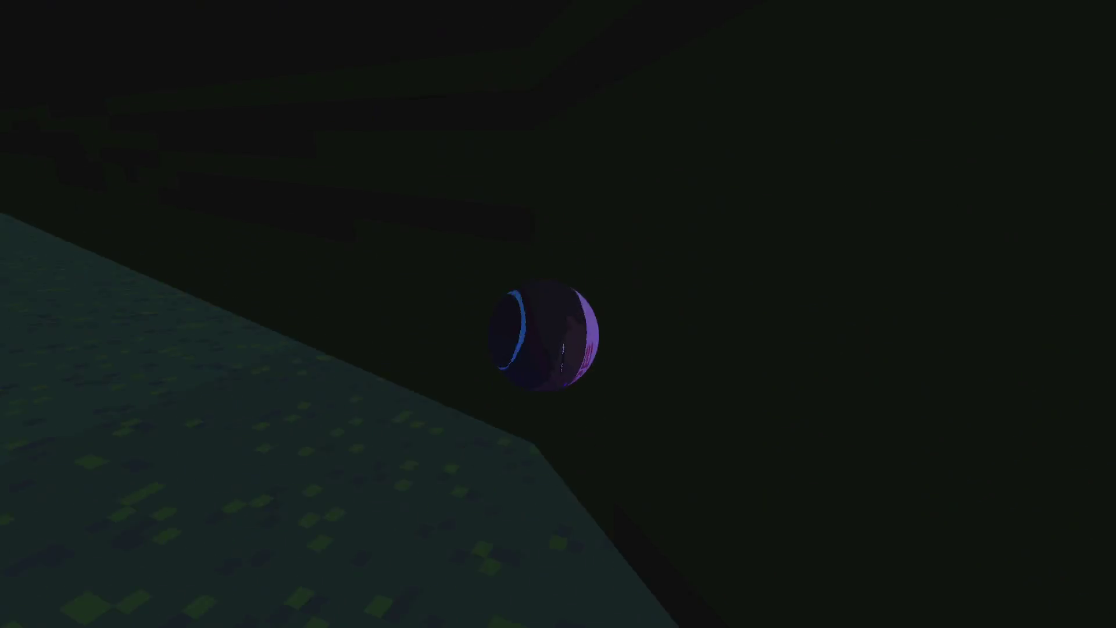
pyautogui.press('w')
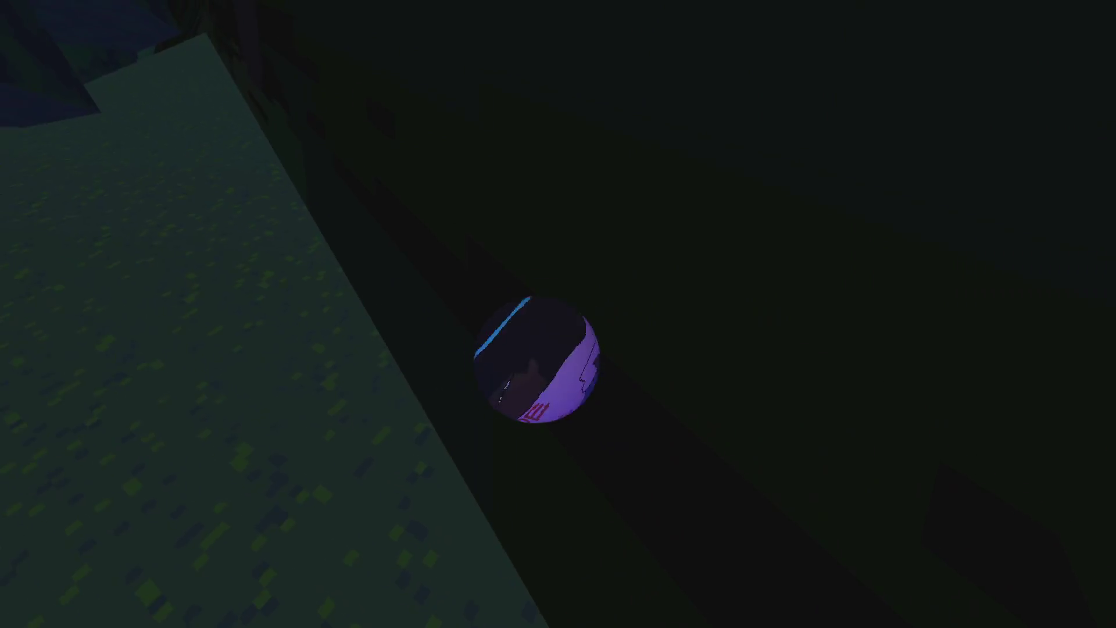
pyautogui.press('w')
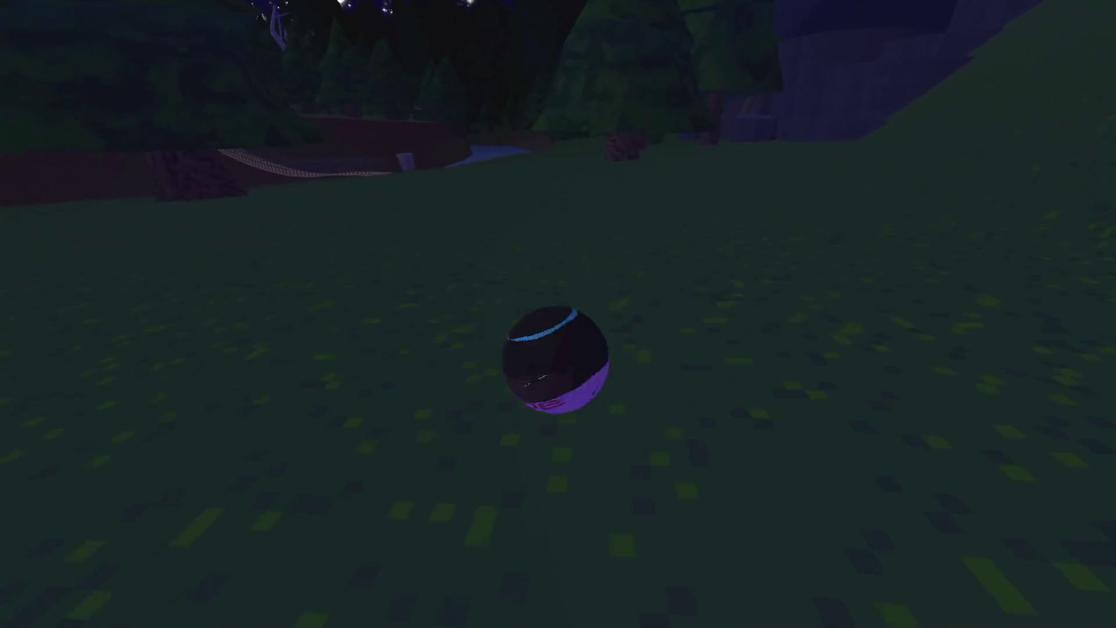
pyautogui.press('Escape')
pyautogui.hotkey('alt', 'Tab')
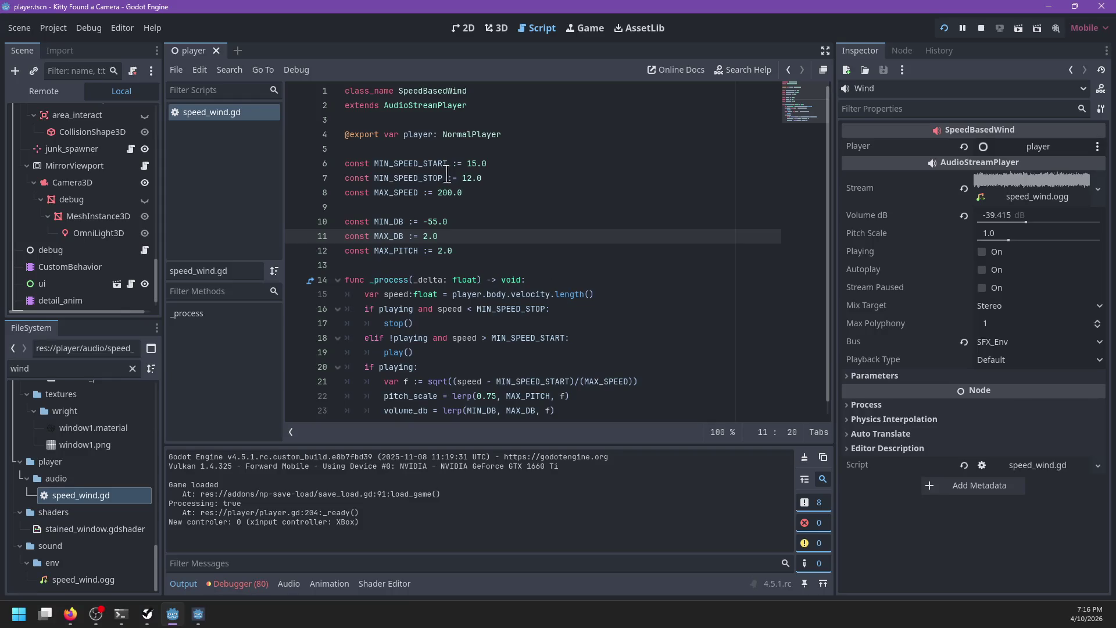
# Change MAX_SPEED on line 8 from 200.0 to 100.0, save, and resume the paused game.
pyautogui.click(446, 192)
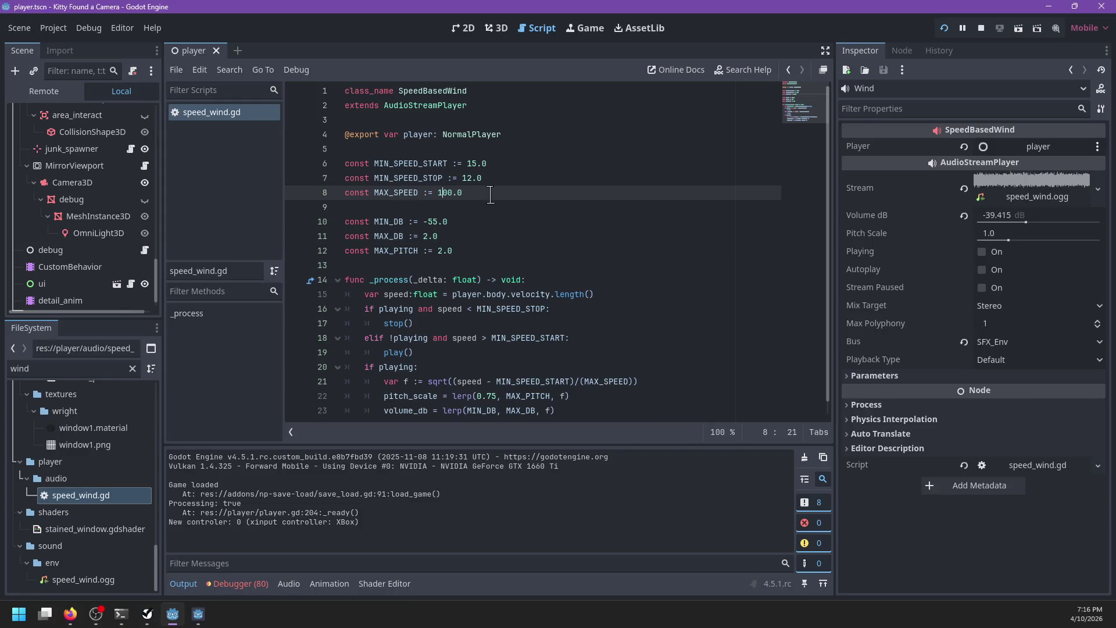
pyautogui.hotkey('ctrl', 's')
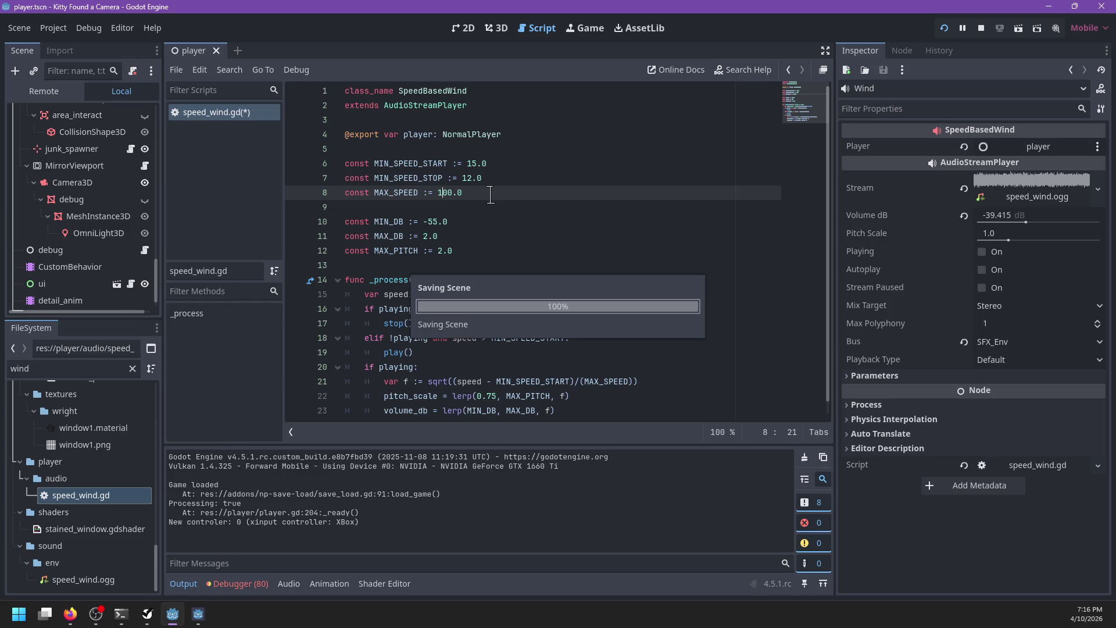
pyautogui.hotkey('alt', 'Tab')
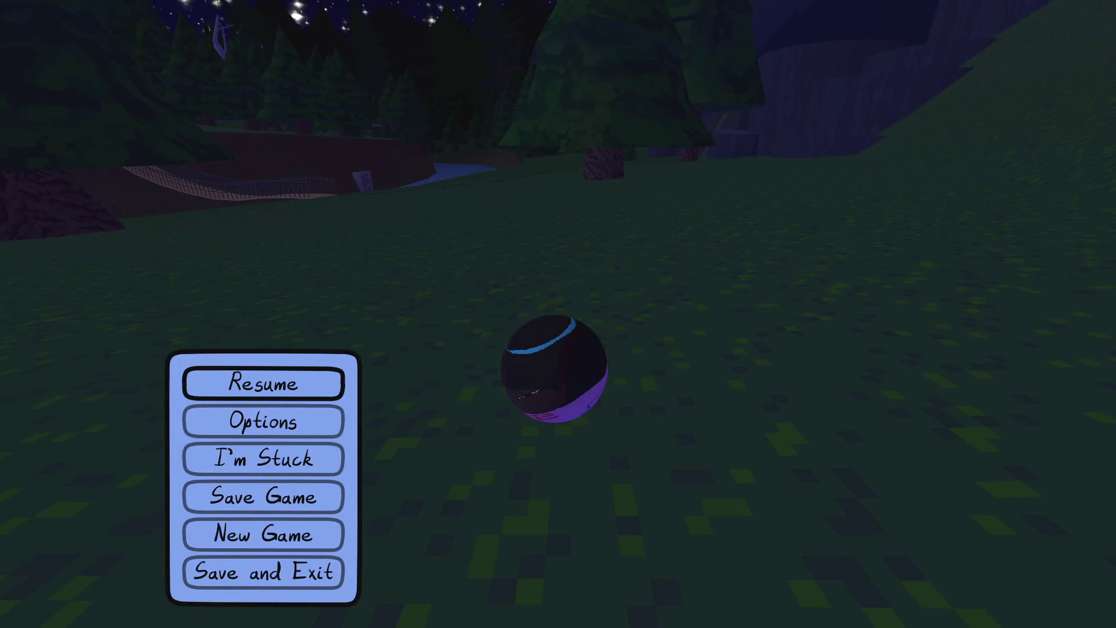
pyautogui.press('Escape')
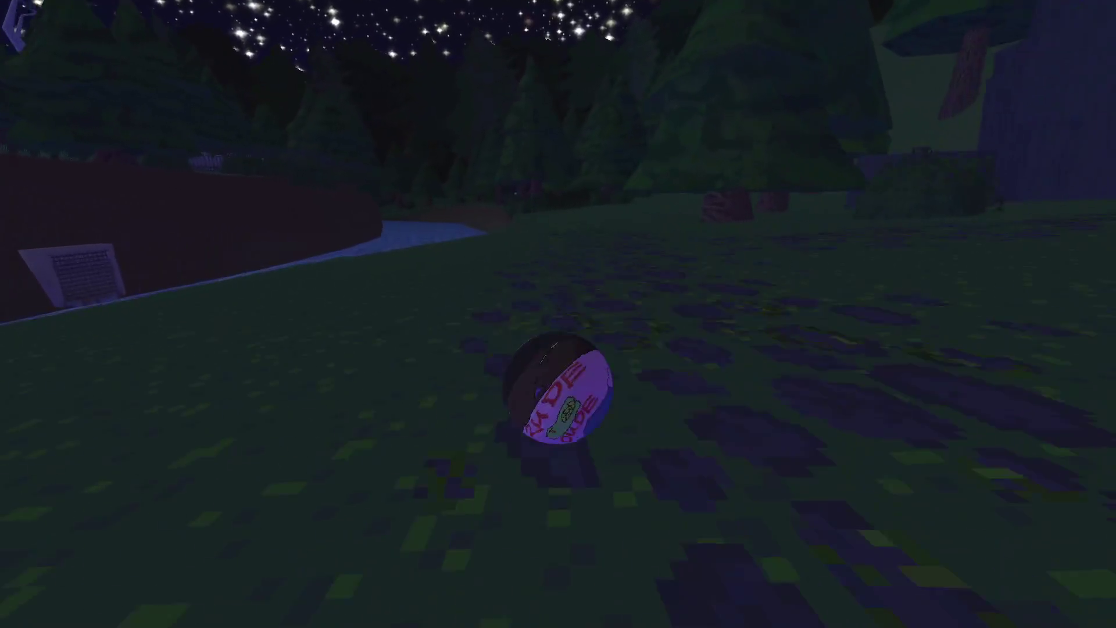
# Roll the orb toward the river, turn it back into the girl, and stop the game.
pyautogui.press('w')
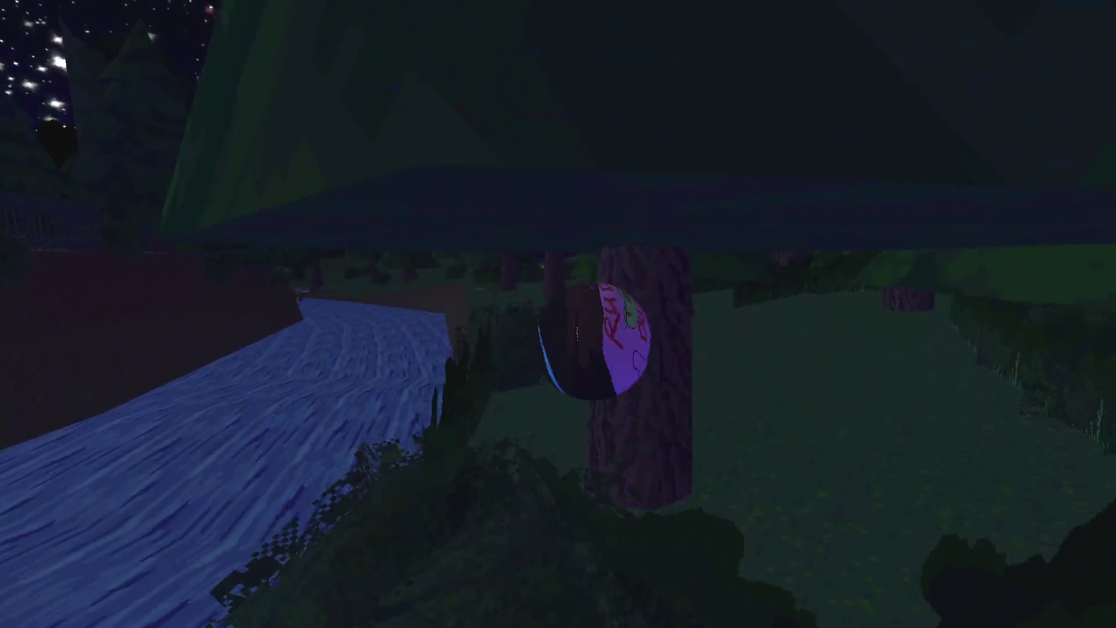
pyautogui.press('e')
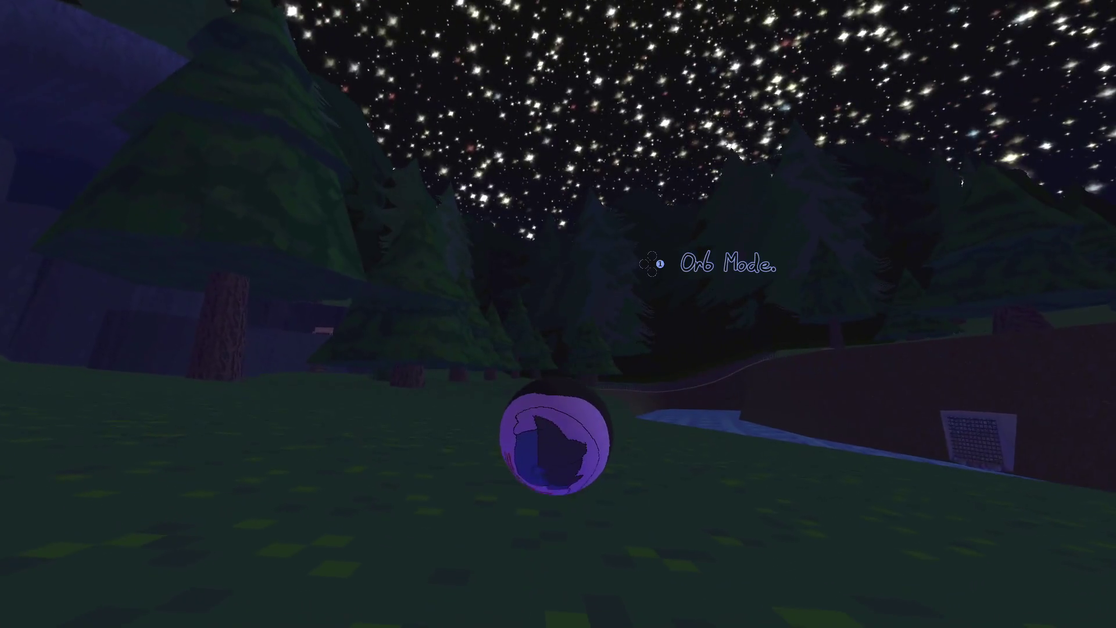
pyautogui.press('Escape')
pyautogui.press('Escape')
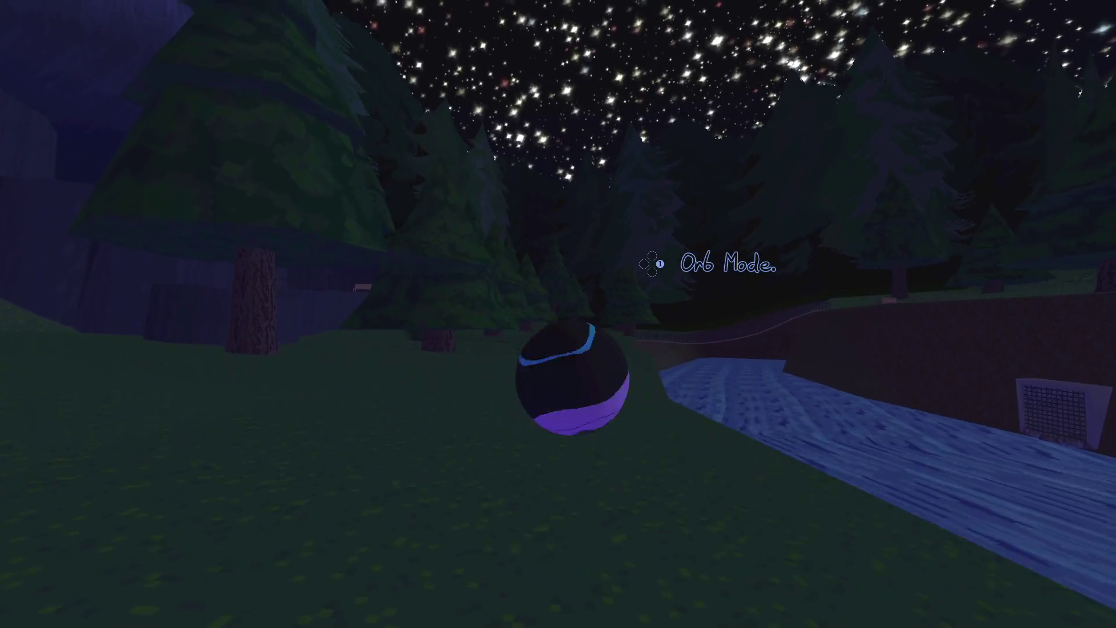
pyautogui.press('e')
pyautogui.press('Escape')
pyautogui.press('Escape')
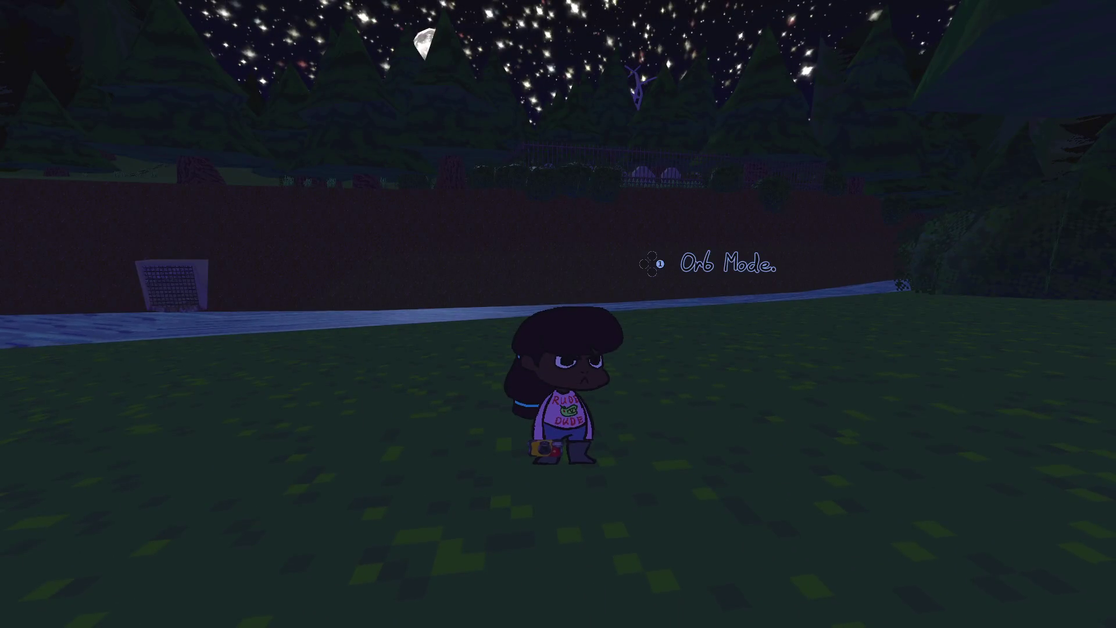
pyautogui.hotkey('alt', 'F4')
pyautogui.hotkey('ctrl', 's')
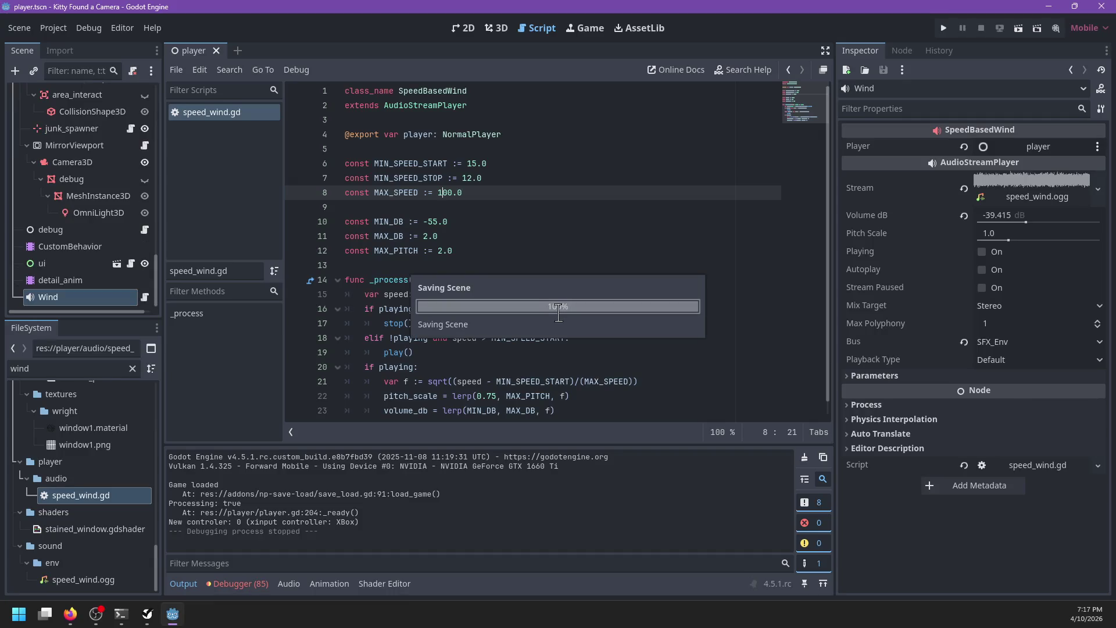
# Put the caret at the end of the MAX_PITCH line and launch the game with F5.
pyautogui.scroll(-1, 551, 247)
pyautogui.click(489, 230)
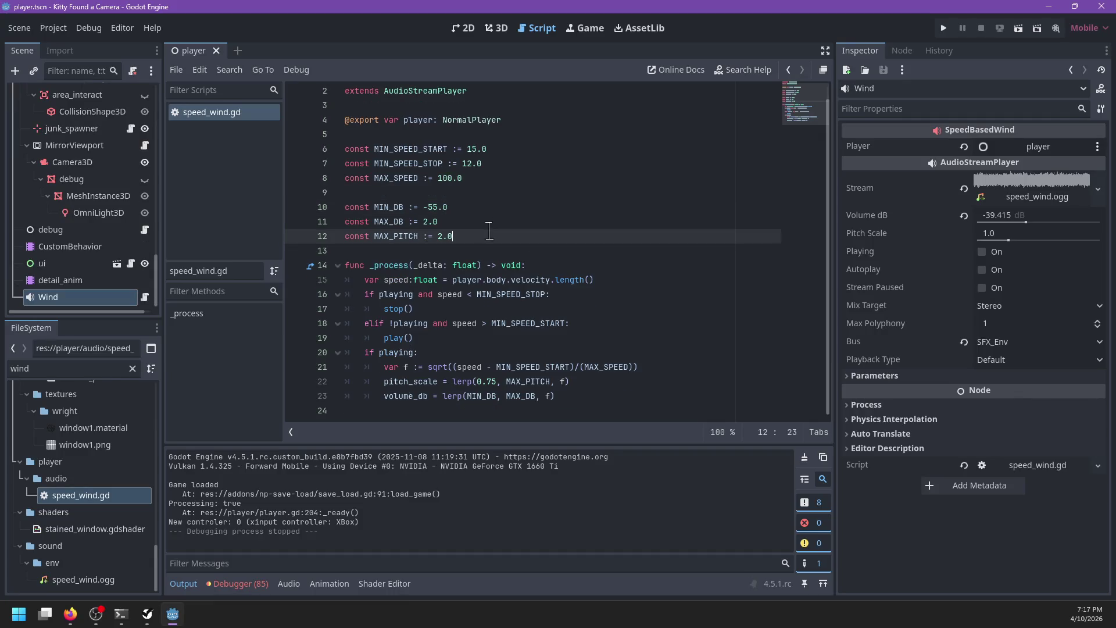
pyautogui.scroll(1, 576, 265)
pyautogui.press('F5')
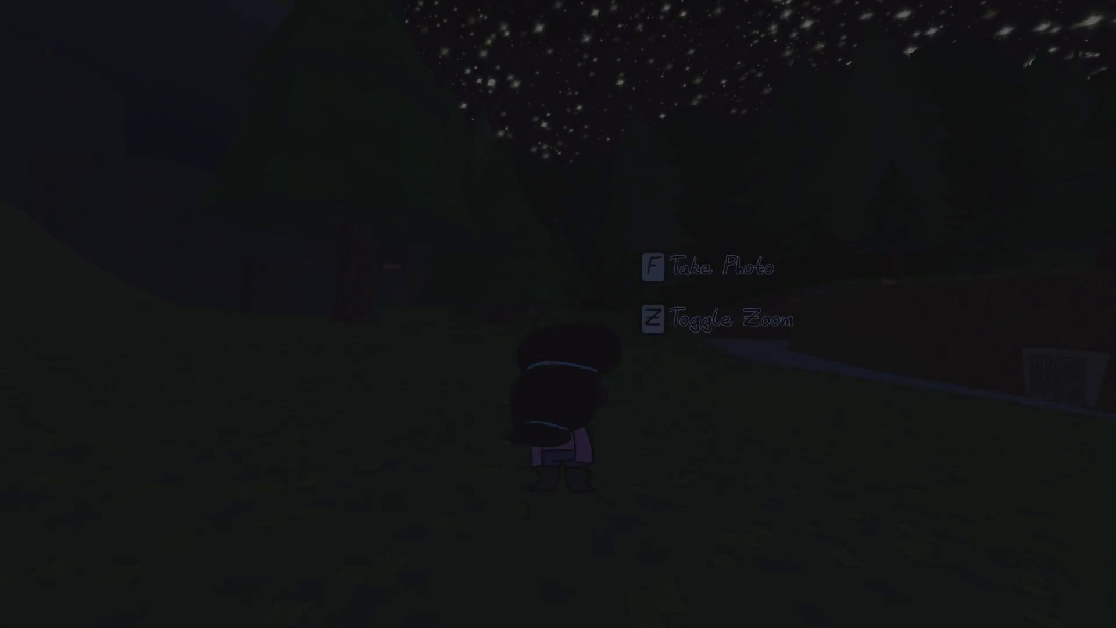
# Grant the Orb Mode item via find_item_from('orb_mode') and save the game from the pause menu.
pyautogui.press('`')
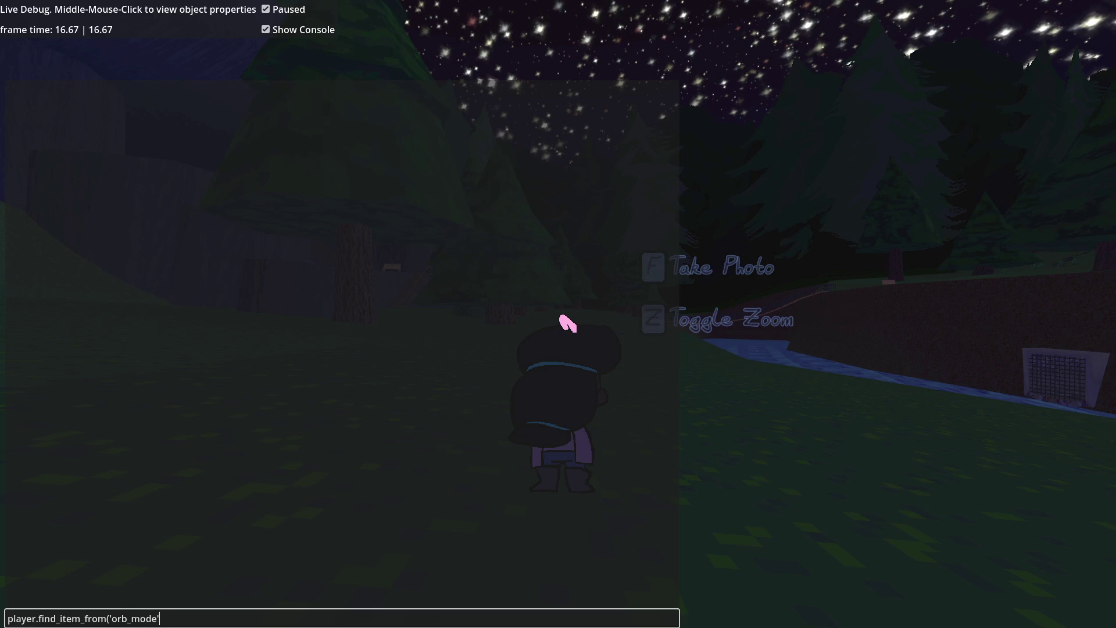
pyautogui.write(')')
pyautogui.press('Return')
pyautogui.press('`')
pyautogui.press('Escape')
pyautogui.press('Down')
pyautogui.press('Down')
pyautogui.press('Down')
pyautogui.press('Return')
pyautogui.press('Escape')
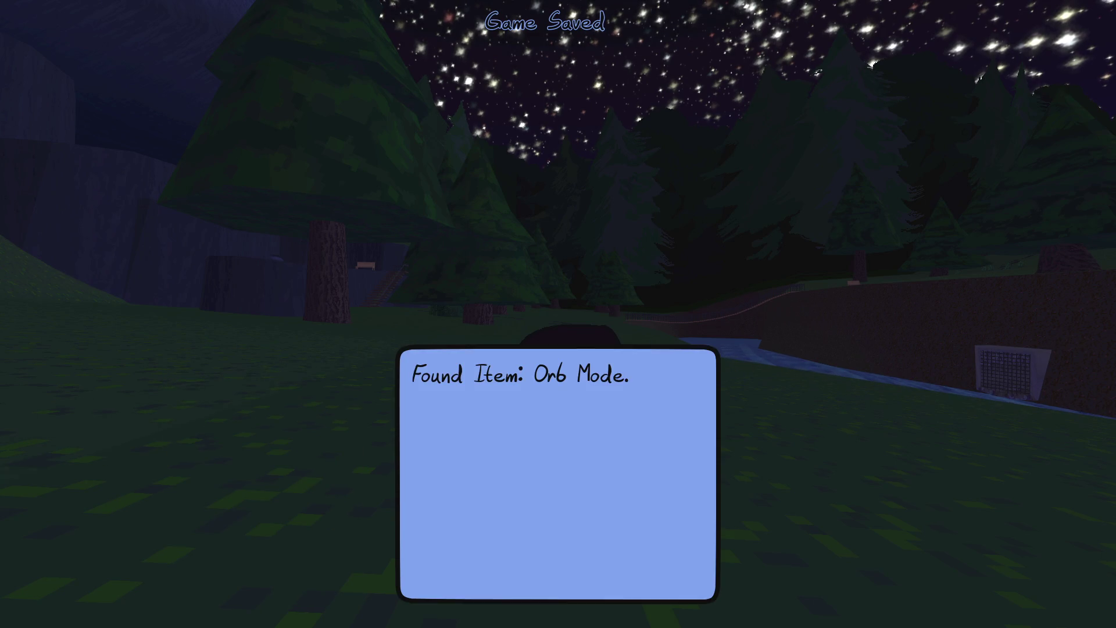
pyautogui.press('Return')
# Roll the orb past the big tree and over the slope into the river, then return to the editor.
pyautogui.press('w')
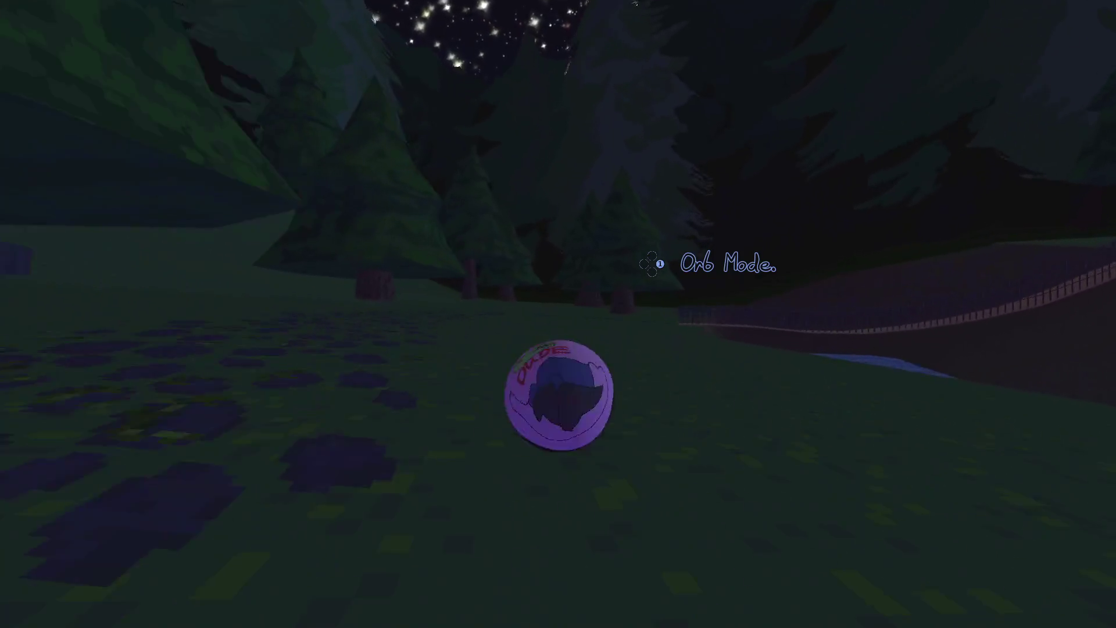
pyautogui.press('w')
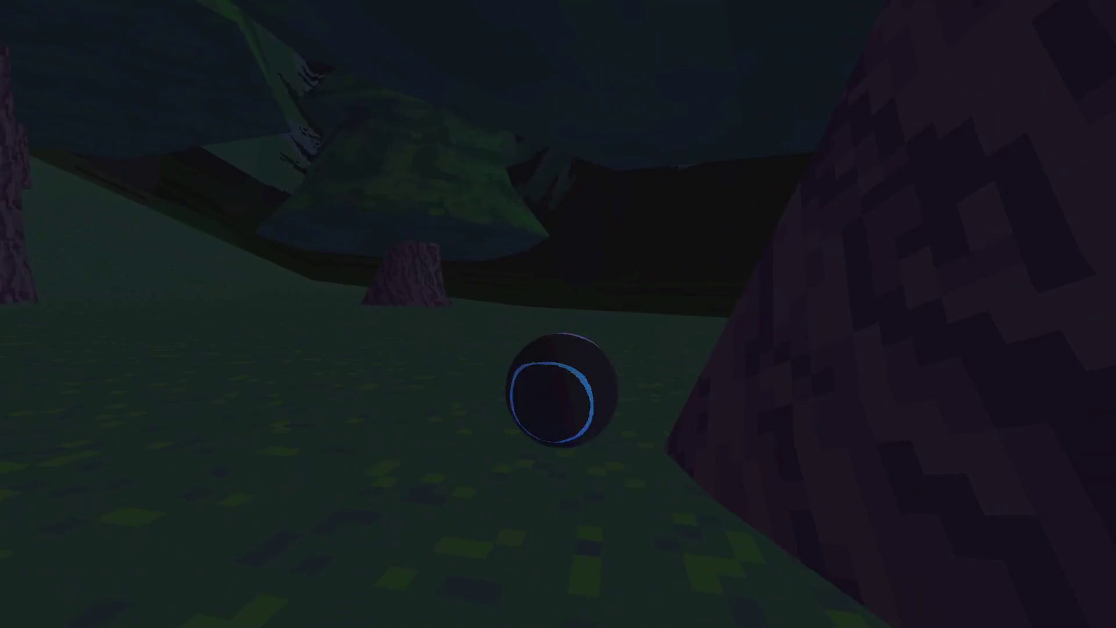
pyautogui.press('w')
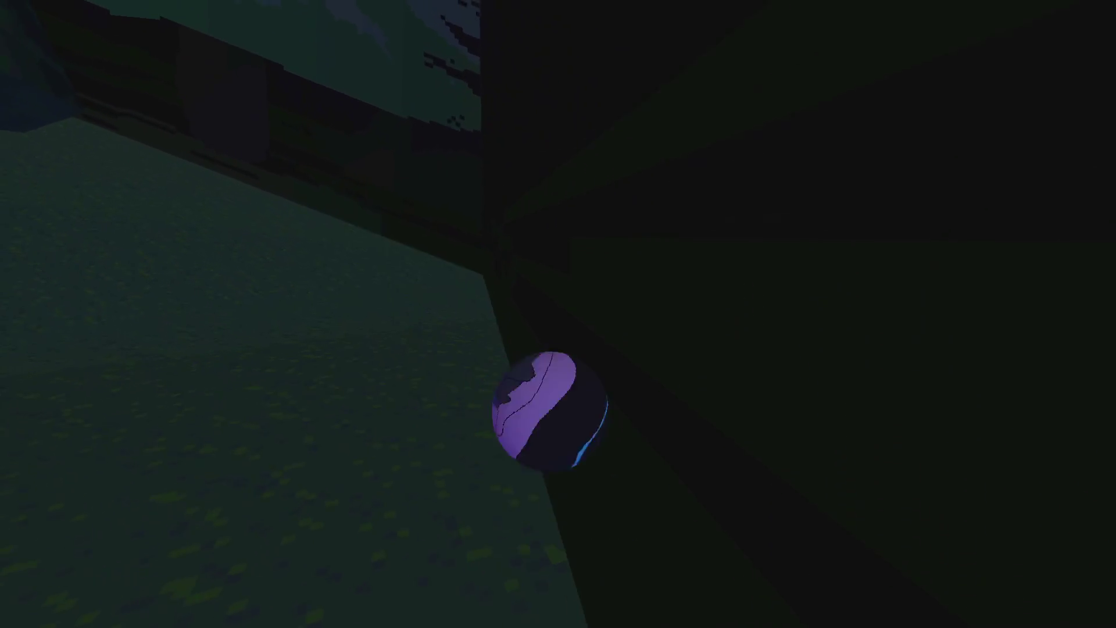
pyautogui.press('w')
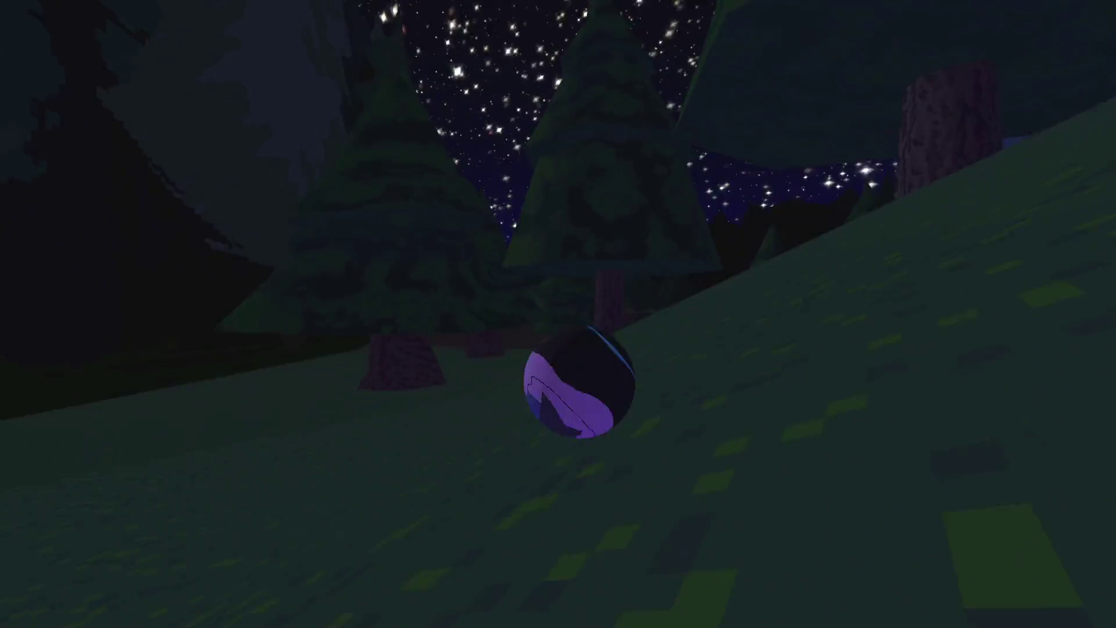
pyautogui.press('w')
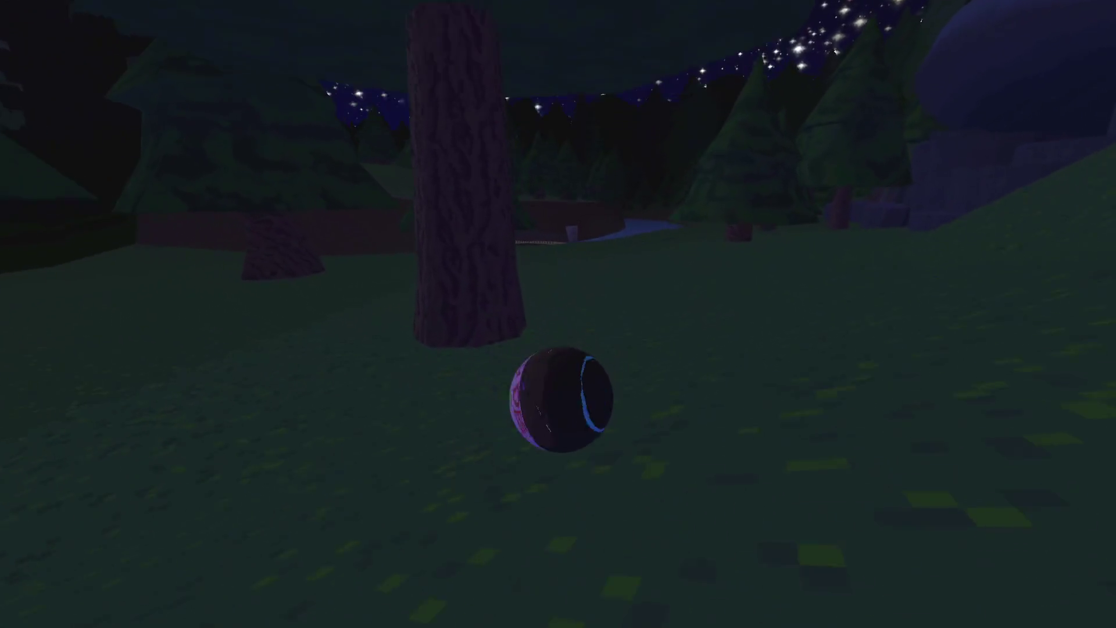
pyautogui.press('w')
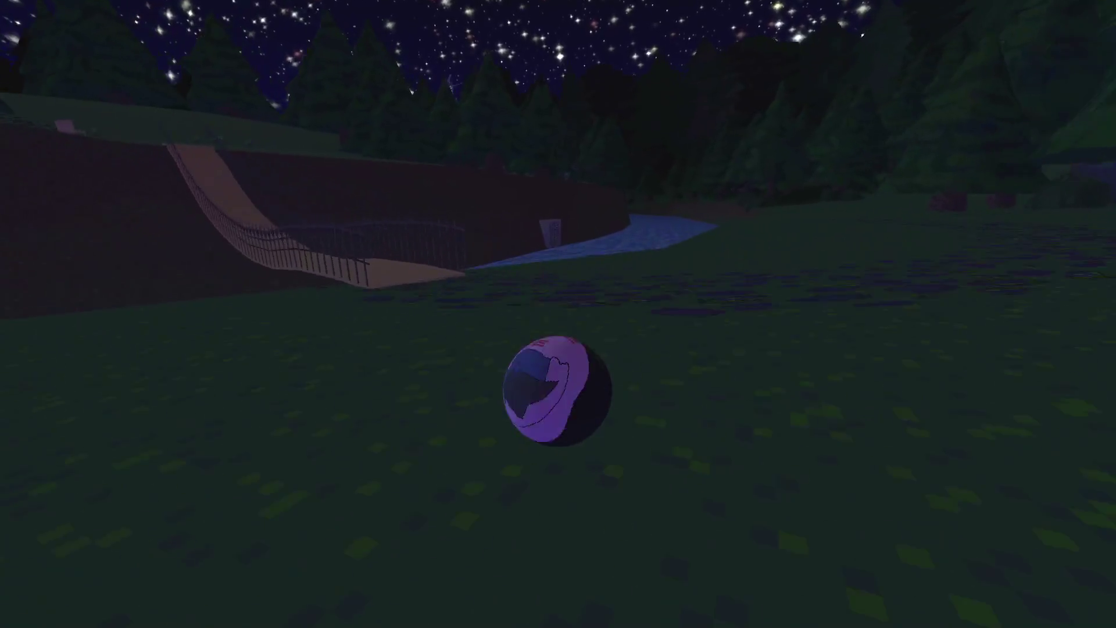
pyautogui.press('w')
pyautogui.press('Escape')
pyautogui.hotkey('alt', 'Tab')
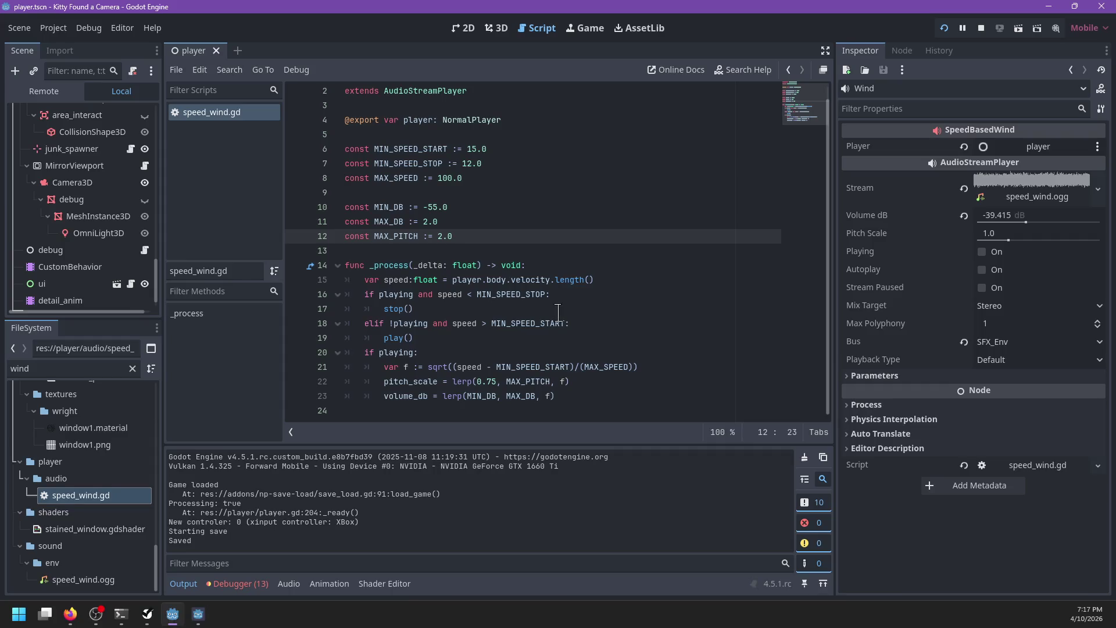
# Set MAX_DB and MAX_PITCH to 2.0, test in the town, then pause and stop with F8.
pyautogui.click(593, 392)
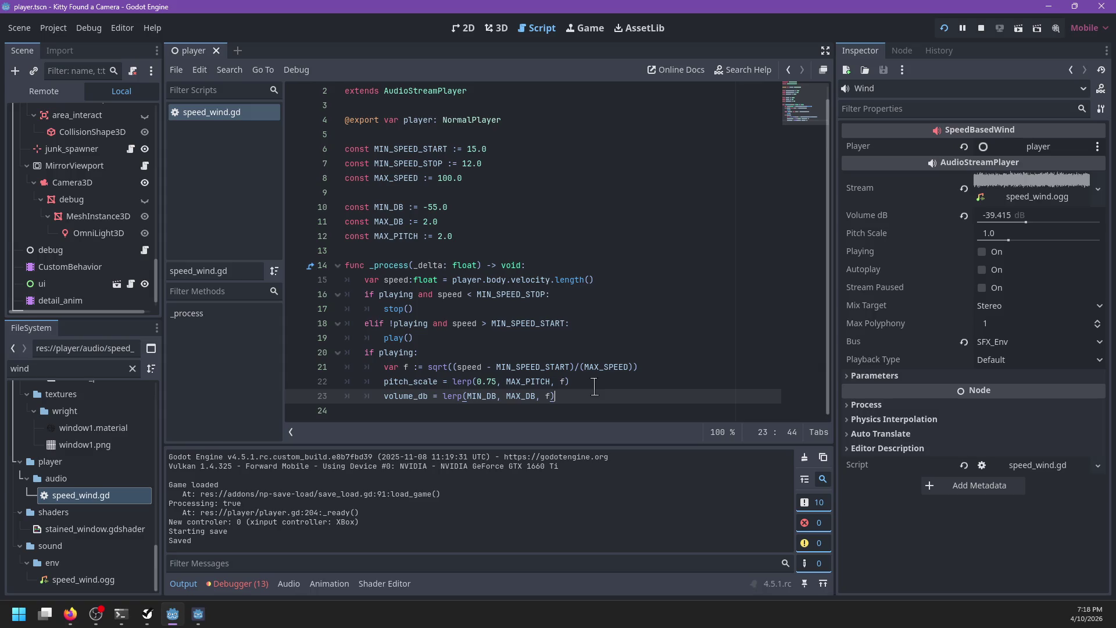
pyautogui.scroll(-1, 75, 279)
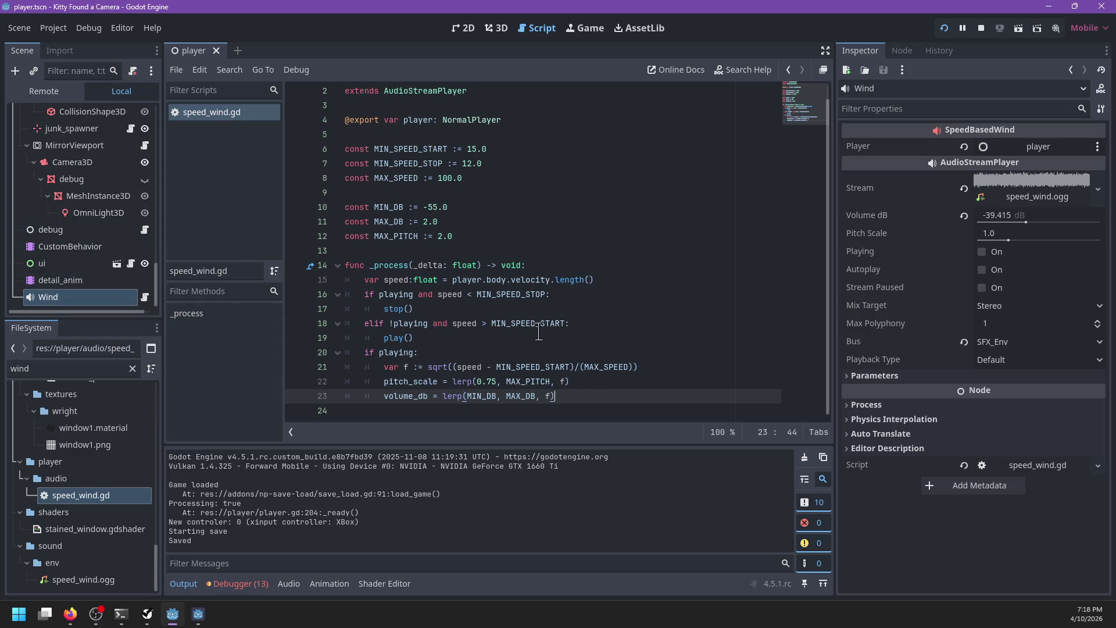
pyautogui.click(562, 265)
pyautogui.click(538, 239)
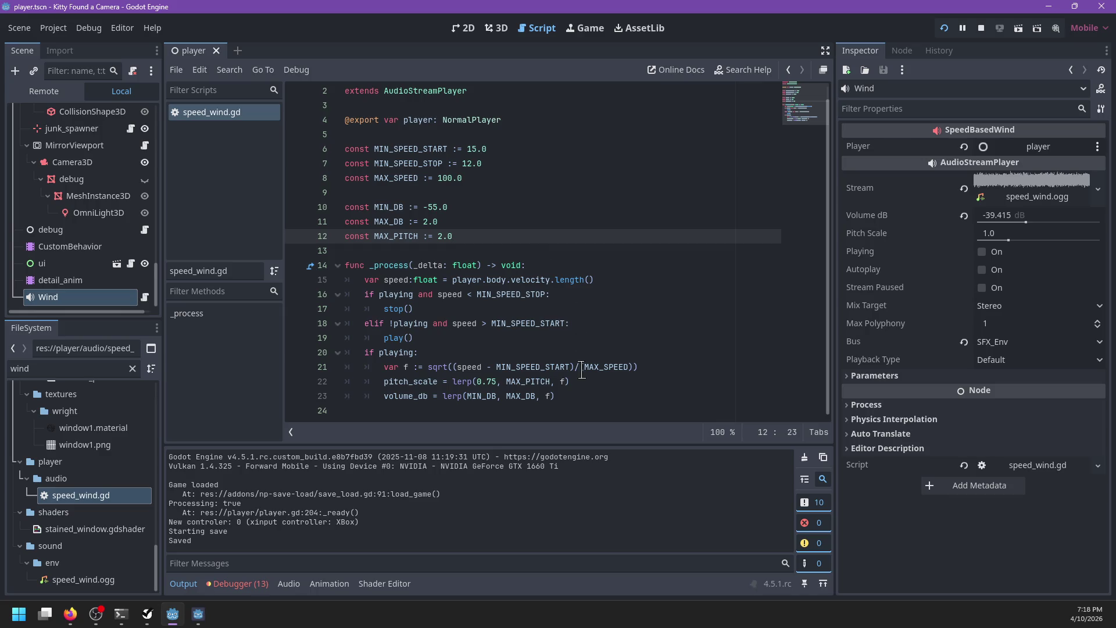
pyautogui.moveTo(587, 369)
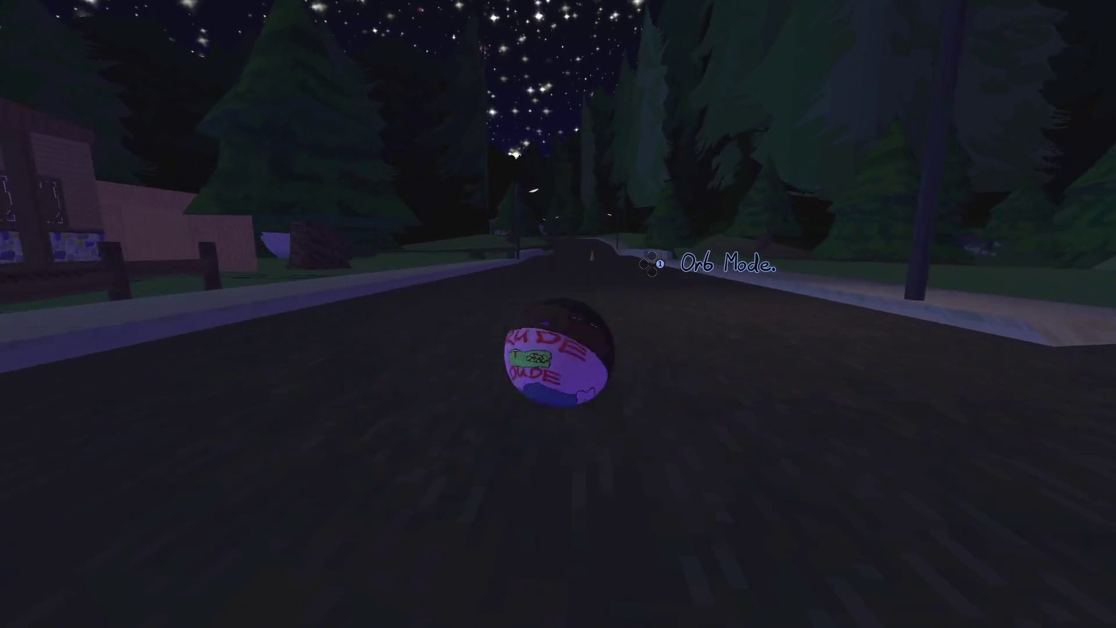
pyautogui.press('Escape')
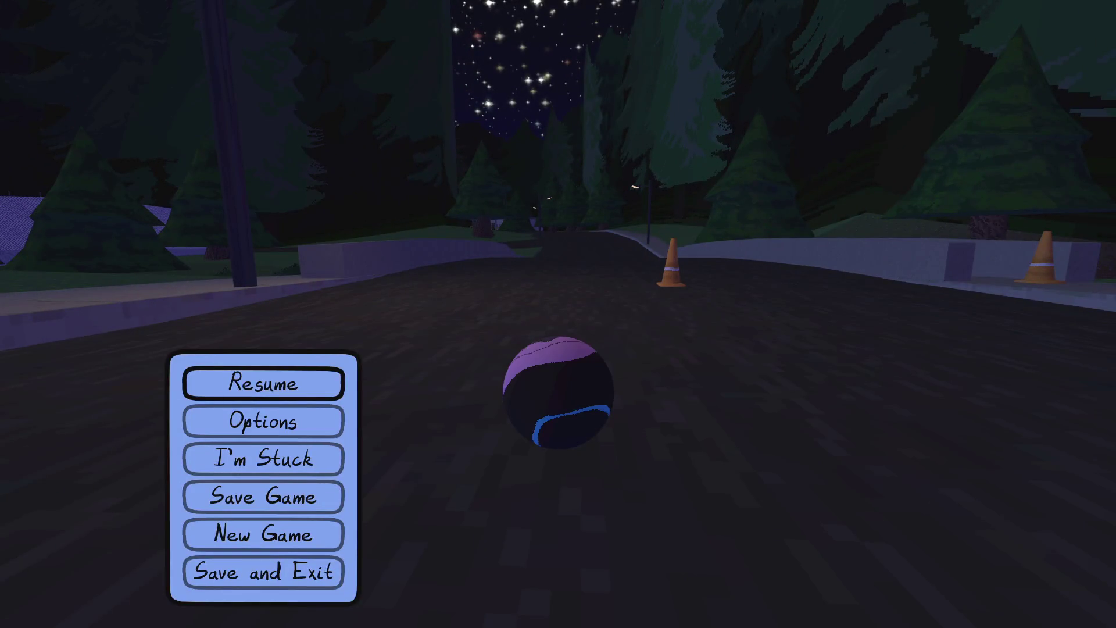
pyautogui.press('F8')
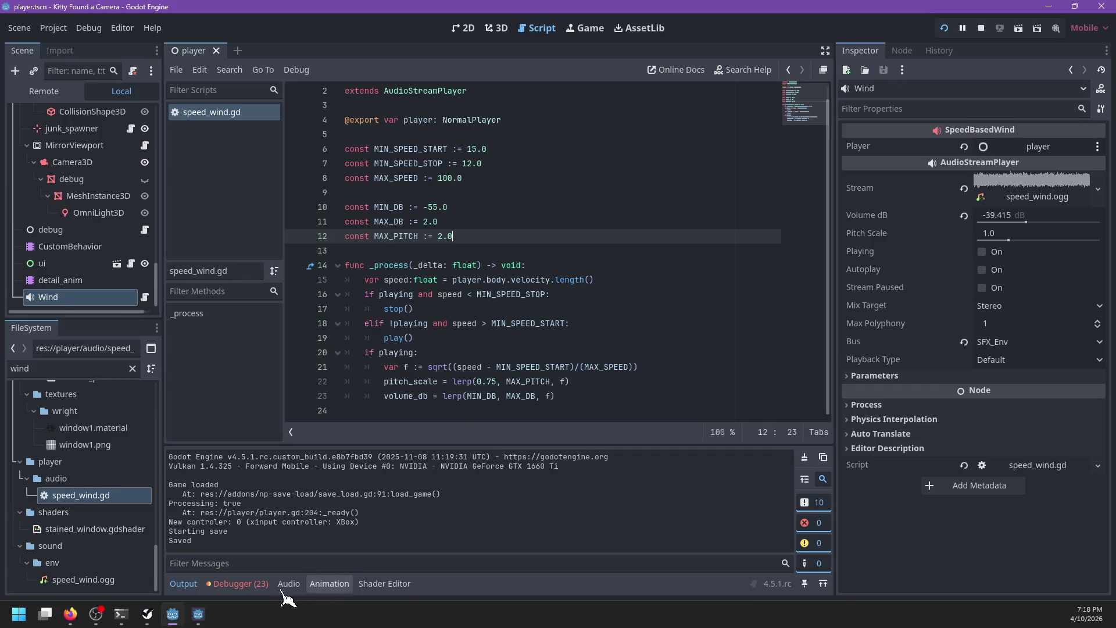
# Jump from the Debugger's NaN volume error to line 21 and select its speed-ratio expression.
pyautogui.click(256, 583)
pyautogui.click(256, 438)
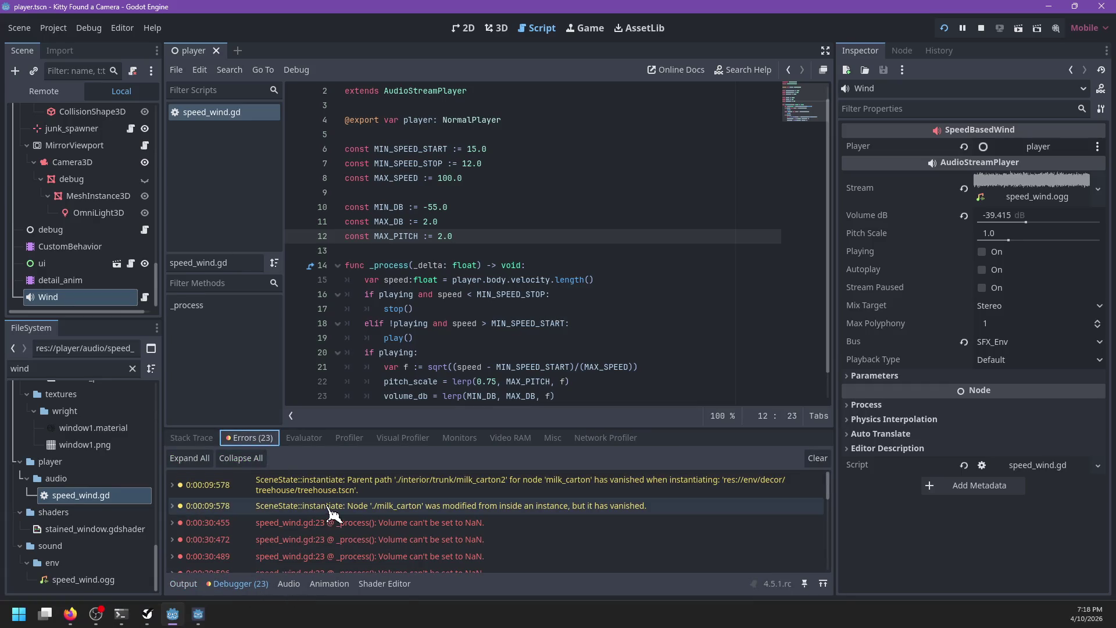
pyautogui.click(409, 516)
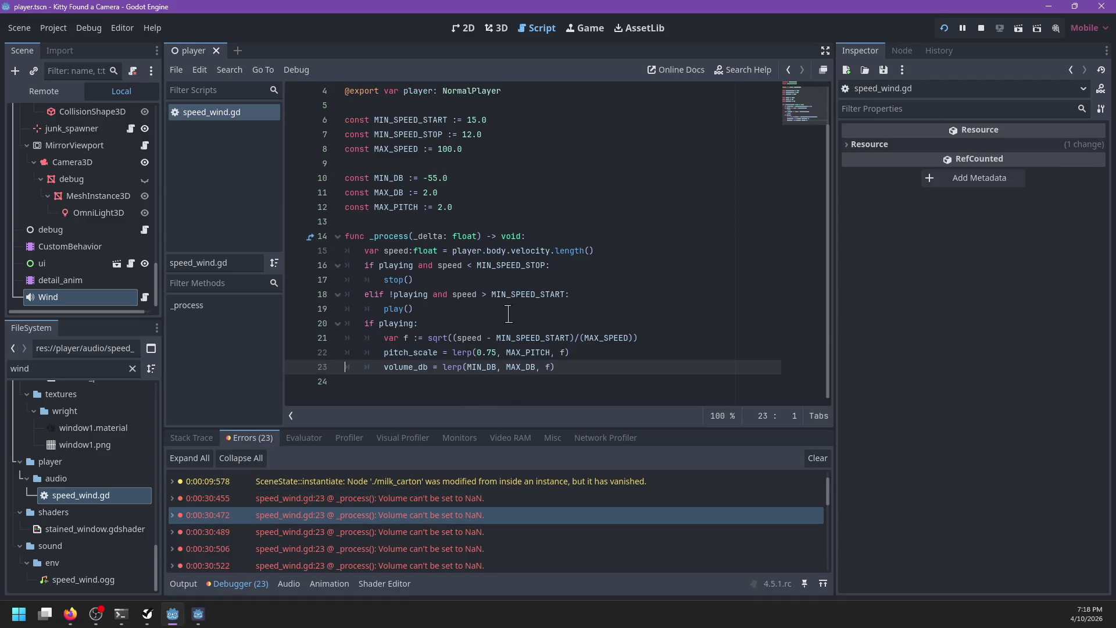
pyautogui.doubleClick(598, 338)
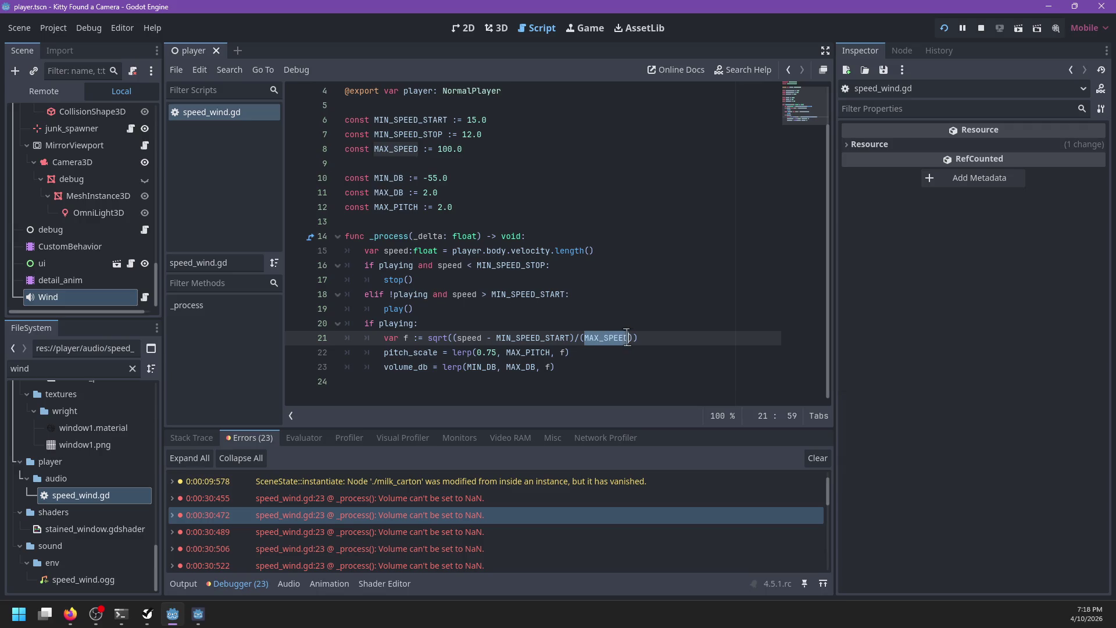
pyautogui.moveTo(633, 338); pyautogui.dragTo(451, 338)
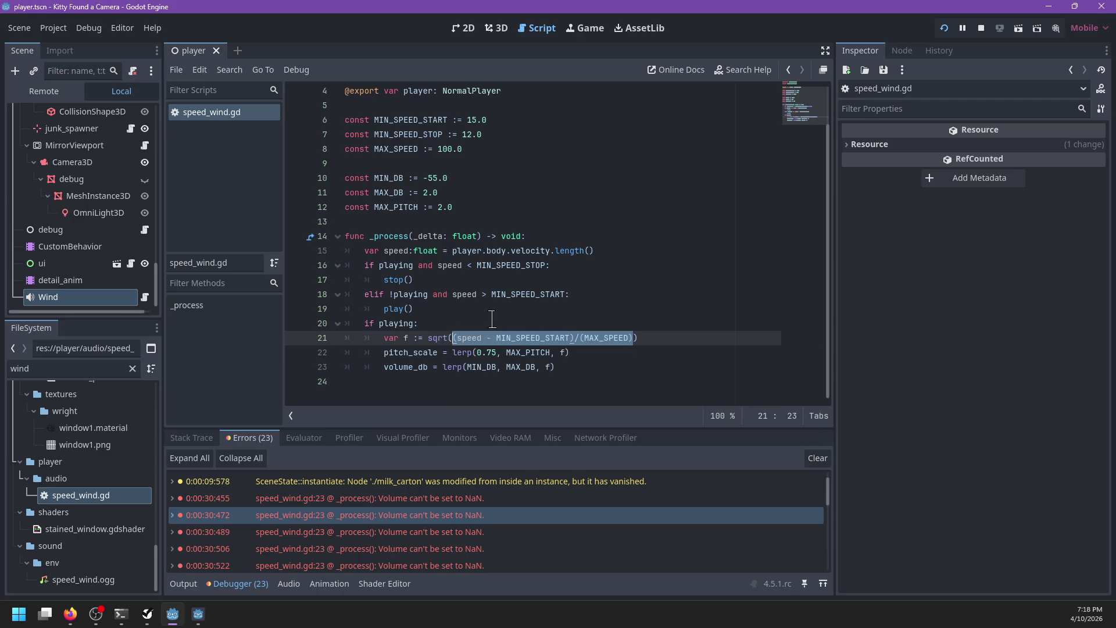
pyautogui.click(670, 335)
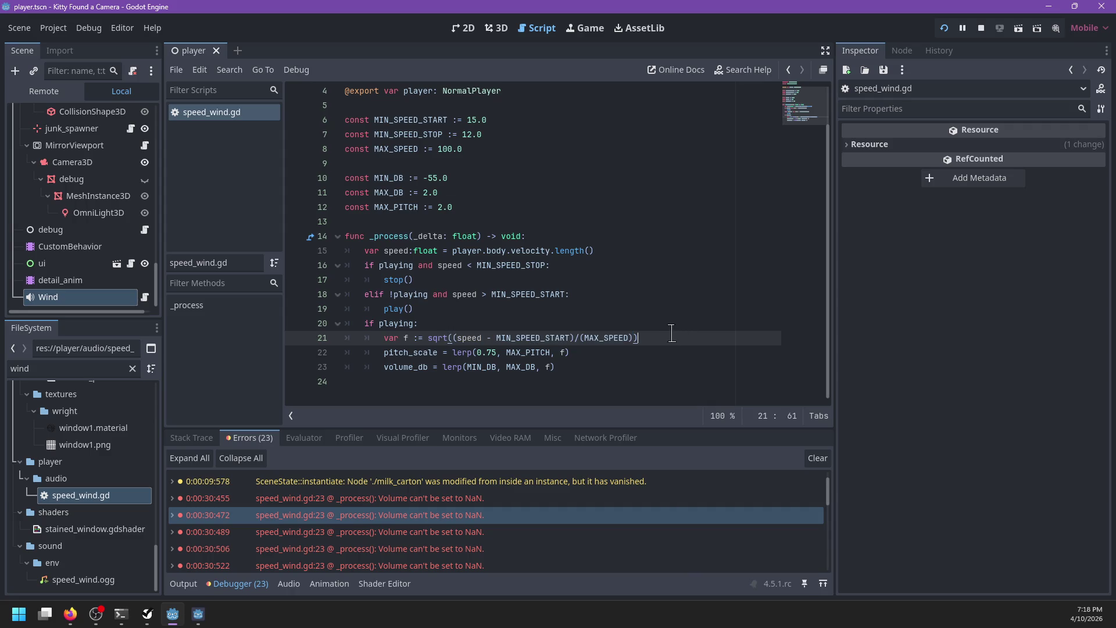
# Add 'if is_nan(f):' with an indented 'f = 0' after line 21, save, and run with F5.
pyautogui.press('Return')
pyautogui.write('if is_nan(f):')
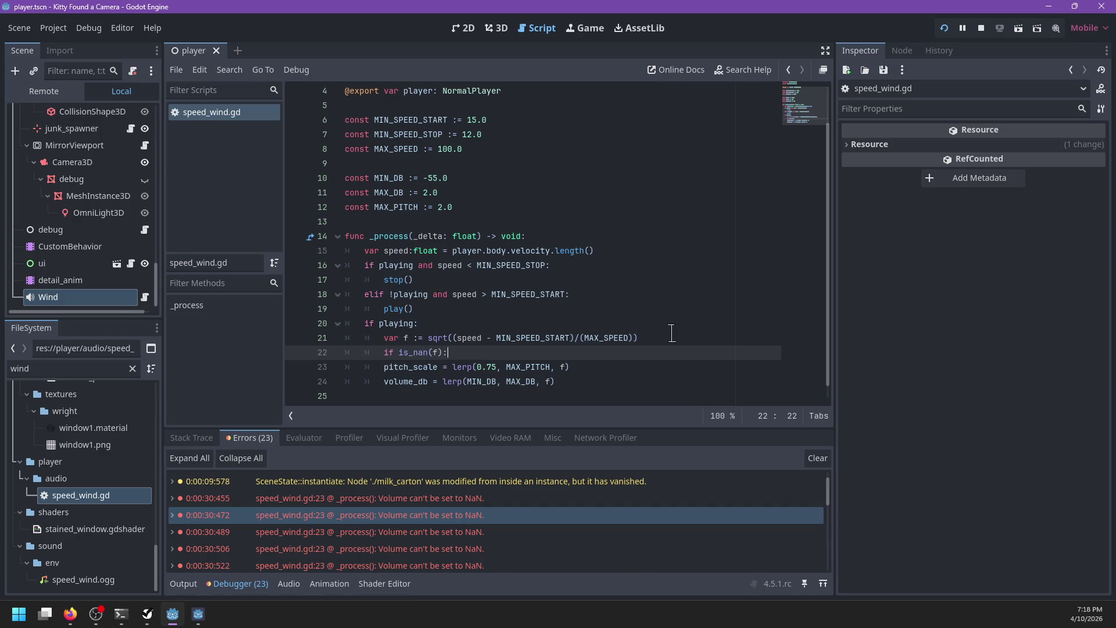
pyautogui.press('Return')
pyautogui.write('f')
pyautogui.hotkey('ctrl', 's')
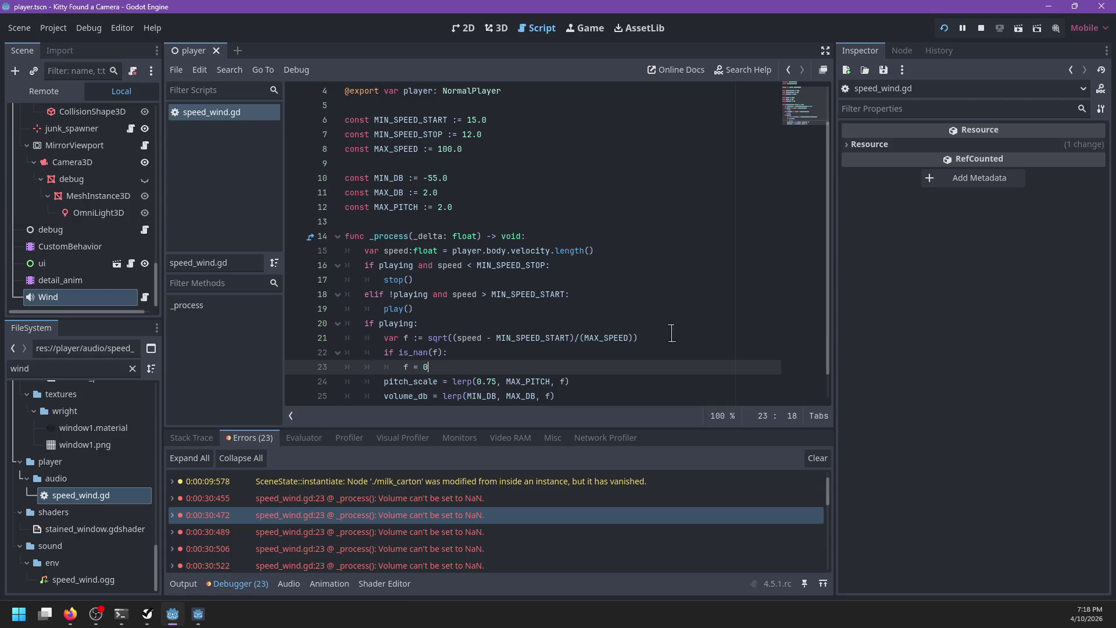
pyautogui.press('F5')
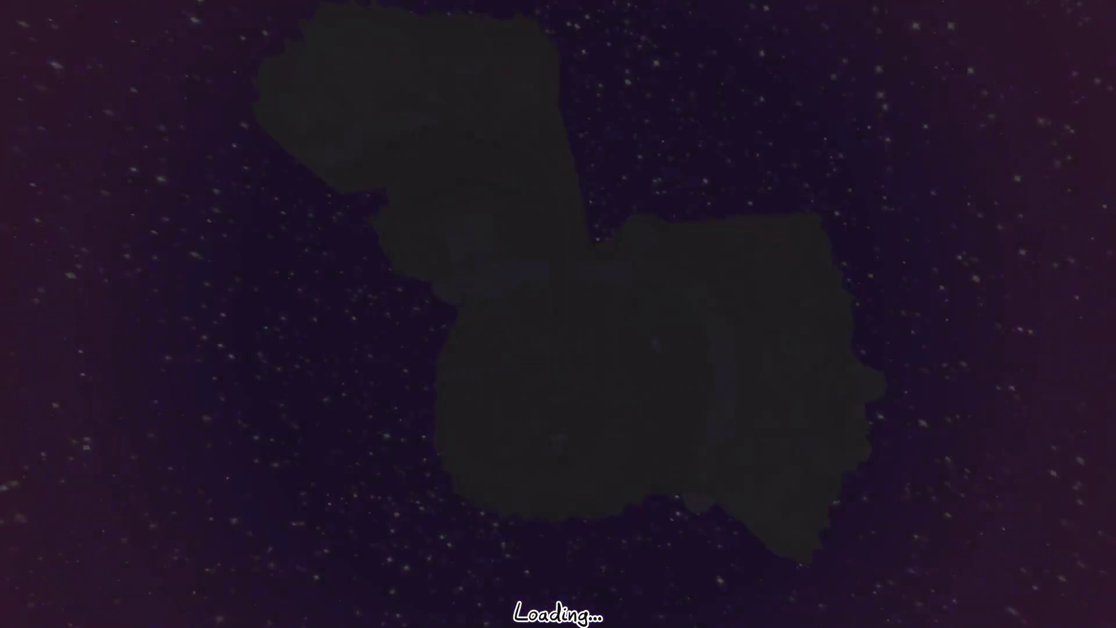
# Roll the orb across the meadow and down the river bank, then stop the game with F8.
pyautogui.press('w')
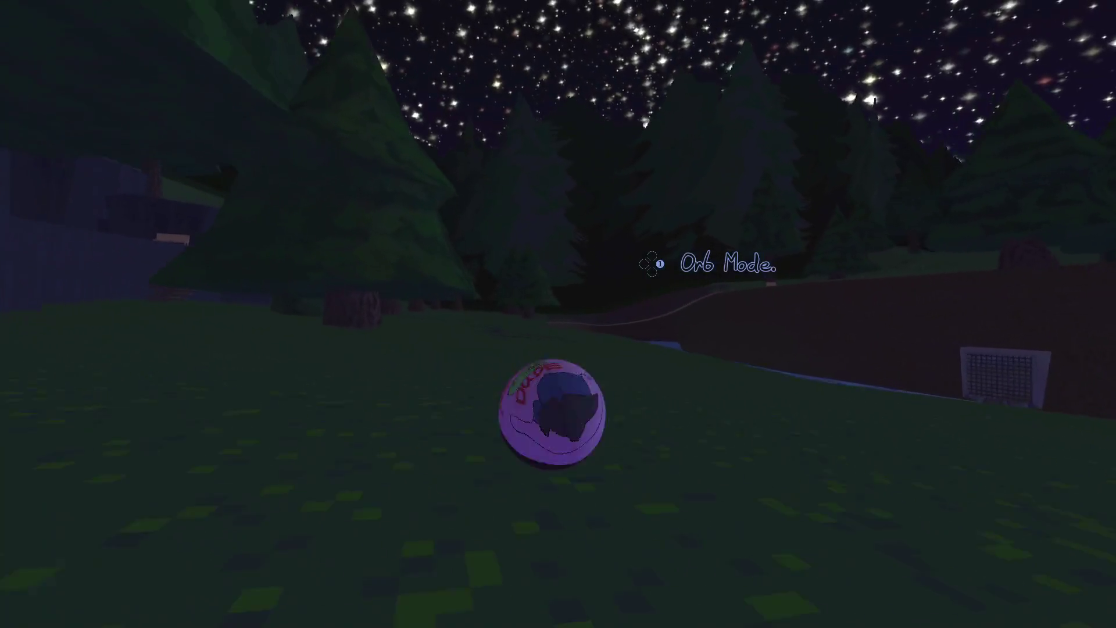
pyautogui.press('w')
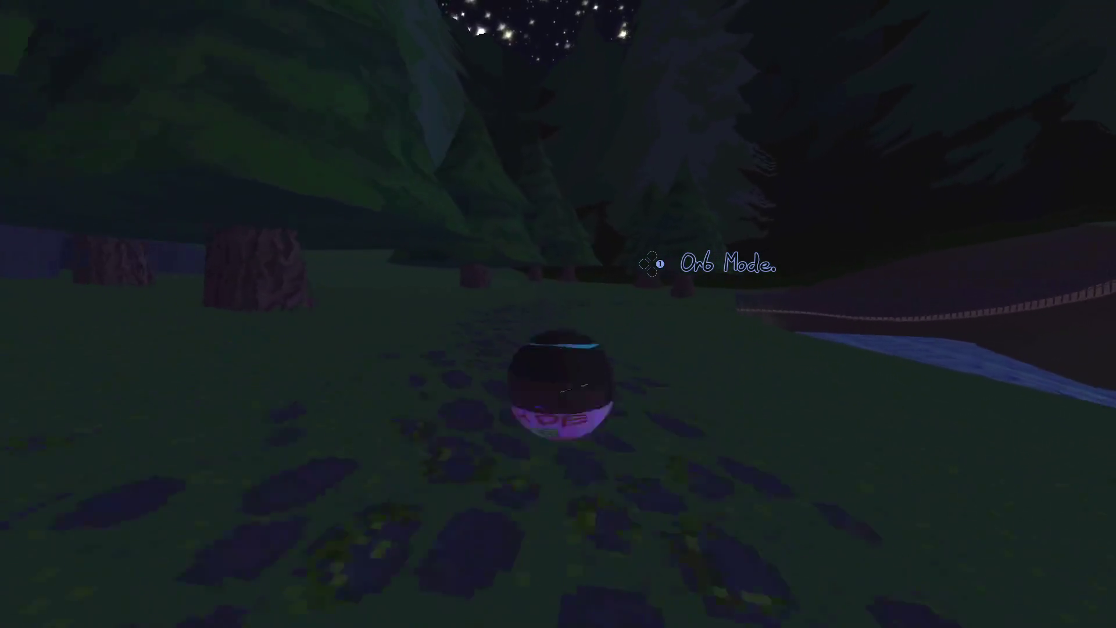
pyautogui.press('w')
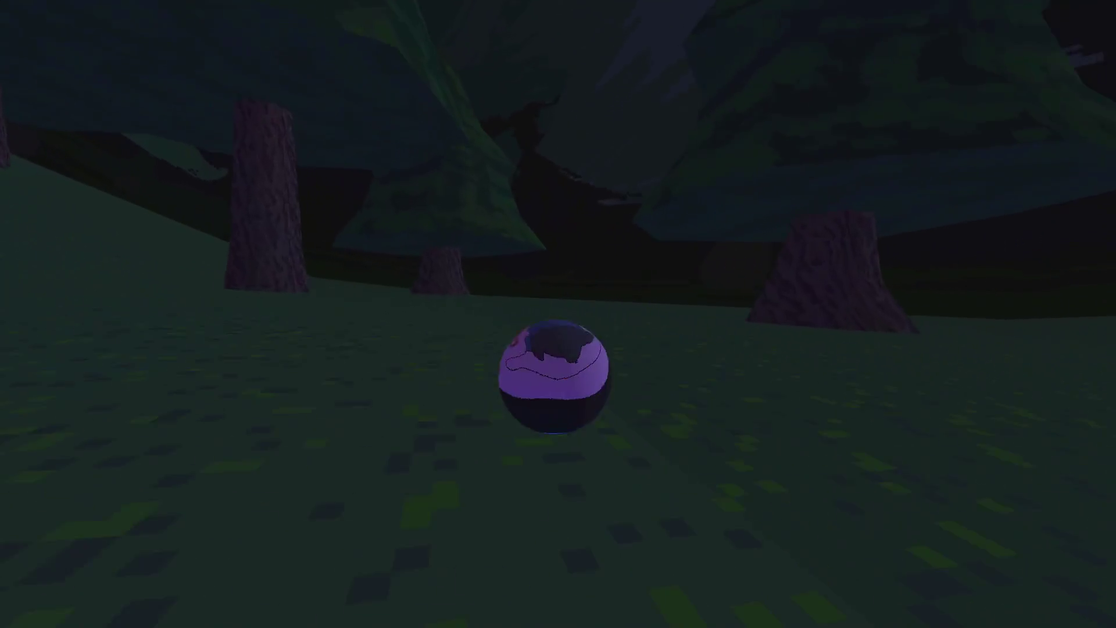
pyautogui.press('w')
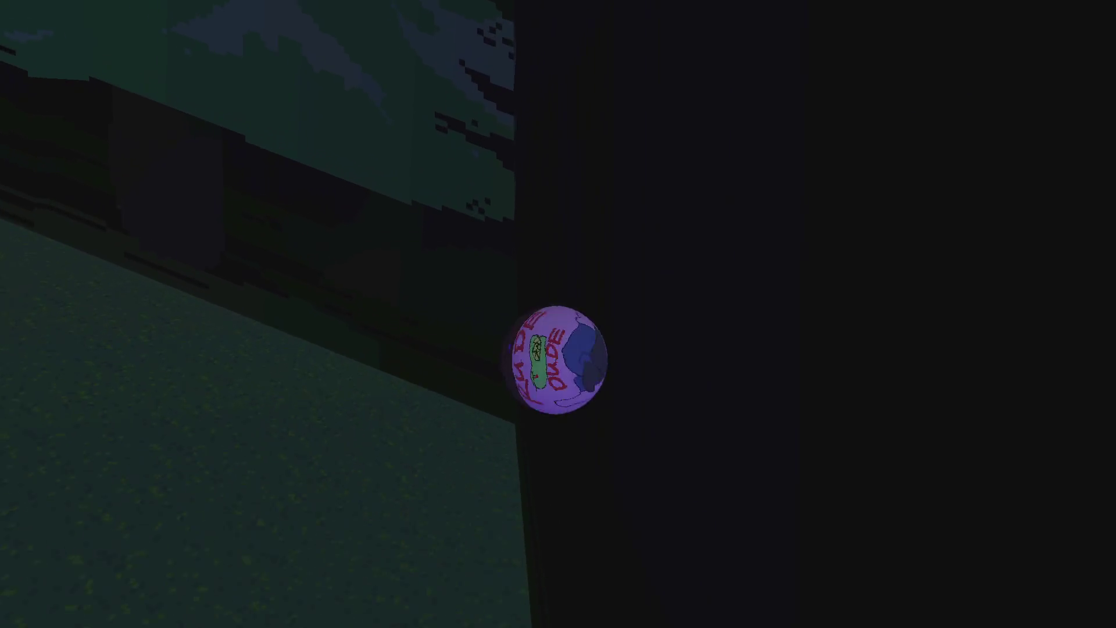
pyautogui.press('w')
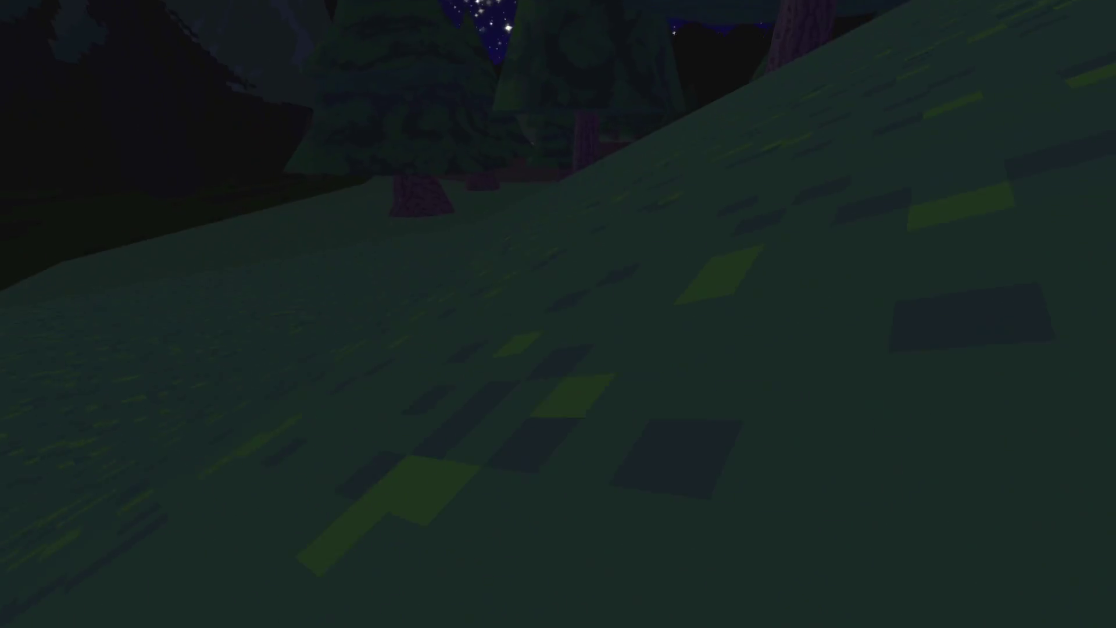
pyautogui.press('w')
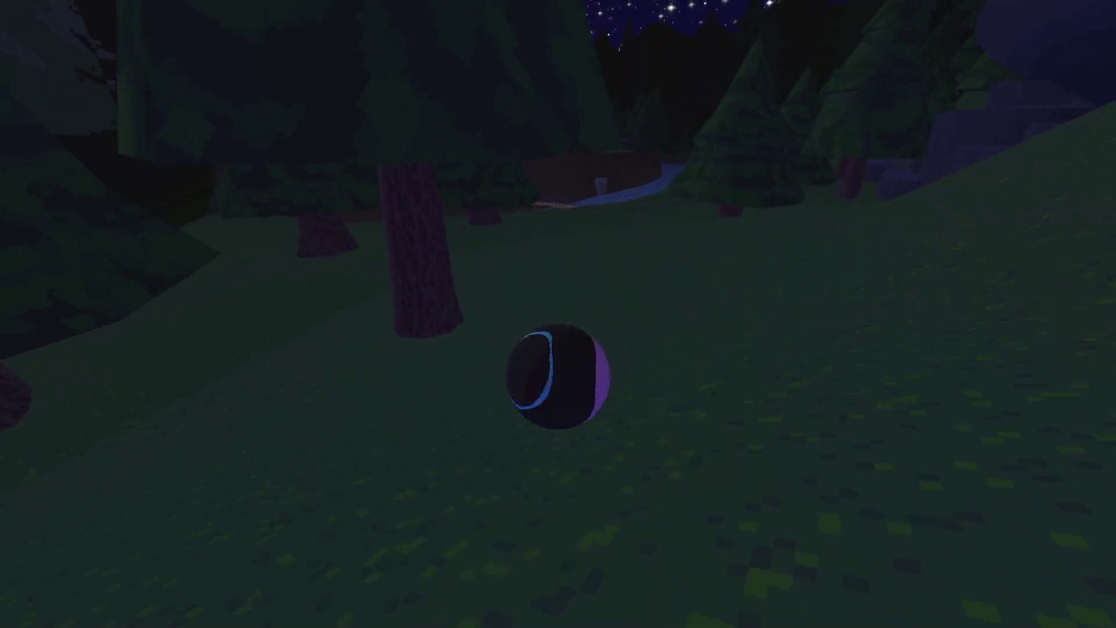
pyautogui.press('w')
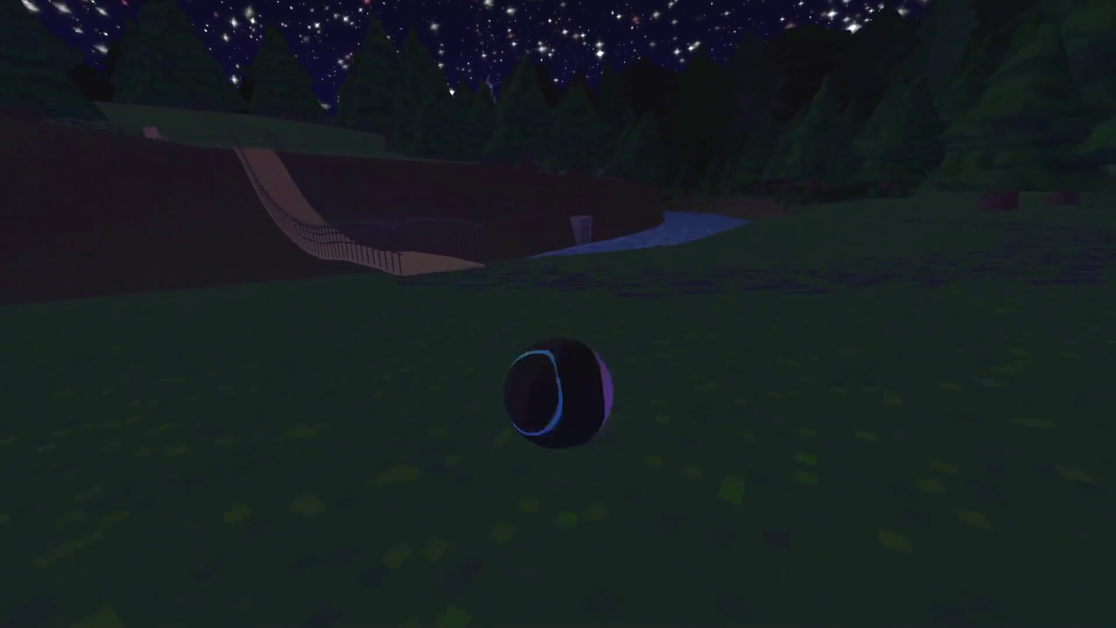
pyautogui.press('w')
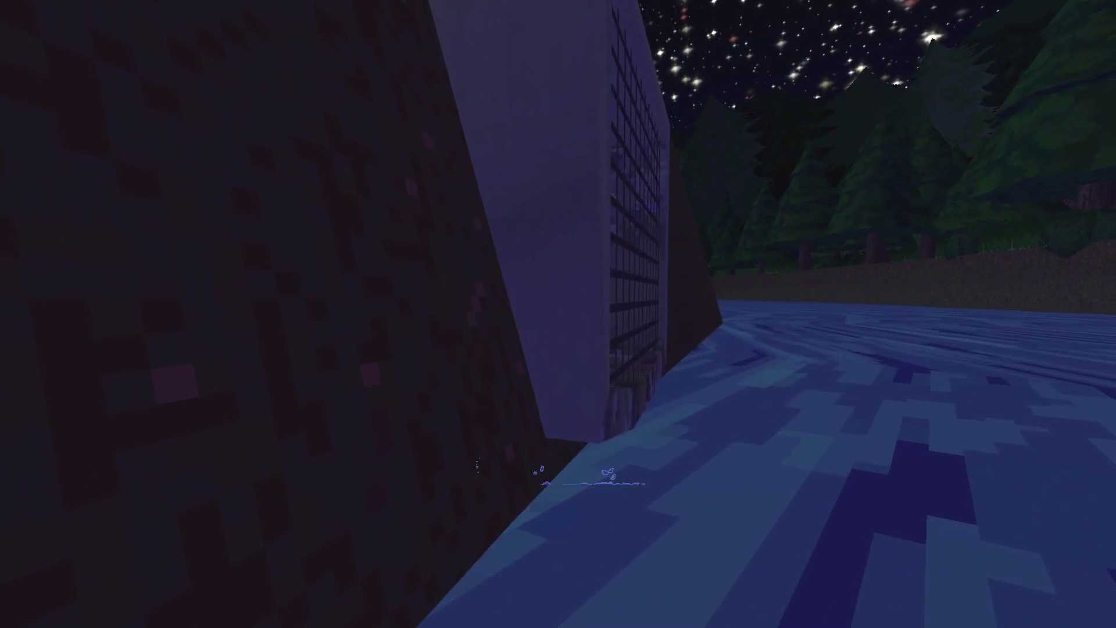
pyautogui.press('F8')
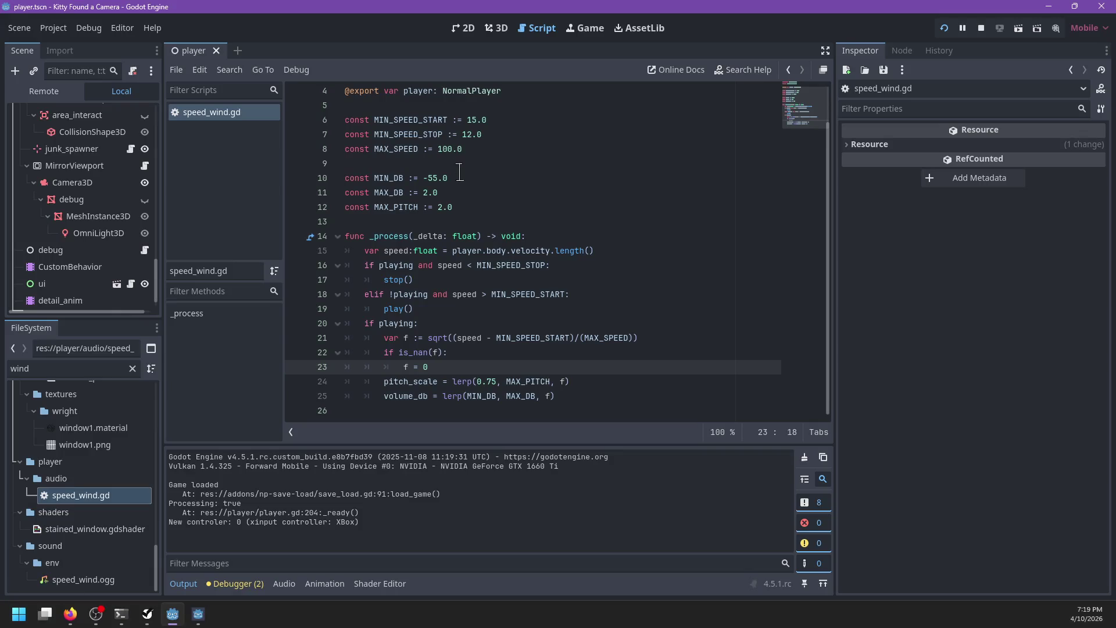
# Save the script with MAX_SPEED 100.0 and roll the orb down the night street to the gas station.
pyautogui.click(454, 152)
pyautogui.hotkey('ctrl', 's')
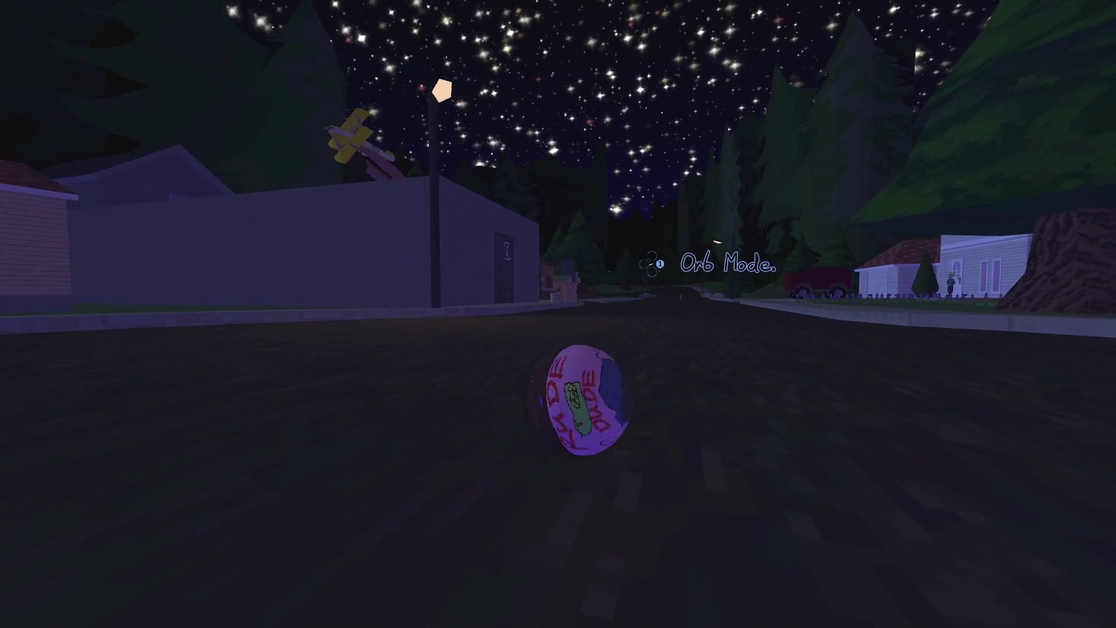
pyautogui.press('w')
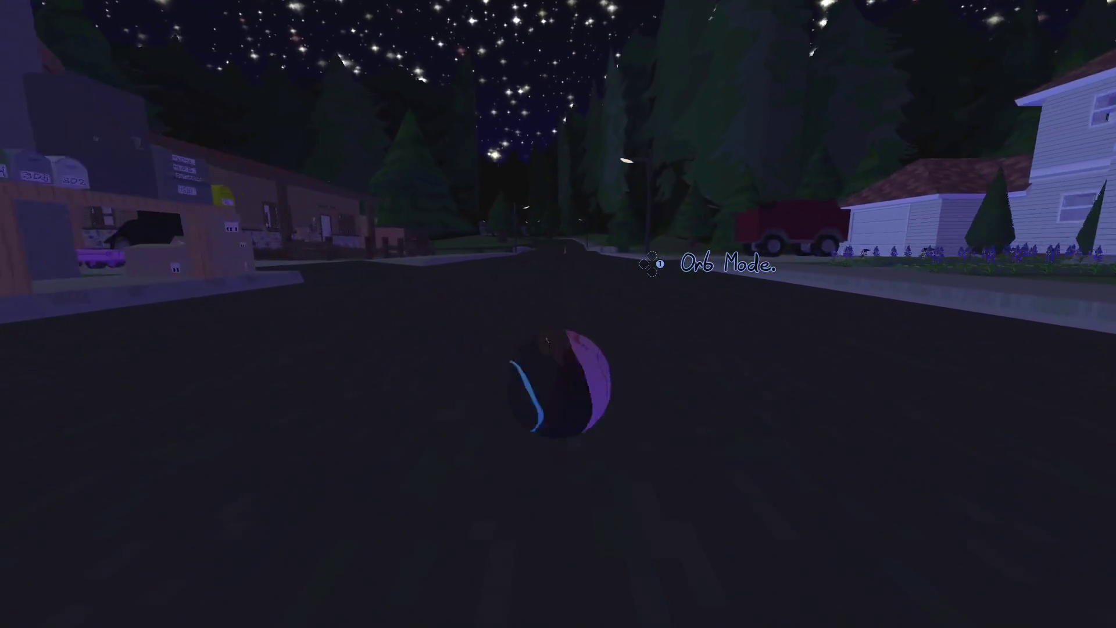
pyautogui.press('w')
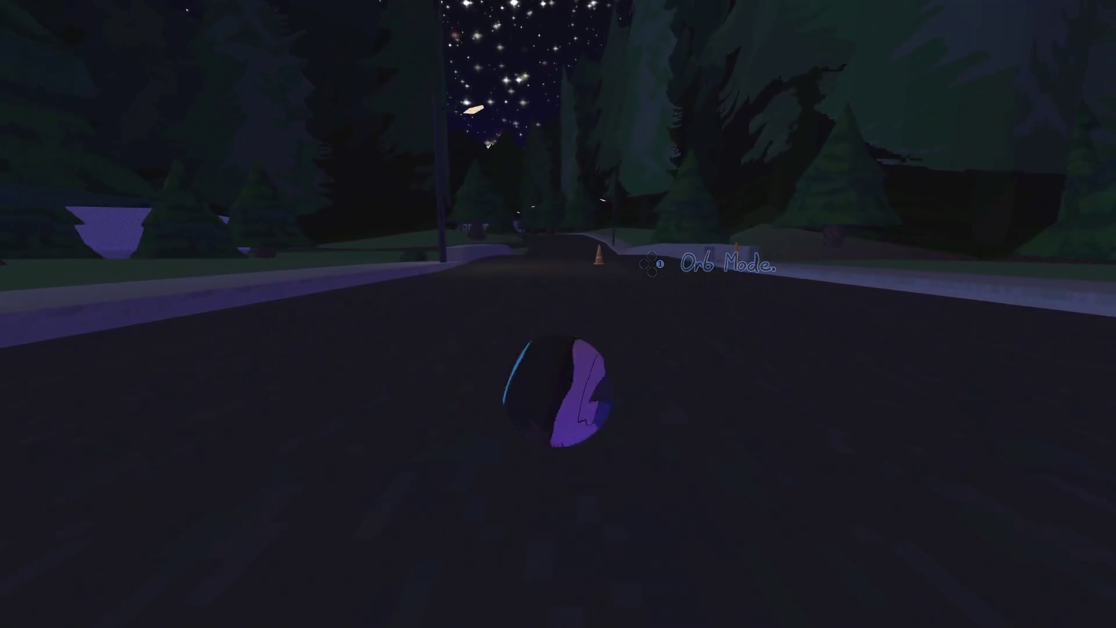
pyautogui.press('w')
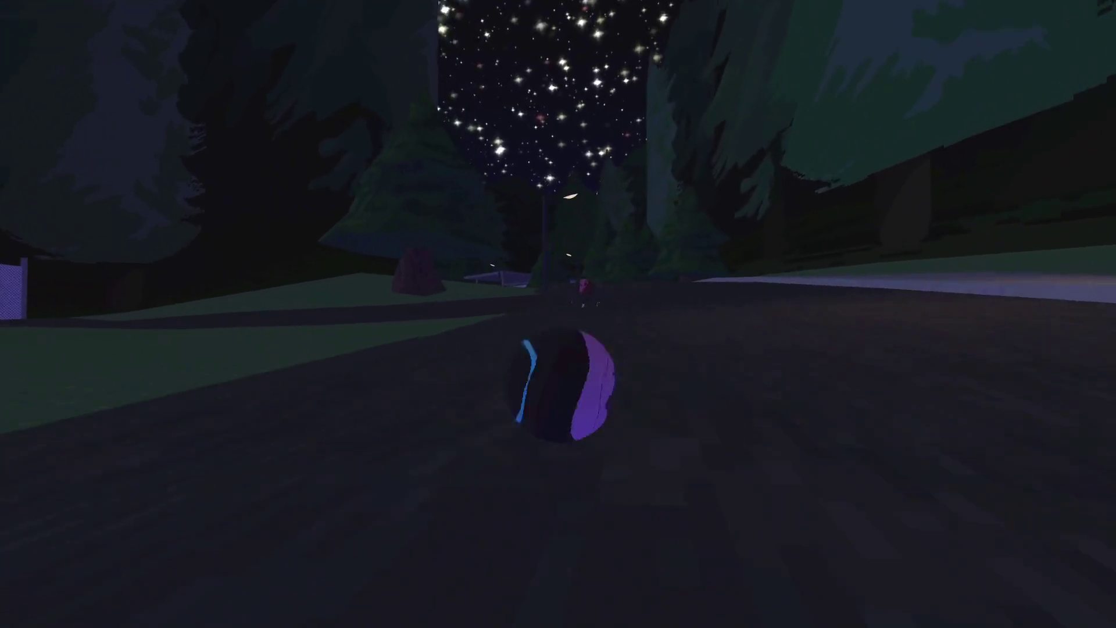
pyautogui.press('w')
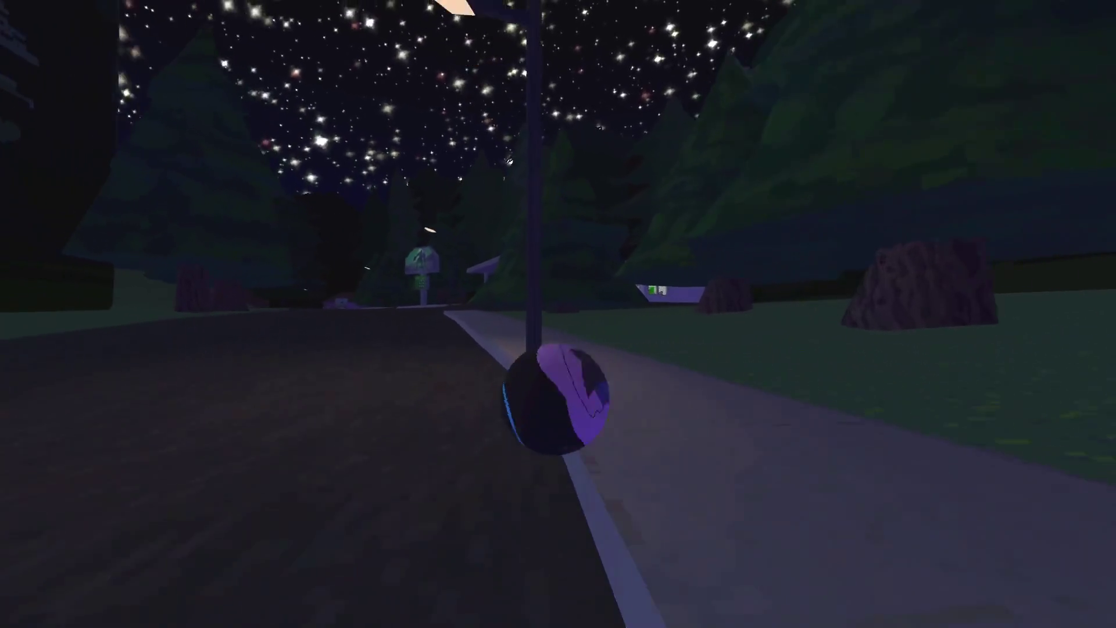
pyautogui.press('w')
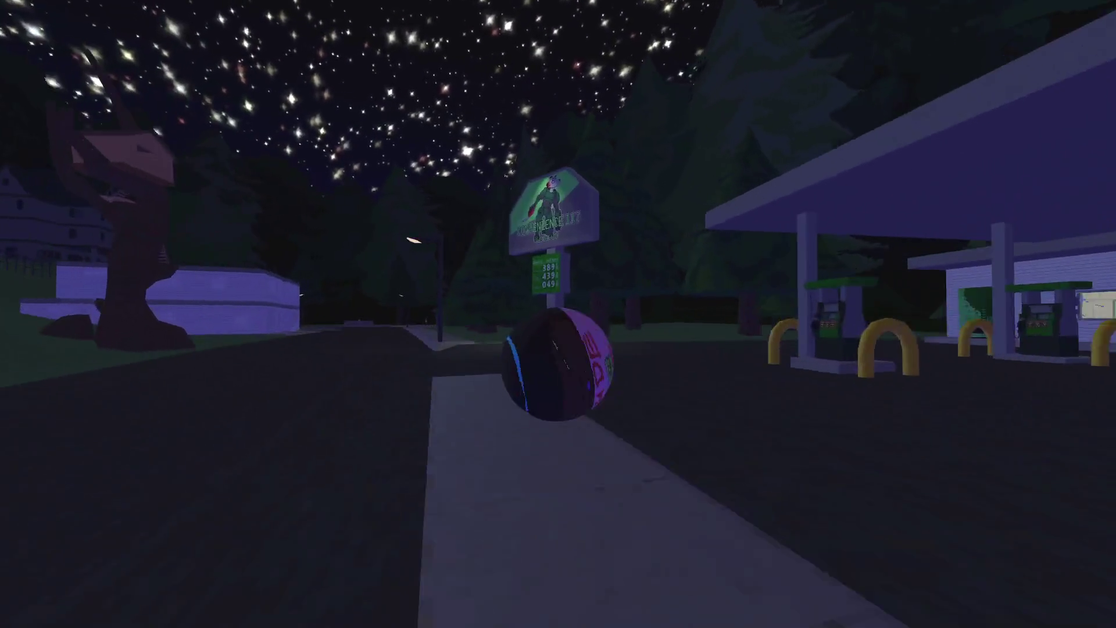
# Roll the orb over the grass and road past the benches, then stop the game.
pyautogui.press('w')
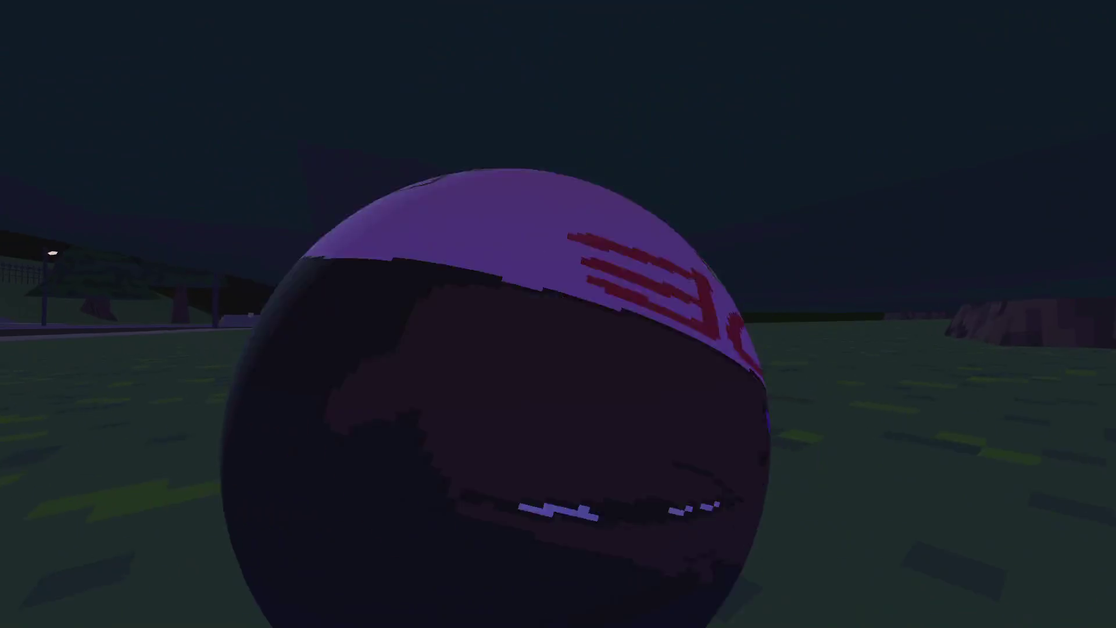
pyautogui.press('s')
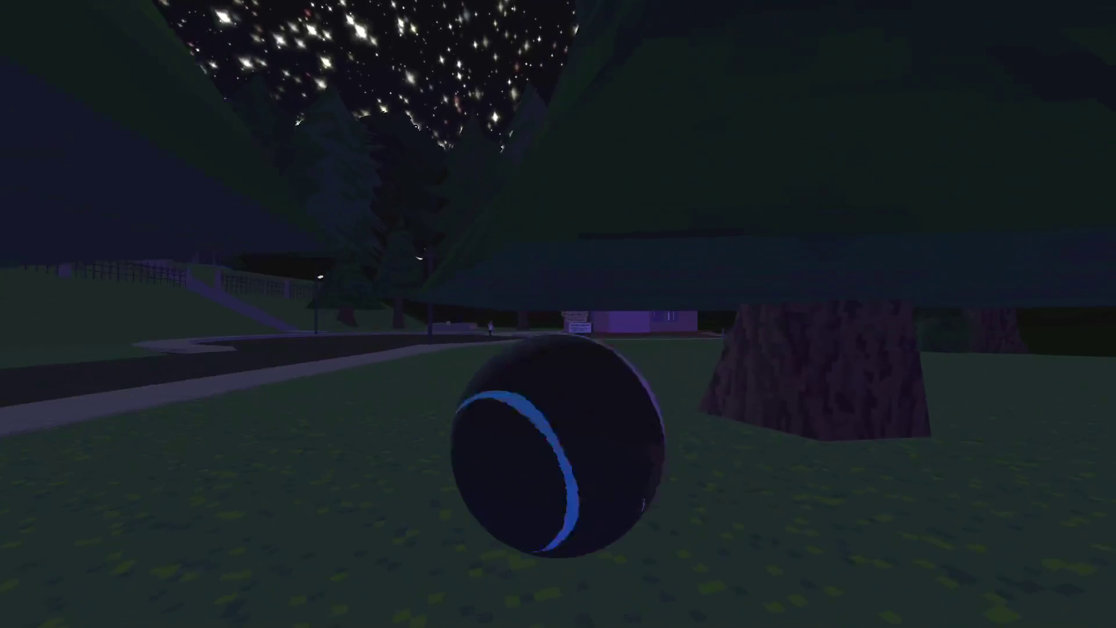
pyautogui.press('w')
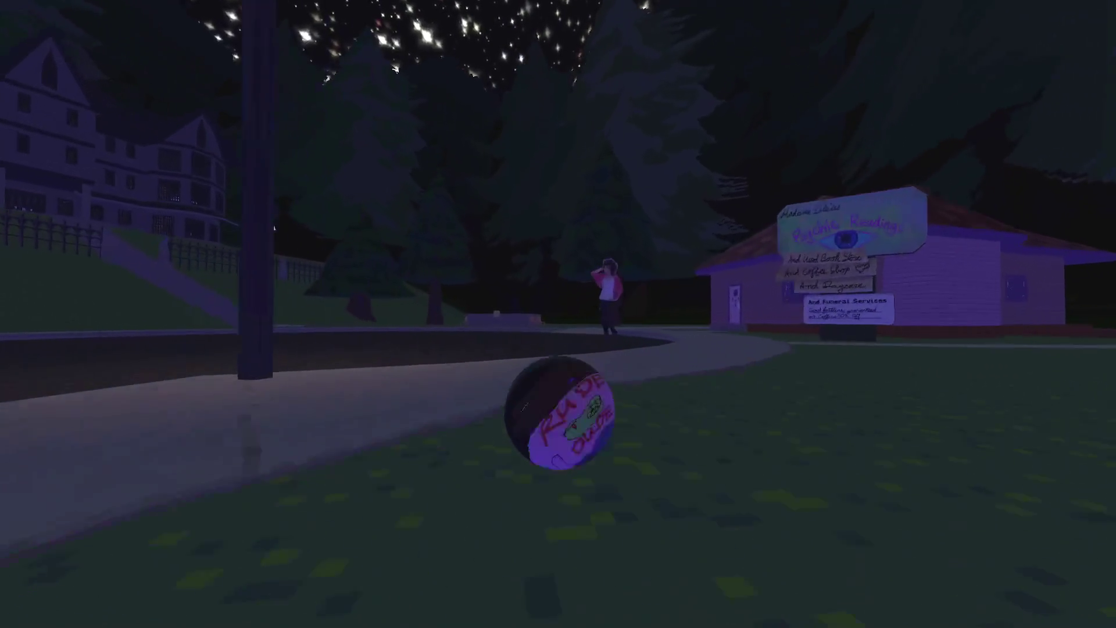
pyautogui.press('w')
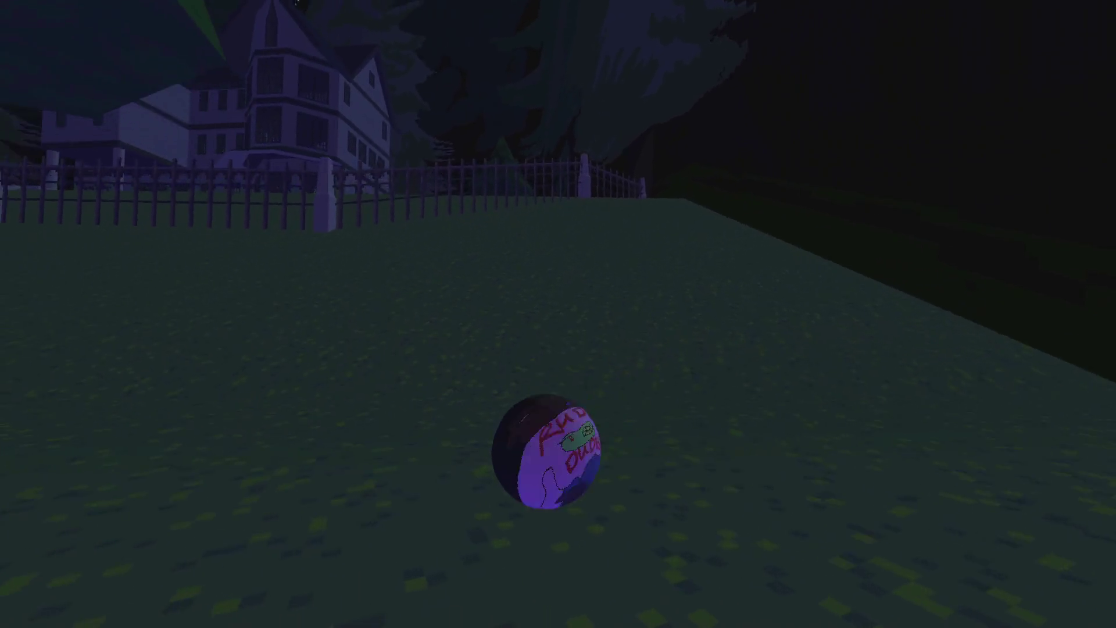
pyautogui.press('F8')
pyautogui.click(527, 203)
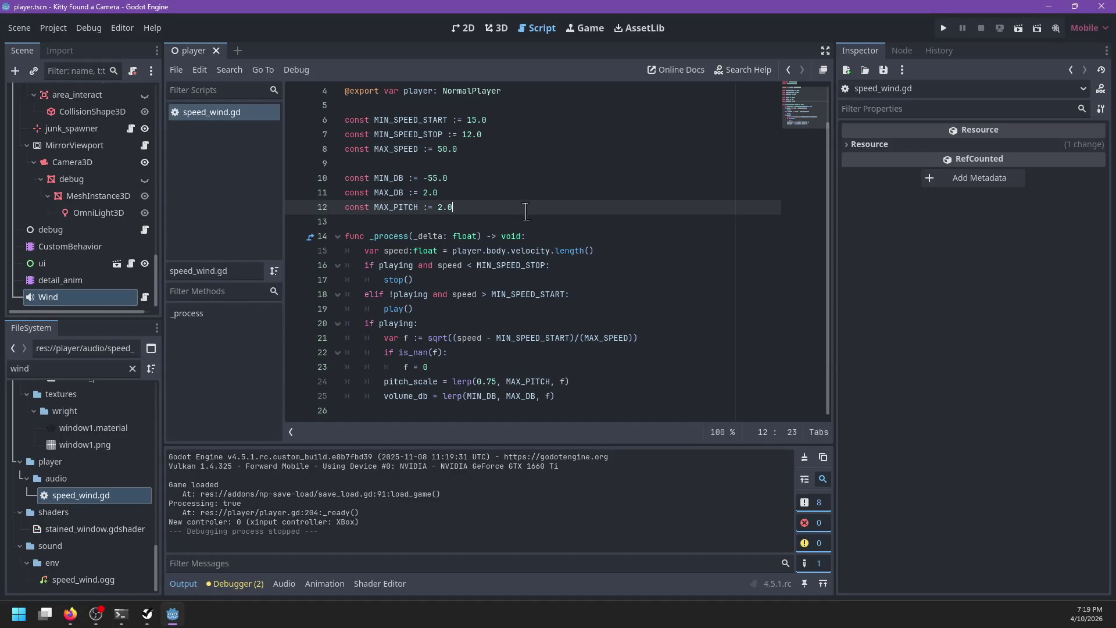
pyautogui.click(507, 107)
pyautogui.press('Return')
pyautogui.press('Return')
pyautogui.press('Up')
pyautogui.write('@')
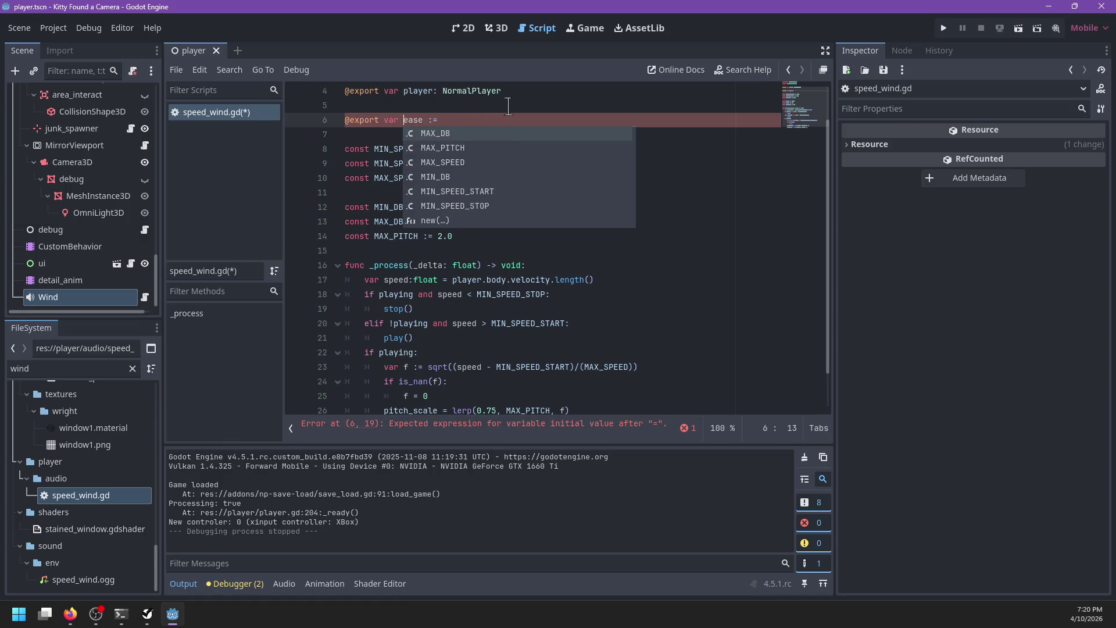
pyautogui.press('Left')
pyautogui.press('Left')
pyautogui.press('Left')
pyautogui.write('_')
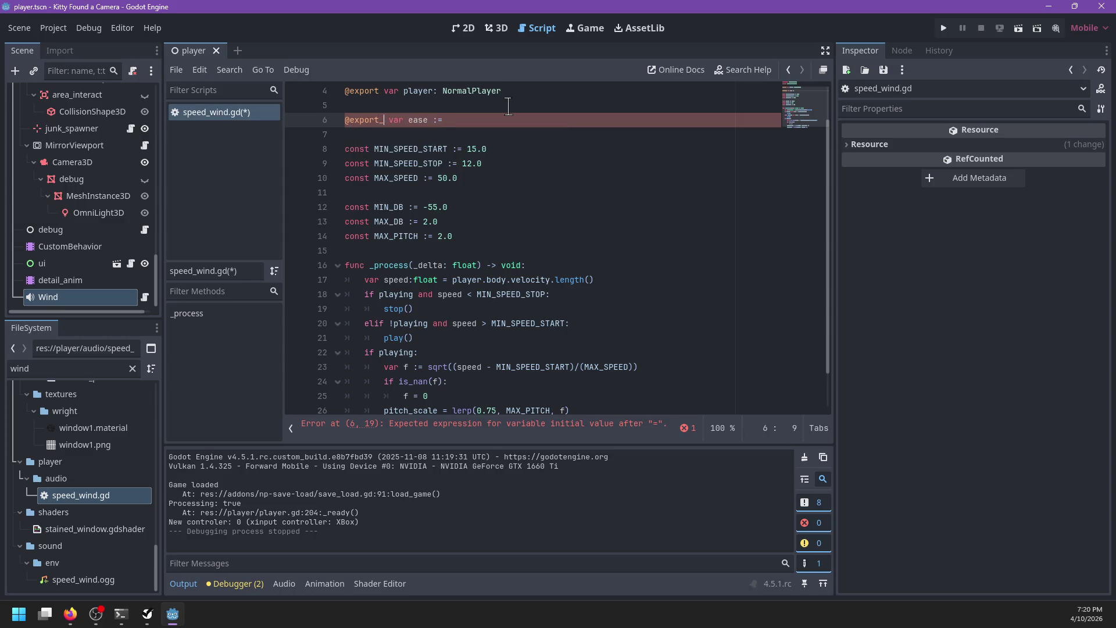
pyautogui.write('exp')
pyautogui.press('Return')
pyautogui.press('Down')
pyautogui.press('Return')
pyautogui.write(')')
pyautogui.press('End')
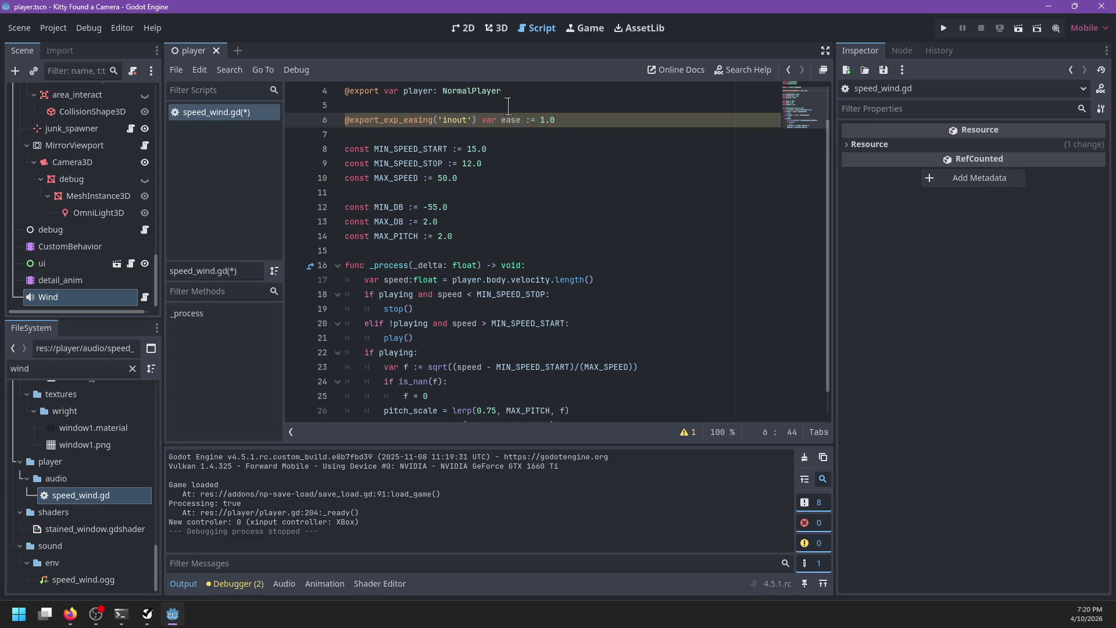
# Set the Wind node's Ease to 2.46 in the Inspector and save the scene.
pyautogui.click(122, 299)
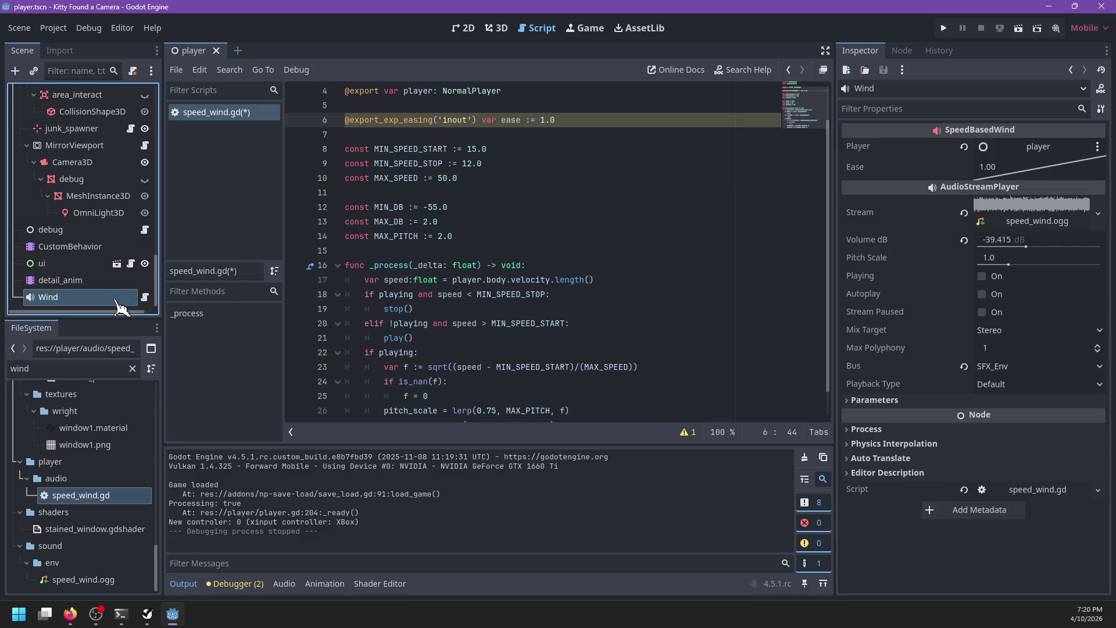
pyautogui.moveTo(1034, 177)
pyautogui.mouseDown()
pyautogui.moveTo(1039, 193)
pyautogui.moveTo(1005, 186)
pyautogui.mouseUp()
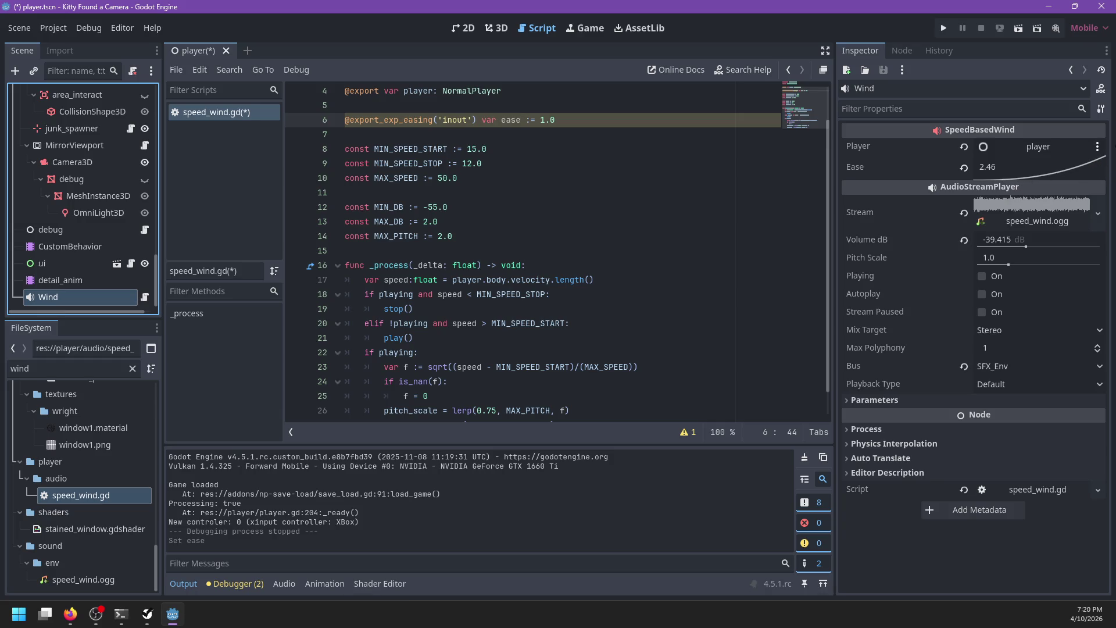
pyautogui.click(548, 219)
pyautogui.hotkey('ctrl', 's')
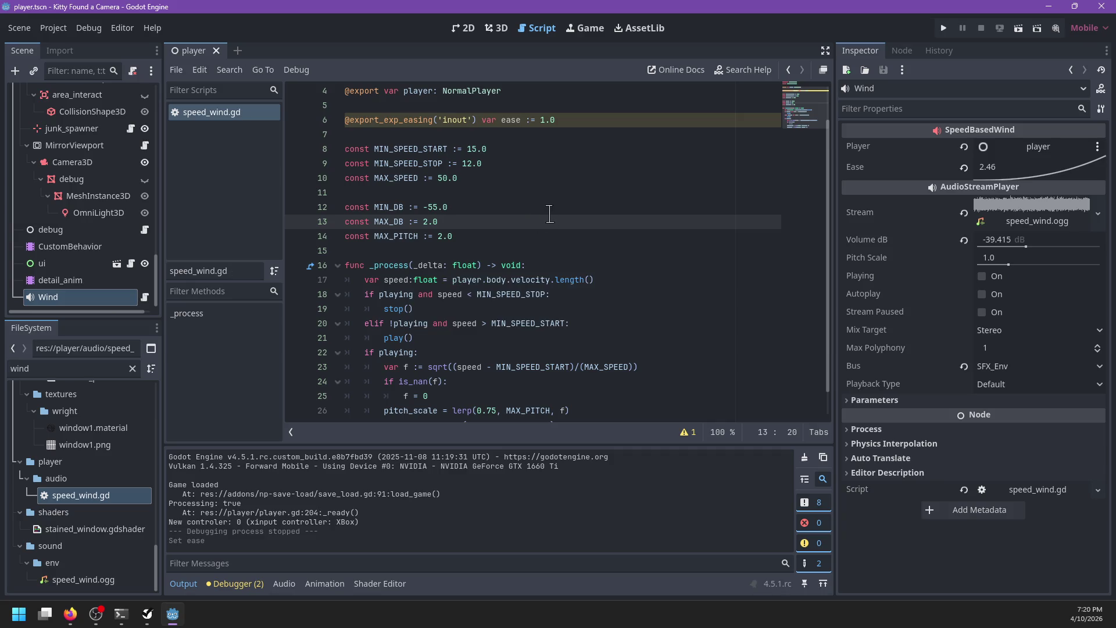
# In _process, add 'var target_db := volume_db' and begin a 'var pitch_scale :=' line.
pyautogui.scroll(-1, 547, 211)
pyautogui.click(503, 323)
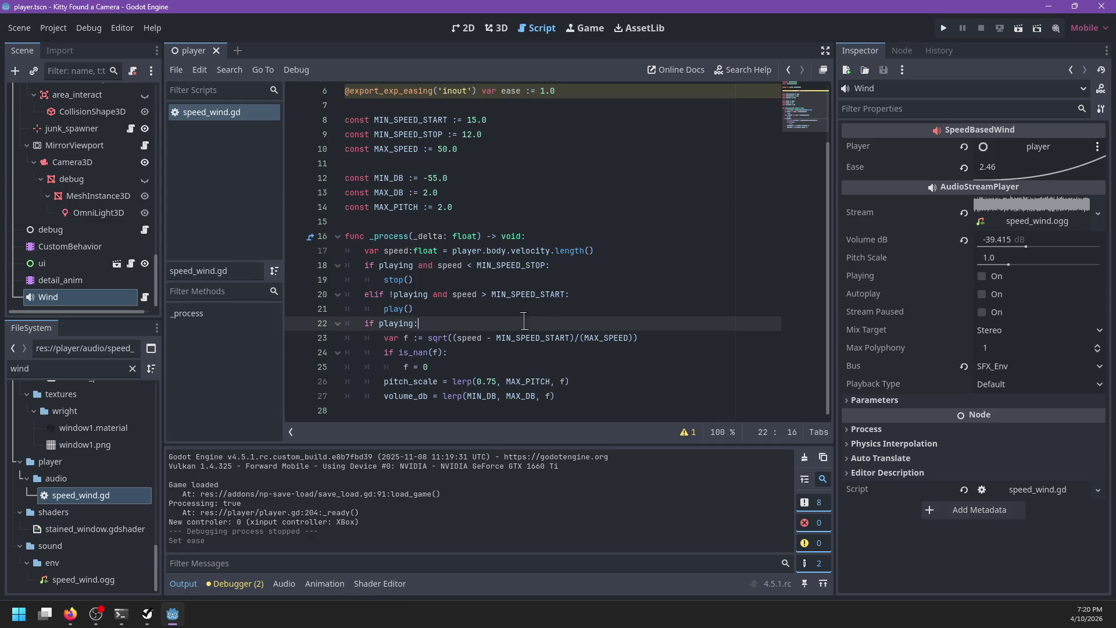
pyautogui.click(614, 244)
pyautogui.press('Return')
pyautogui.write('var target_db :=')
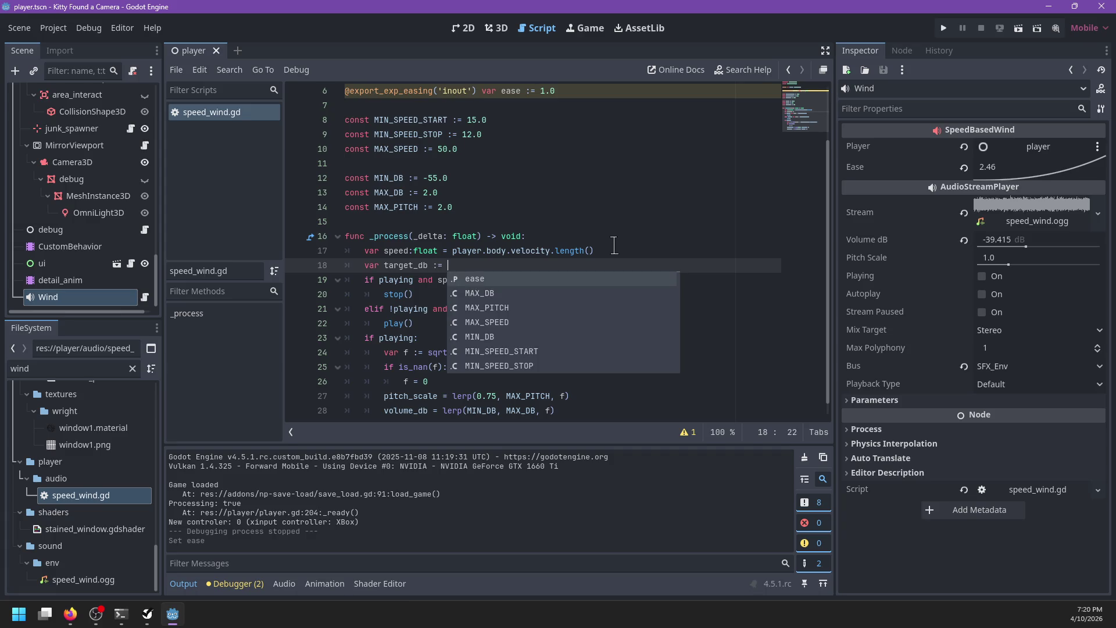
pyautogui.write('volu')
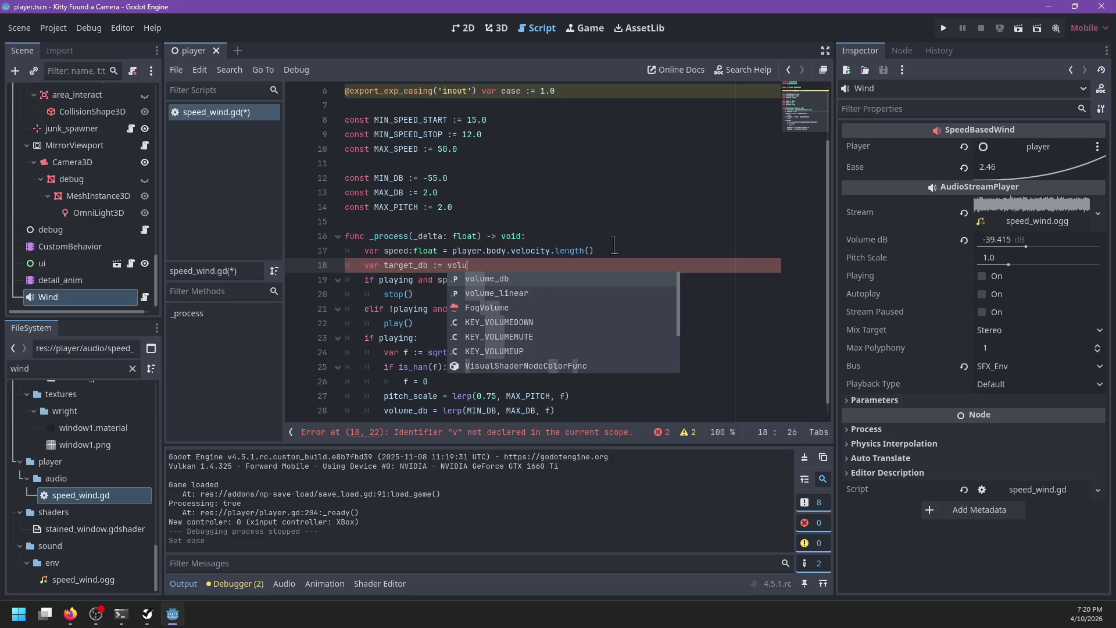
pyautogui.write('me_dbv')
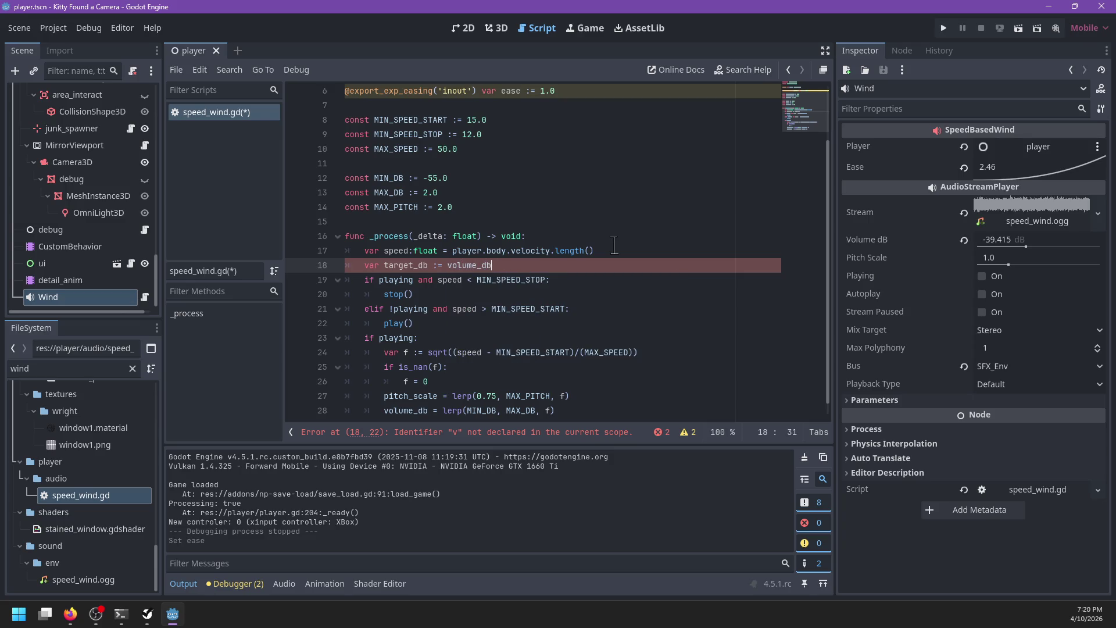
pyautogui.press('Return')
pyautogui.write('var pitch_sc')
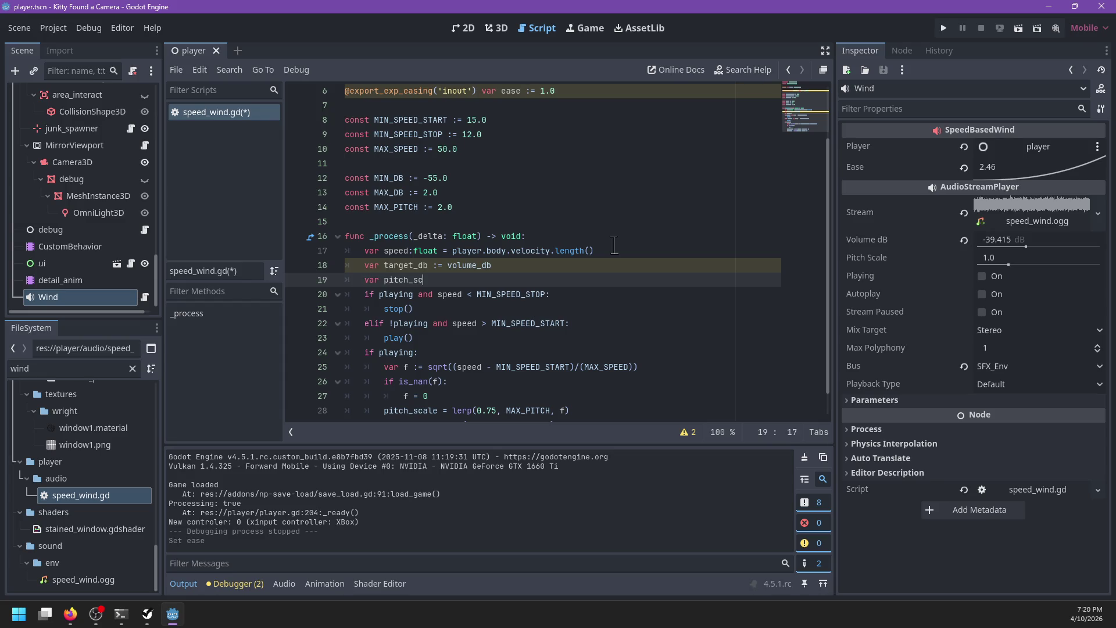
pyautogui.write('ale :=')
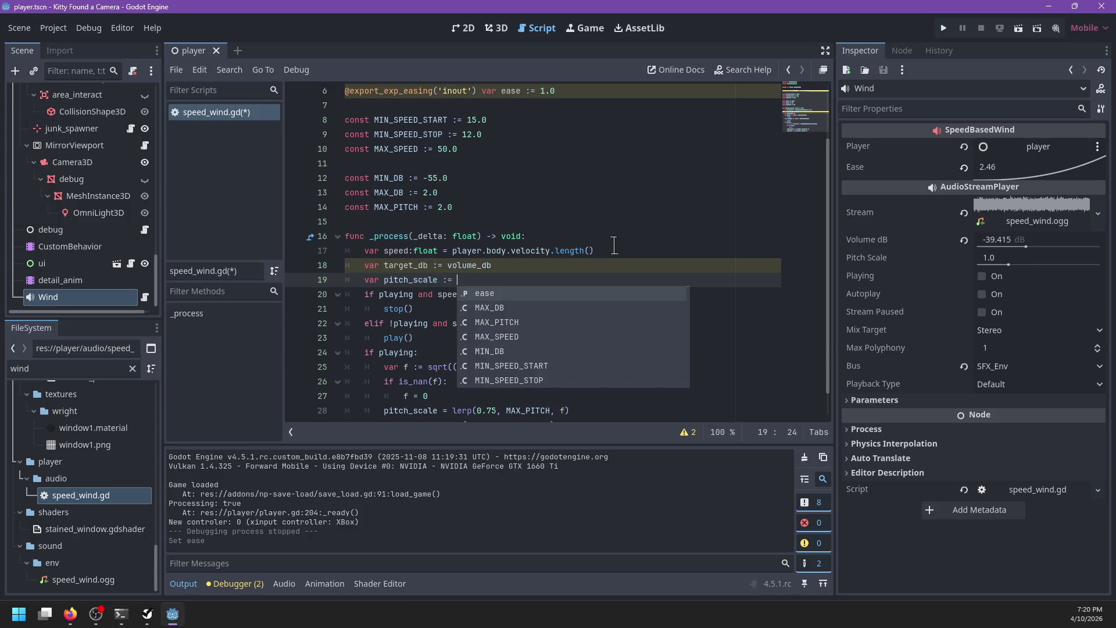
pyautogui.press('Escape')
# Discard a half-typed constant below MIN_DB, then set Wind Volume dB to -71.453 and tick Playing.
pyautogui.scroll(-1, 592, 233)
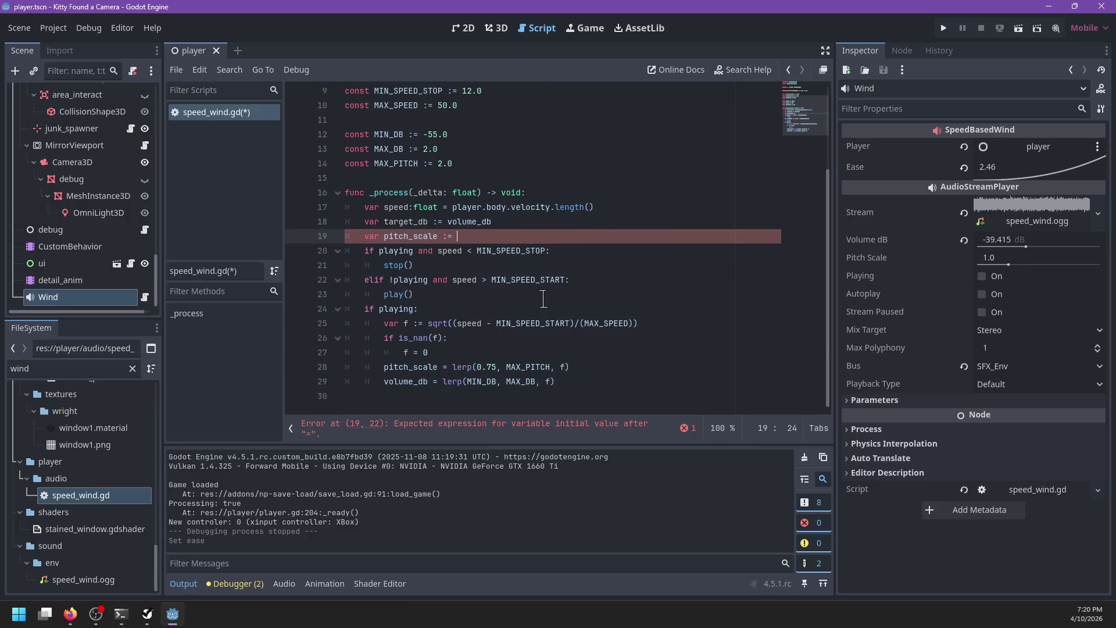
pyautogui.scroll(1, 544, 298)
pyautogui.click(490, 208)
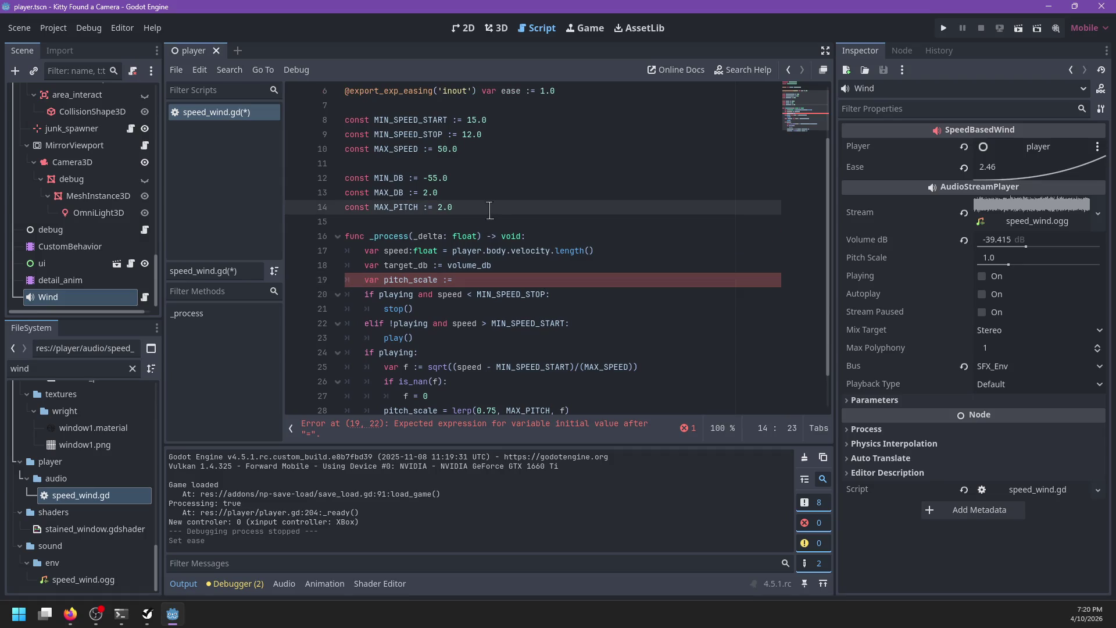
pyautogui.press('Up')
pyautogui.press('Up')
pyautogui.press('Return')
pyautogui.write('const ')
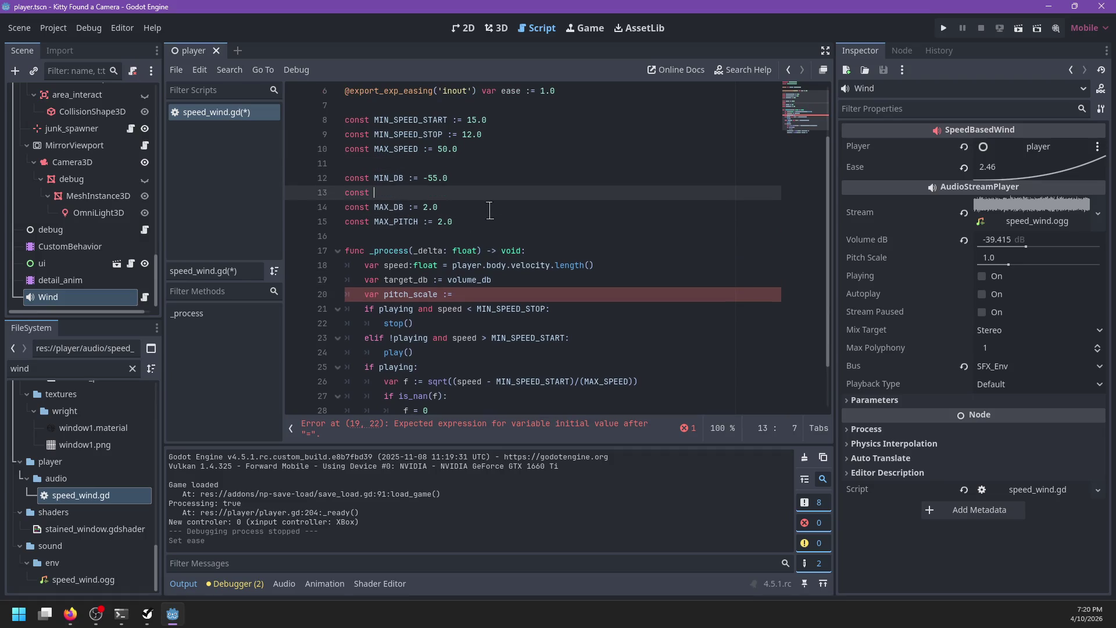
pyautogui.write('MIN_DB_')
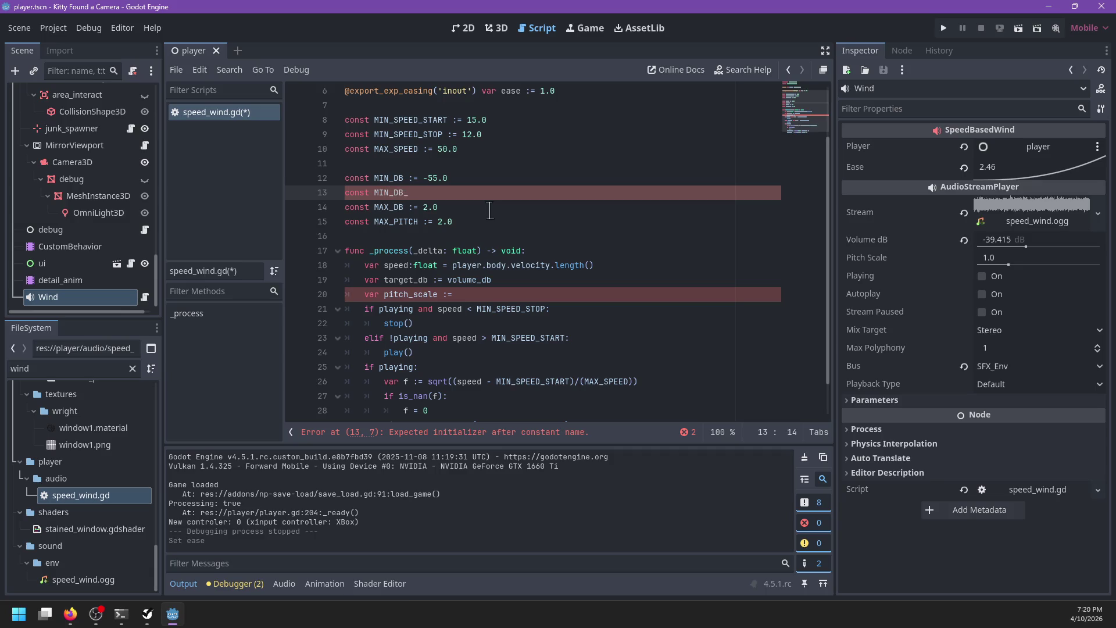
pyautogui.hotkey('ctrl', 'BackSpace')
pyautogui.hotkey('ctrl', 'BackSpace')
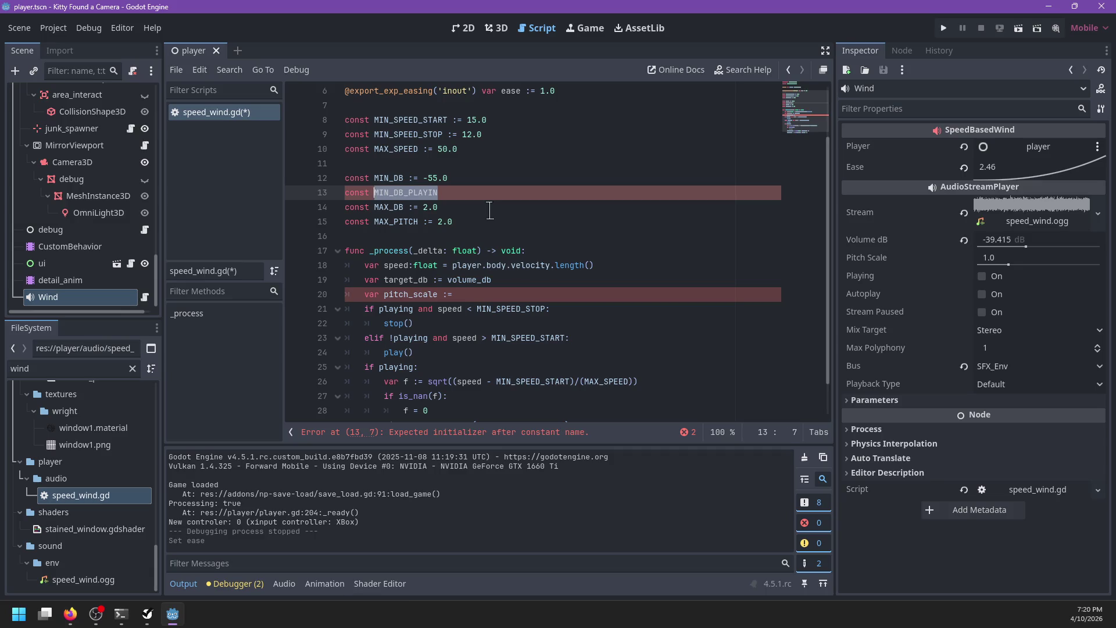
pyautogui.press('BackSpace')
pyautogui.moveTo(1026, 246); pyautogui.dragTo(988, 247)
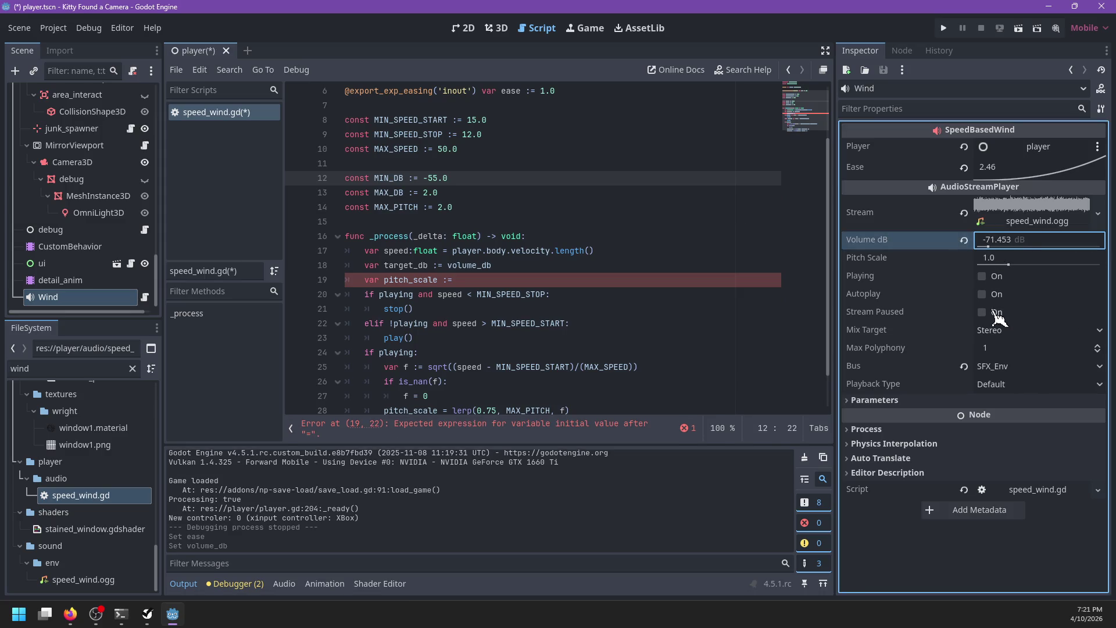
pyautogui.click(981, 277)
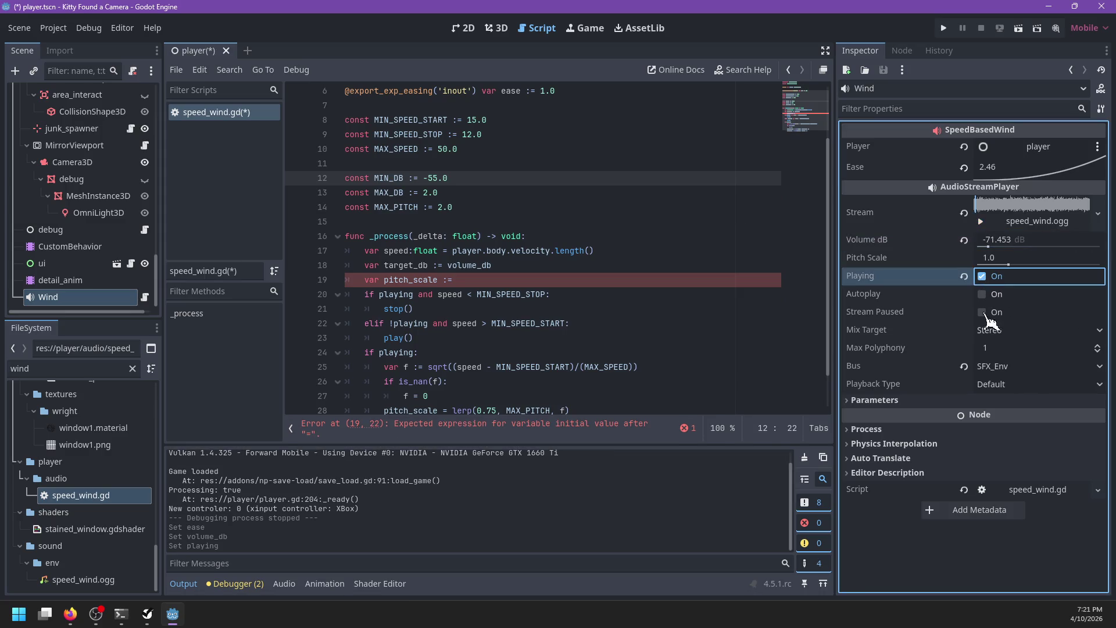
# Delete the stop/play speed-check if-elif block from _process.
pyautogui.click(475, 192)
pyautogui.moveTo(442, 338)
pyautogui.mouseDown()
pyautogui.moveTo(459, 296)
pyautogui.moveTo(502, 280)
pyautogui.mouseUp()
pyautogui.press('BackSpace')
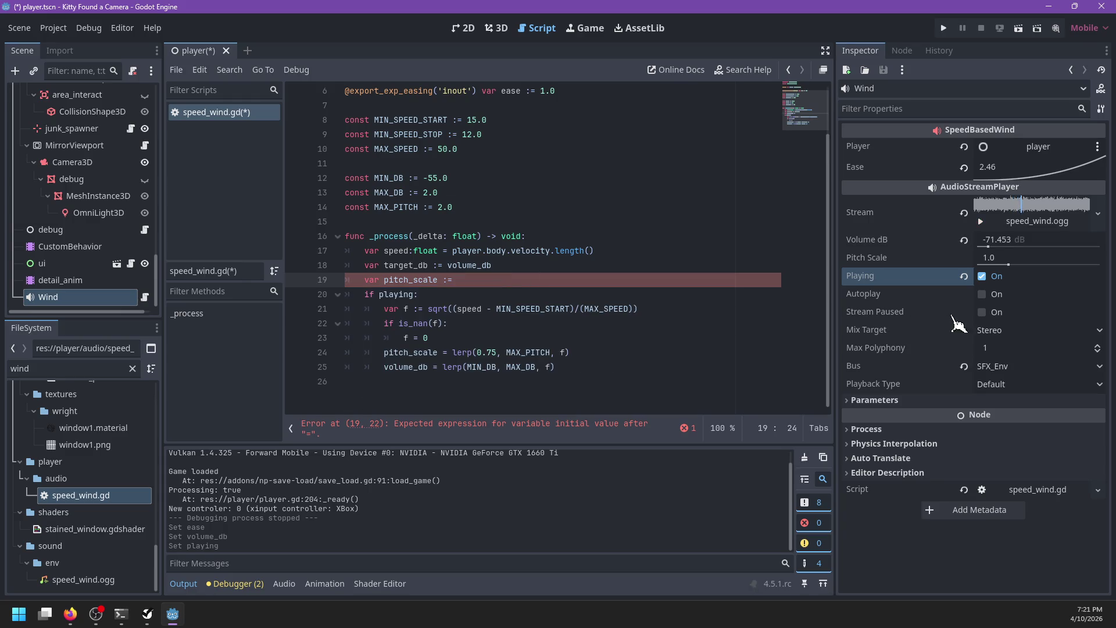
# Make the Wind node autoplay but not play, with Volume dB at -80.
pyautogui.click(982, 294)
pyautogui.click(981, 277)
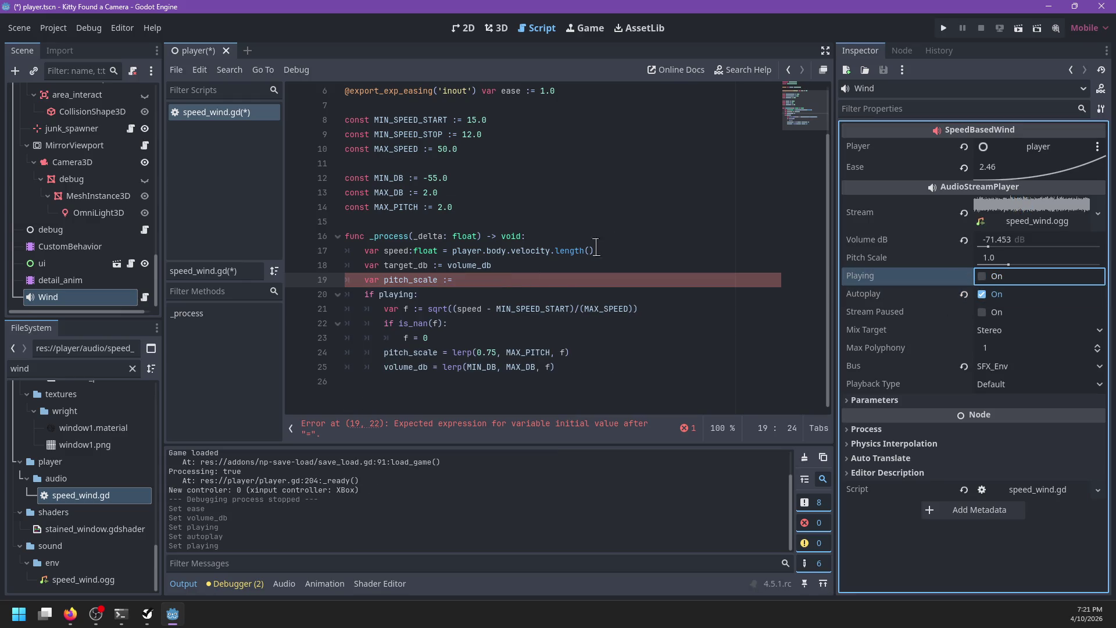
pyautogui.click(479, 278)
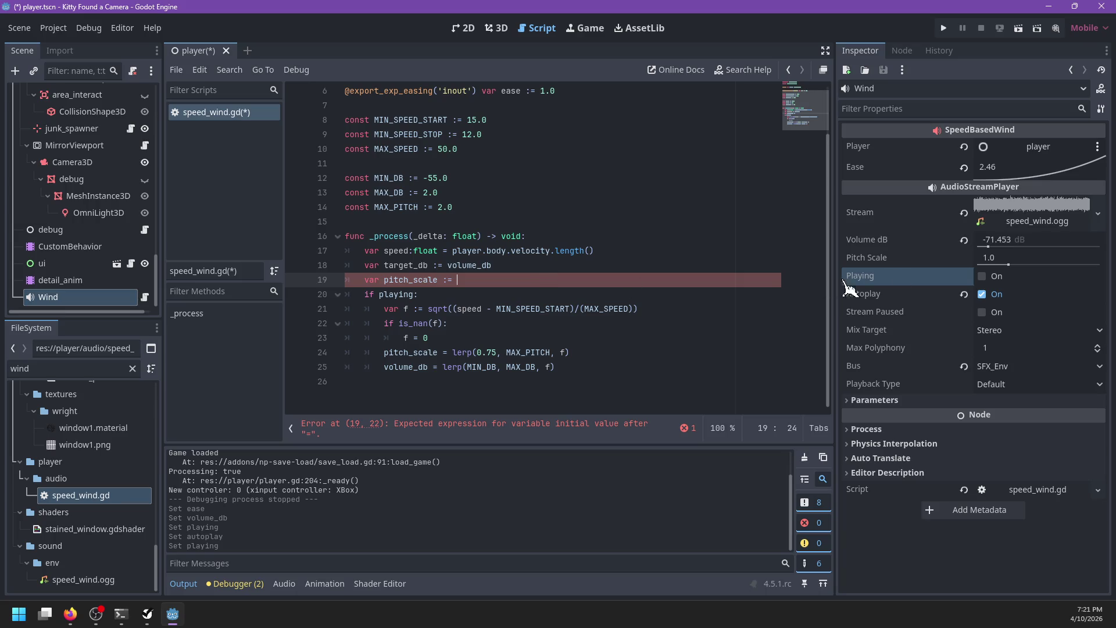
pyautogui.moveTo(988, 247); pyautogui.dragTo(914, 249)
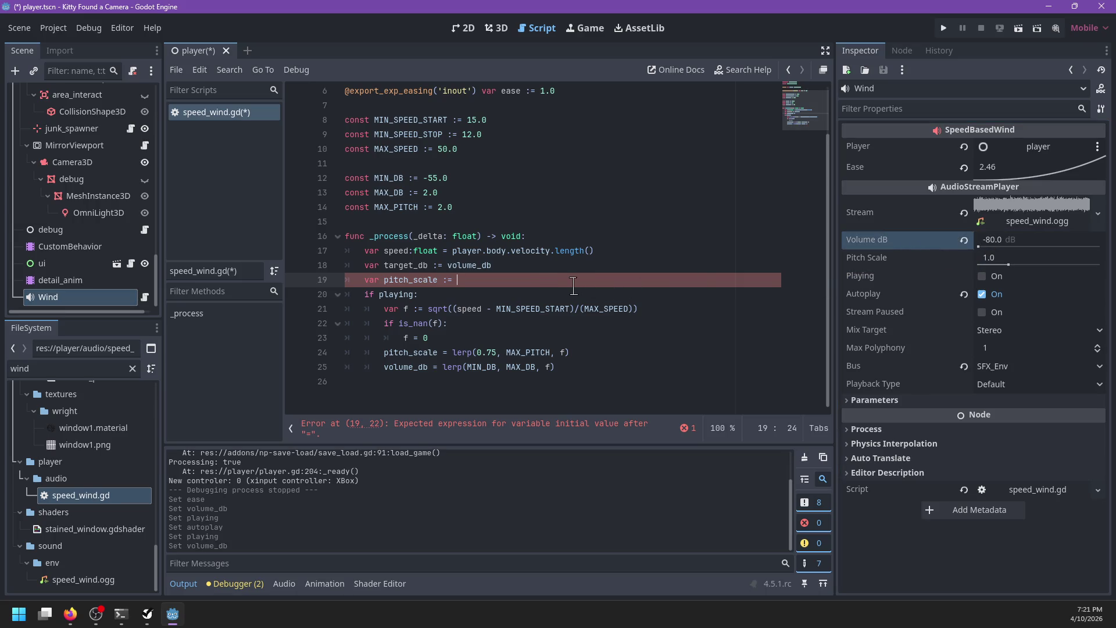
# Change MIN_DB to -75.0 and select the MIN_SPEED_START and MIN_SPEED_STOP constants.
pyautogui.scroll(1, 565, 285)
pyautogui.scroll(1, 565, 286)
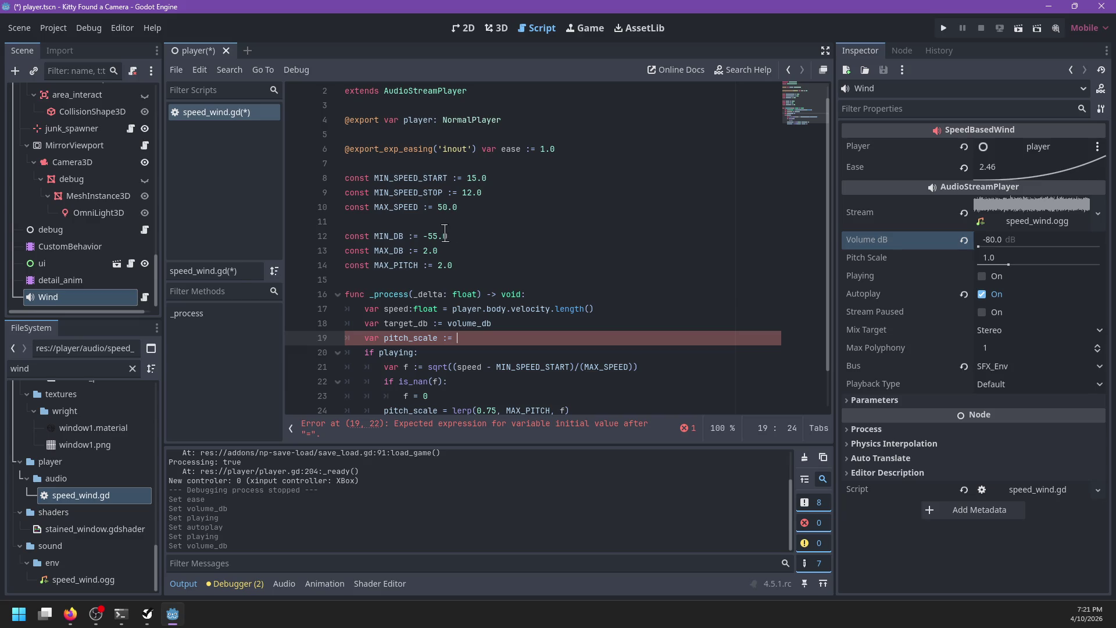
pyautogui.click(434, 236)
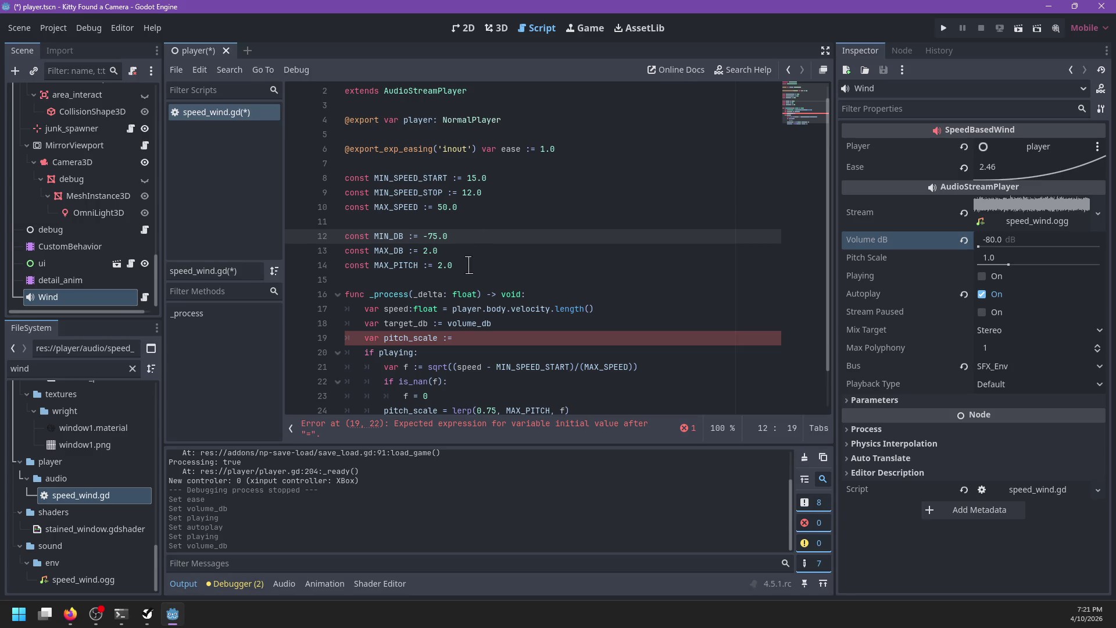
pyautogui.moveTo(503, 189); pyautogui.dragTo(510, 166)
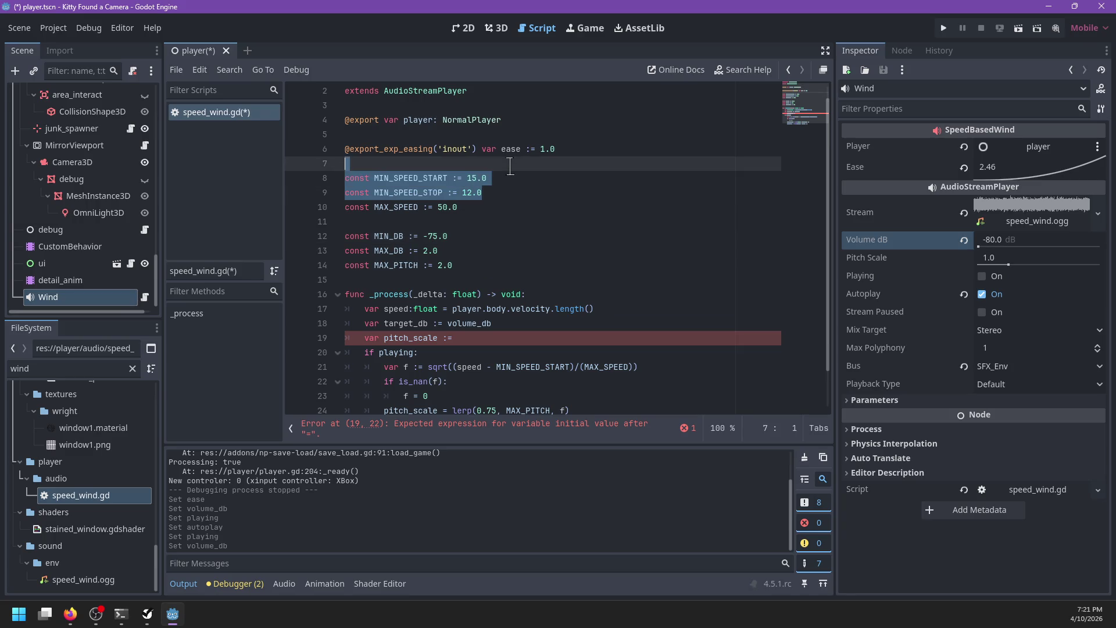
# Remove the minimum speed constants and replace speed minus MIN_SPEED_START with plain speed.
pyautogui.press('BackSpace')
pyautogui.scroll(-1, 560, 288)
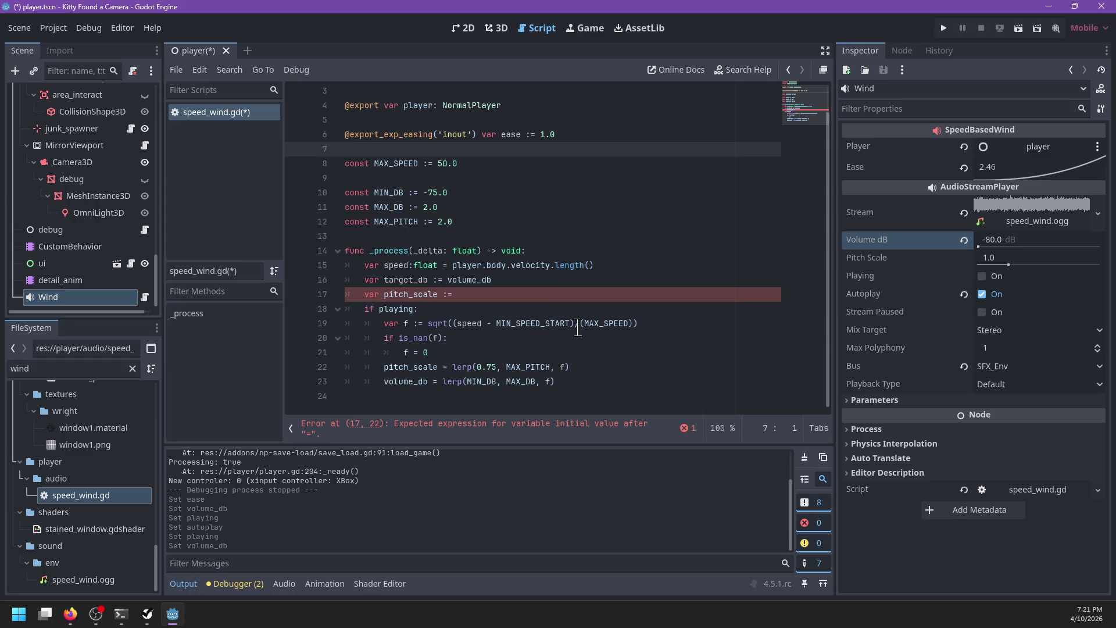
pyautogui.moveTo(574, 323); pyautogui.dragTo(453, 323)
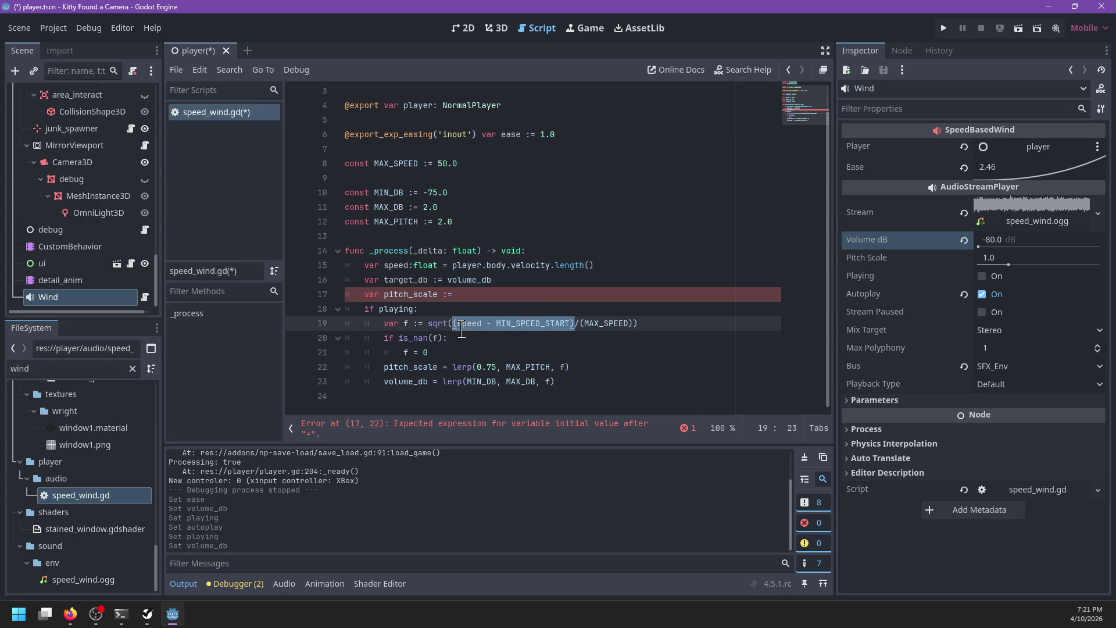
pyautogui.write('speed')
pyautogui.click(538, 325)
pyautogui.press('BackSpace')
# Rework the f lines so sqrt(f) is taken only when f > 0.
pyautogui.hotkey('ctrl', 'shift', 'Left')
pyautogui.hotkey('ctrl', 'shift', 'Left')
pyautogui.hotkey('ctrl', 'shift', 'Left')
pyautogui.hotkey('ctrl', 'c')
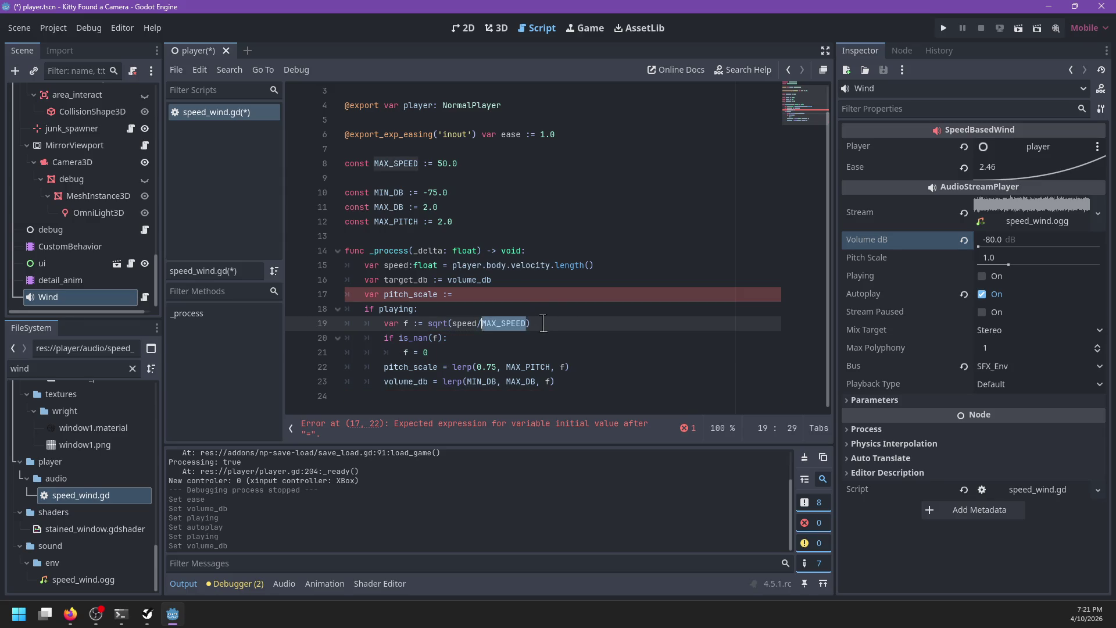
pyautogui.press('BackSpace')
pyautogui.press('Left')
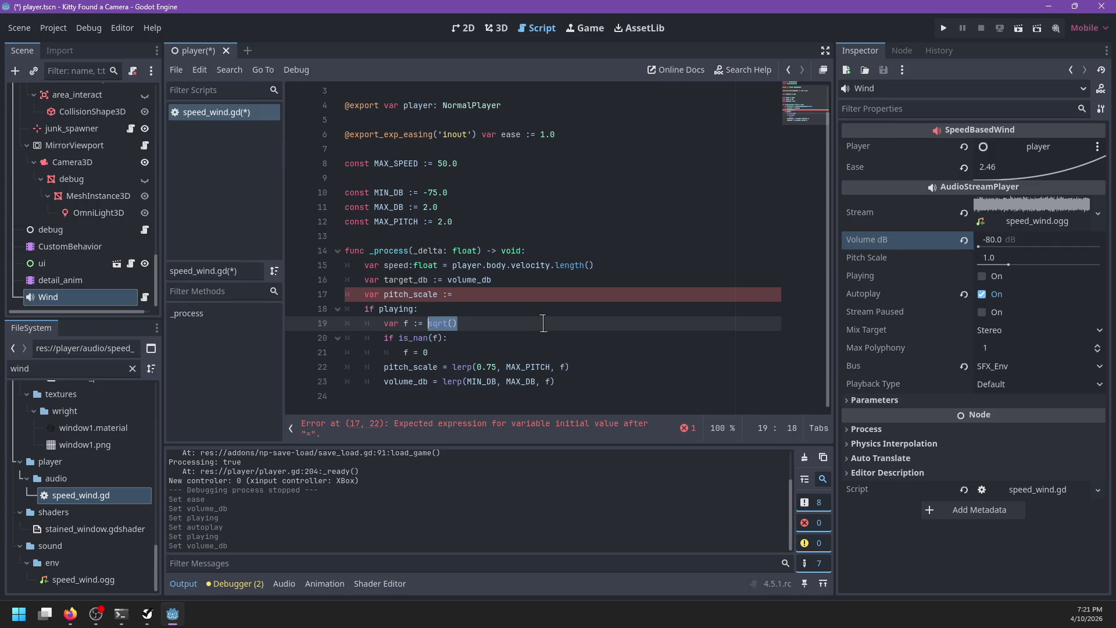
pyautogui.press('Delete')
pyautogui.press('BackSpace')
pyautogui.press('BackSpace')
pyautogui.press('BackSpace')
pyautogui.hotkey('ctrl', 'v')
pyautogui.press('Down')
pyautogui.press('Left')
pyautogui.hotkey('ctrl', 'shift', 'Left')
pyautogui.hotkey('ctrl', 'shift', 'Left')
pyautogui.hotkey('ctrl', 'shift', 'Left')
pyautogui.write('f')
pyautogui.press('Down')
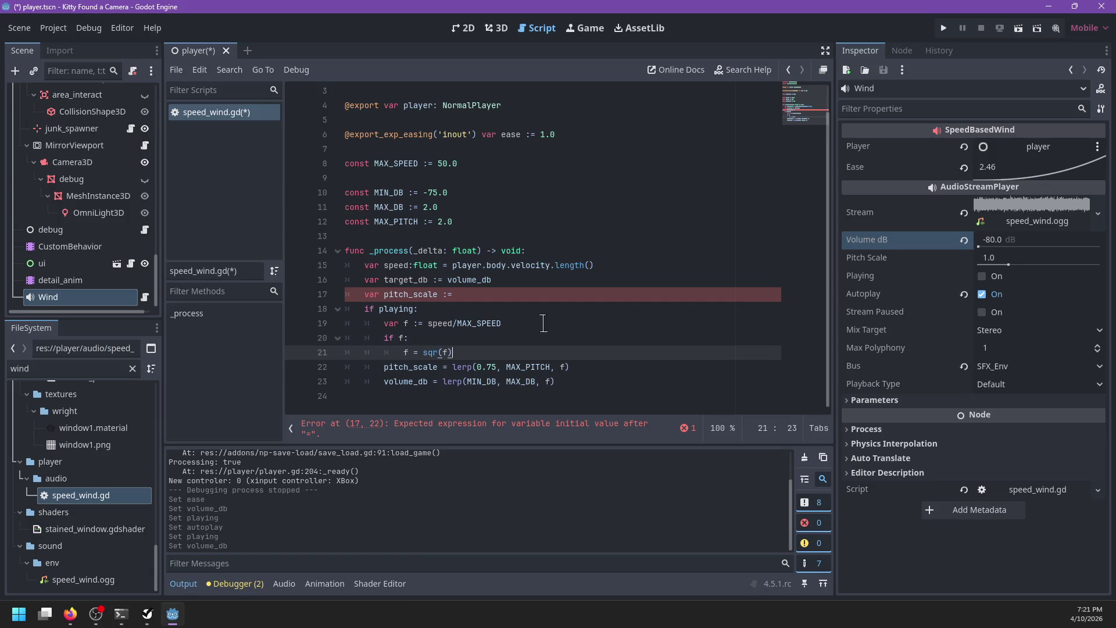
pyautogui.write('t')
pyautogui.press('Up')
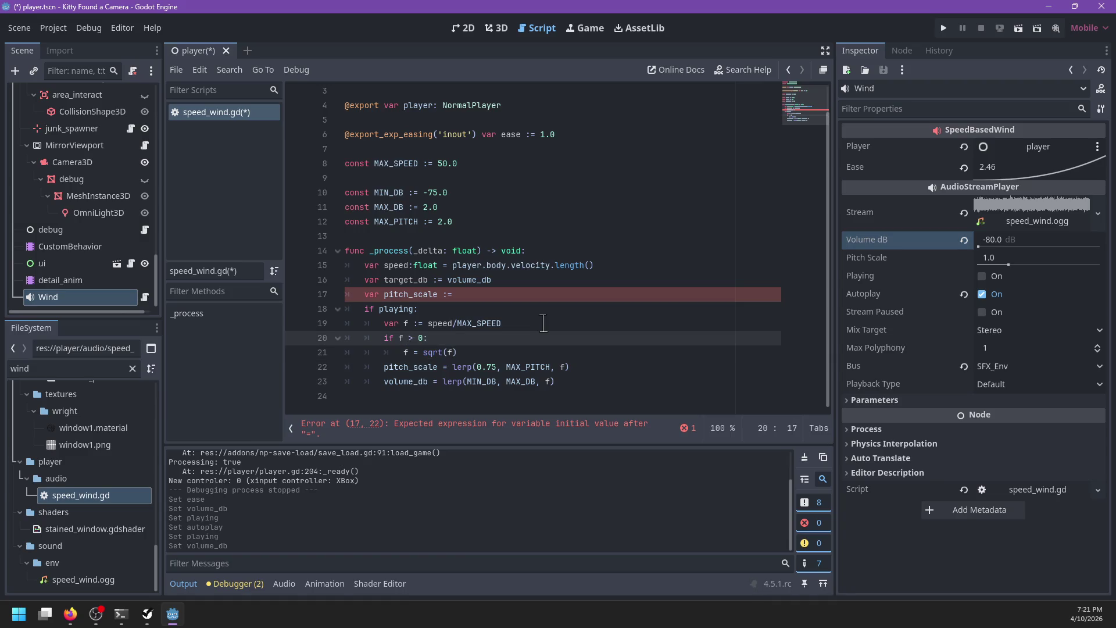
# Complete line 17 as 'var target_pitch := pitch_scale'.
pyautogui.click(493, 295)
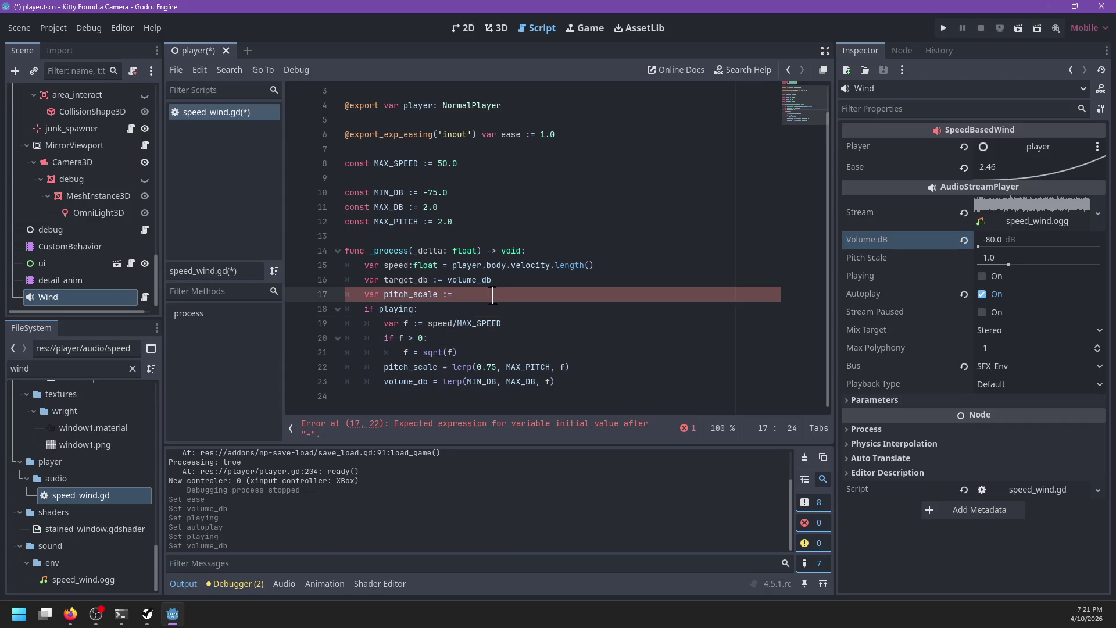
pyautogui.hotkey('ctrl', 'Delete')
pyautogui.write('pitch :=')
pyautogui.press('Return')
pyautogui.scroll(1, 492, 295)
pyautogui.click(521, 319)
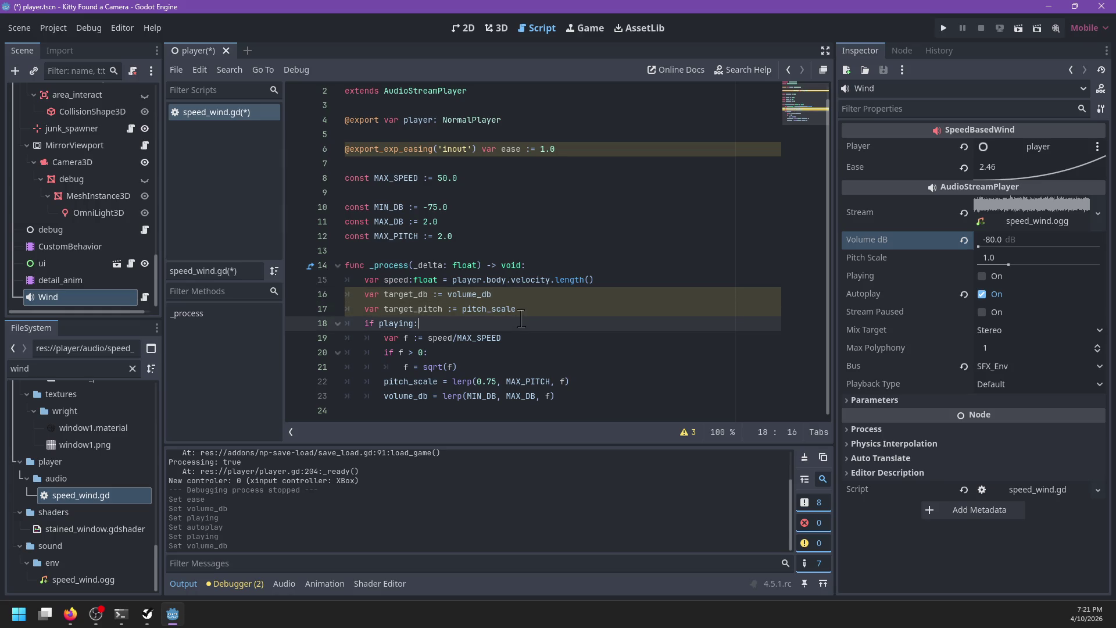
# Add constants MAX_DIFF_PITCH := 0.6 and MAX_DIFF_DB := 10.0 below MAX_PITCH.
pyautogui.moveTo(420, 325); pyautogui.dragTo(534, 309)
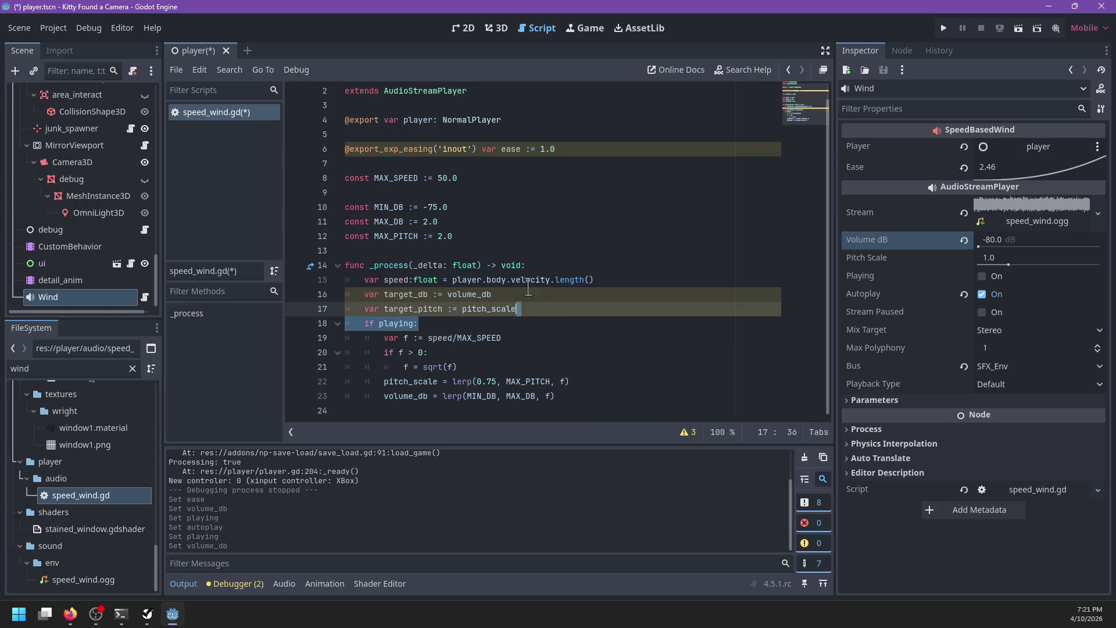
pyautogui.click(489, 234)
pyautogui.press('Return')
pyautogui.press('Return')
pyautogui.write('const MAX_DIFF_PITCH')
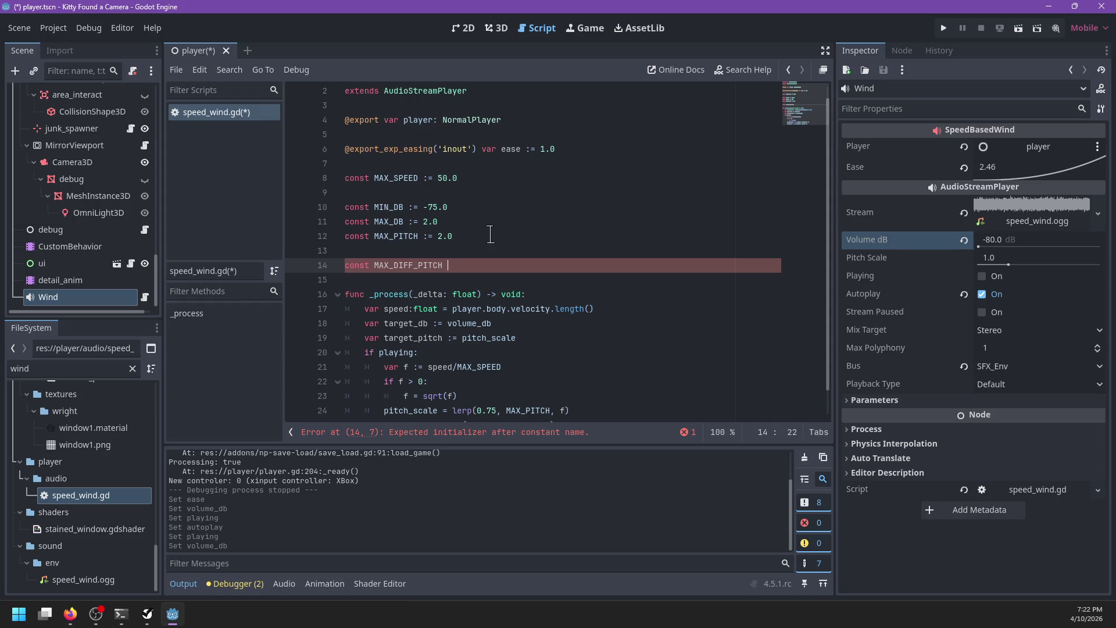
pyautogui.write(' 0.2')
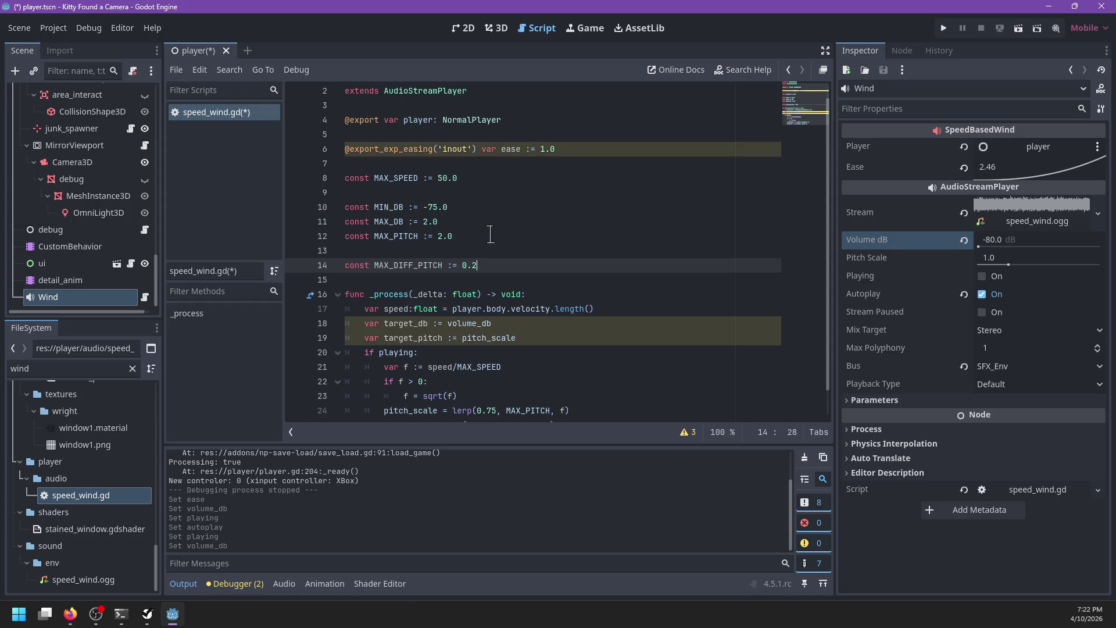
pyautogui.write('6')
pyautogui.hotkey('ctrl', 'shift', 'd')
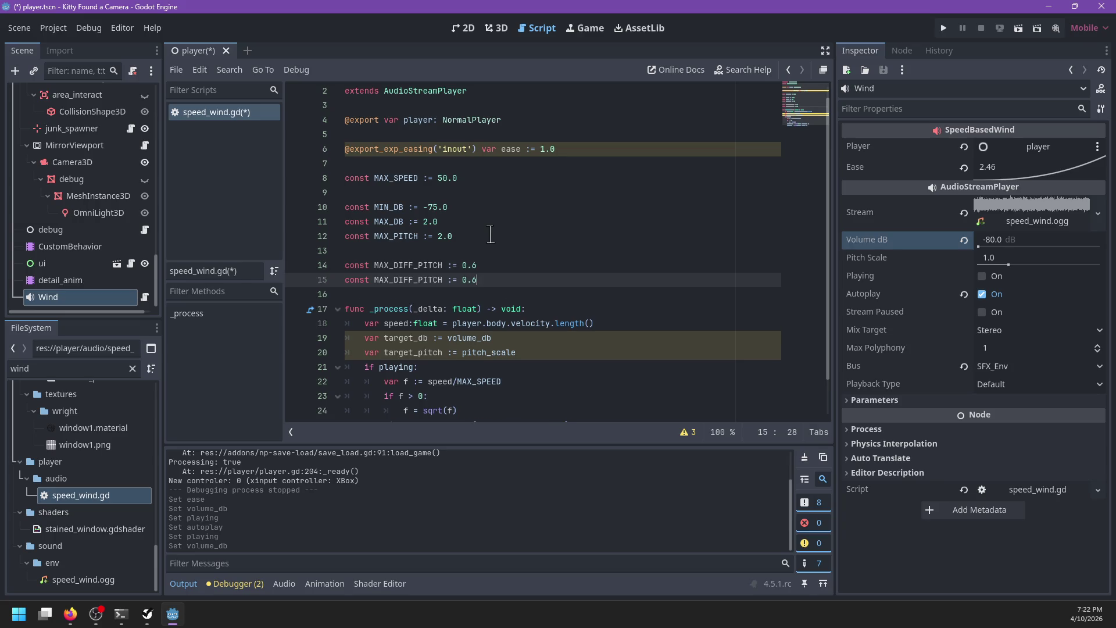
pyautogui.hotkey('ctrl', 'Left')
pyautogui.hotkey('ctrl', 'Left')
pyautogui.hotkey('ctrl', 'BackSpace')
pyautogui.write('MAX_I')
pyautogui.press('BackSpace')
pyautogui.write('DIFF_')
pyautogui.write('DB')
# Make the two lerp lines assign target_pitch and target_db instead.
pyautogui.scroll(-1, 470, 257)
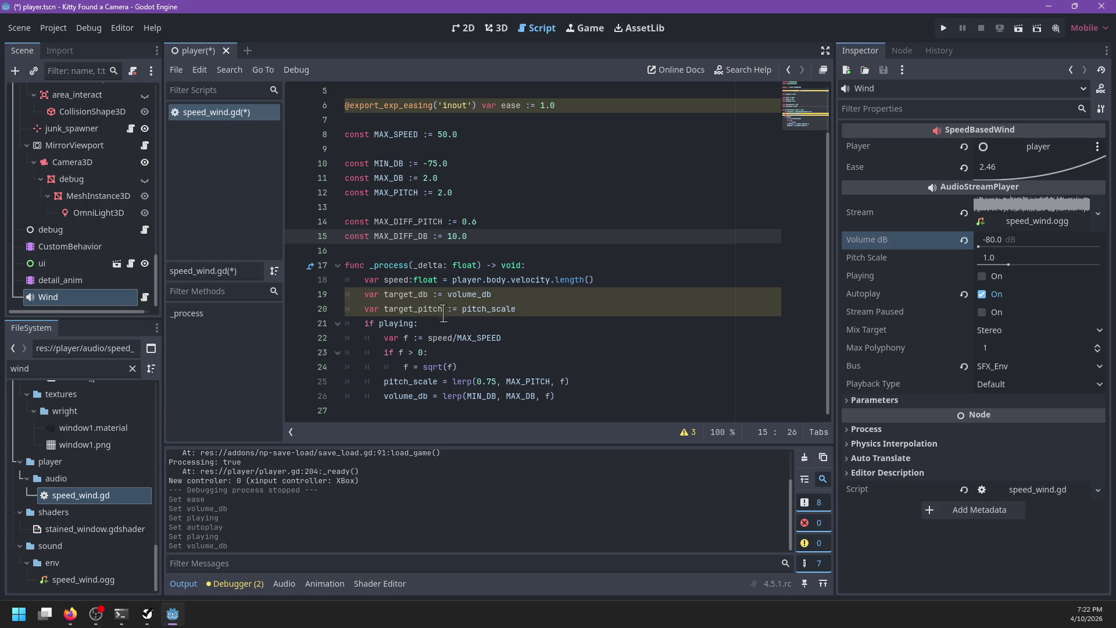
pyautogui.click(527, 314)
pyautogui.doubleClick(413, 381)
pyautogui.write('target_pitch')
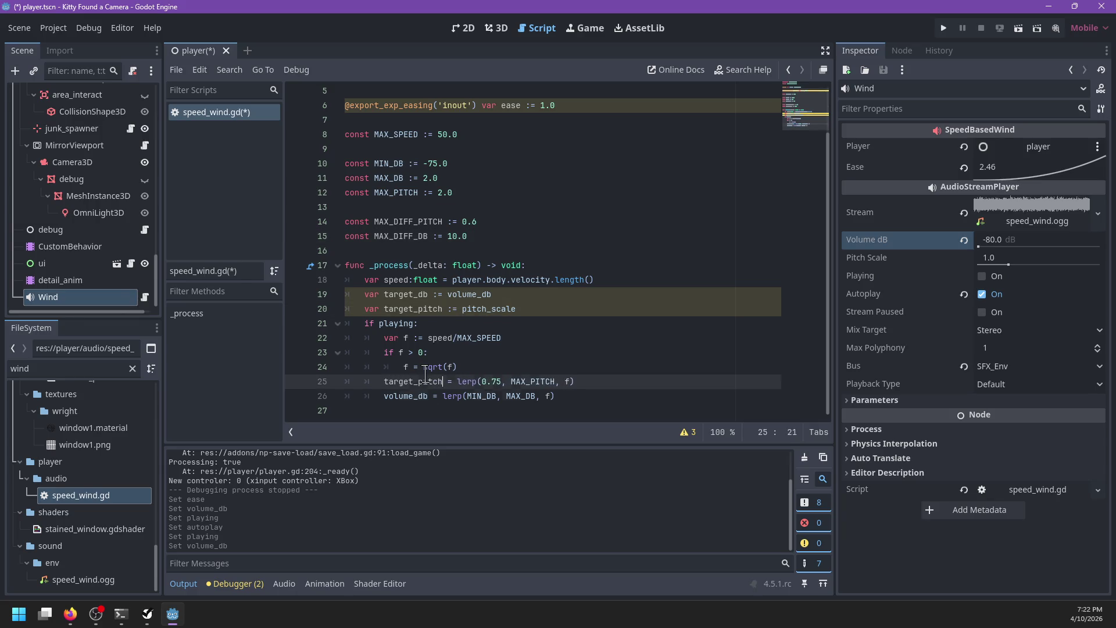
pyautogui.press('Down')
pyautogui.hotkey('ctrl', 'BackSpace')
pyautogui.write('target_db')
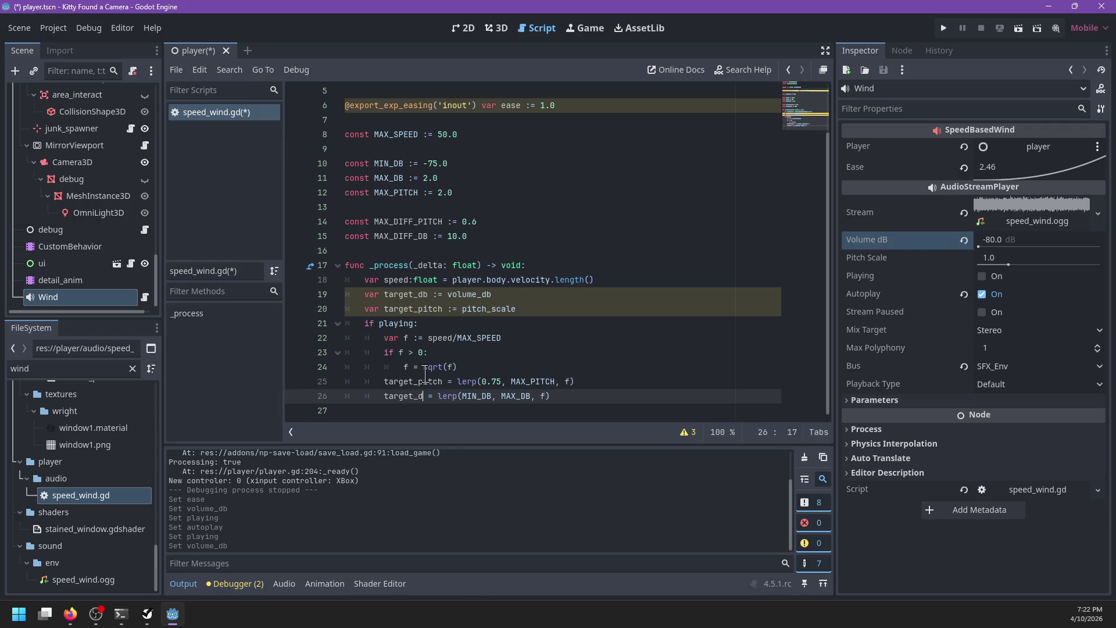
# Unindent the lerp lines and delete the 'if playing:' line.
pyautogui.moveTo(390, 397); pyautogui.dragTo(349, 338)
pyautogui.hotkey('shift', 'Tab')
pyautogui.moveTo(541, 308)
pyautogui.mouseDown()
pyautogui.moveTo(549, 323)
pyautogui.moveTo(593, 280)
pyautogui.mouseUp()
pyautogui.press('BackSpace')
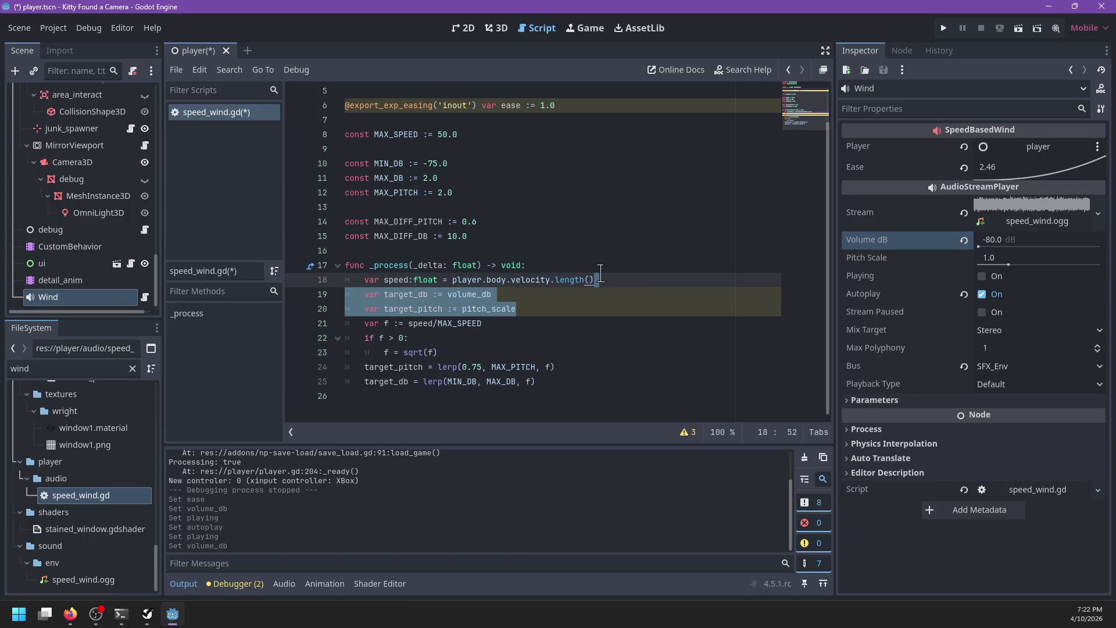
# Remove the separate target declarations and prefix both lerp lines with var.
pyautogui.press('BackSpace')
pyautogui.click(363, 338)
pyautogui.write('var')
pyautogui.click(363, 352)
pyautogui.write('var')
# Type-annotate target_pitch and target_db as float.
pyautogui.click(446, 338)
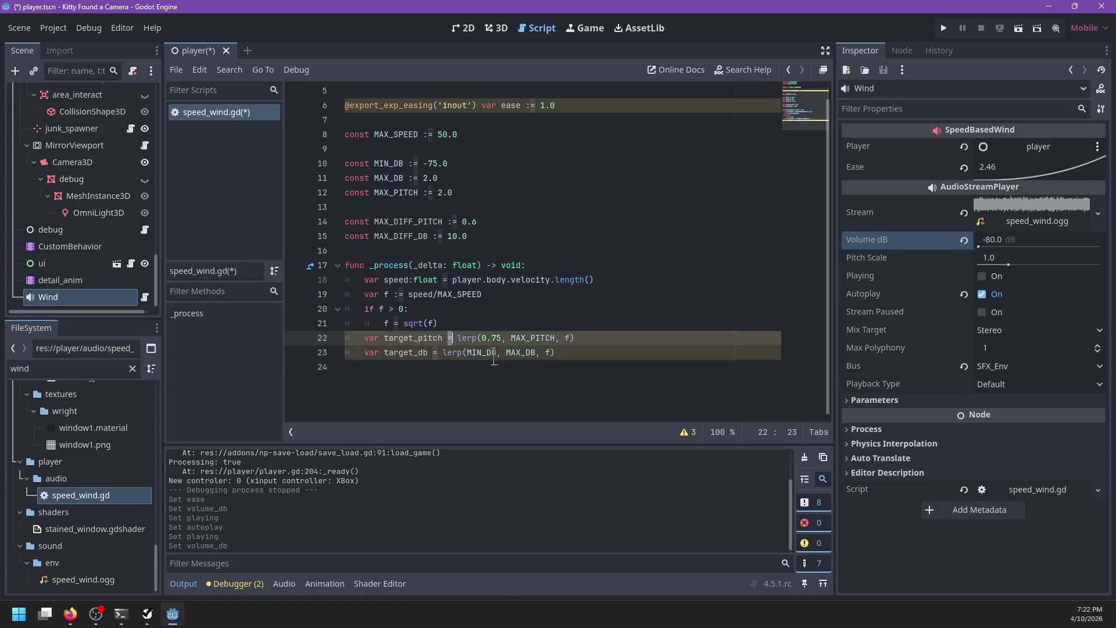
pyautogui.write(':')
pyautogui.press('Down')
pyautogui.write(':')
pyautogui.press('Up')
pyautogui.press('Right')
pyautogui.press('Right')
pyautogui.press('Right')
pyautogui.write('float')
pyautogui.press('Left')
pyautogui.press('Left')
pyautogui.press('Left')
pyautogui.press('BackSpace')
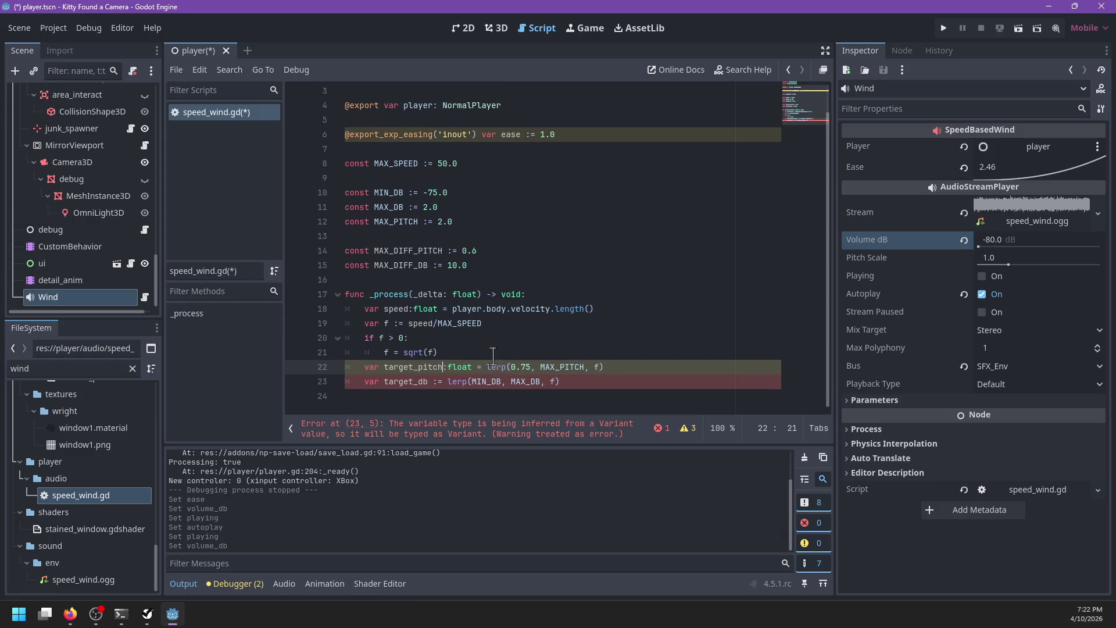
pyautogui.press('Down')
pyautogui.press('Left')
pyautogui.write('gfl')
pyautogui.press('Return')
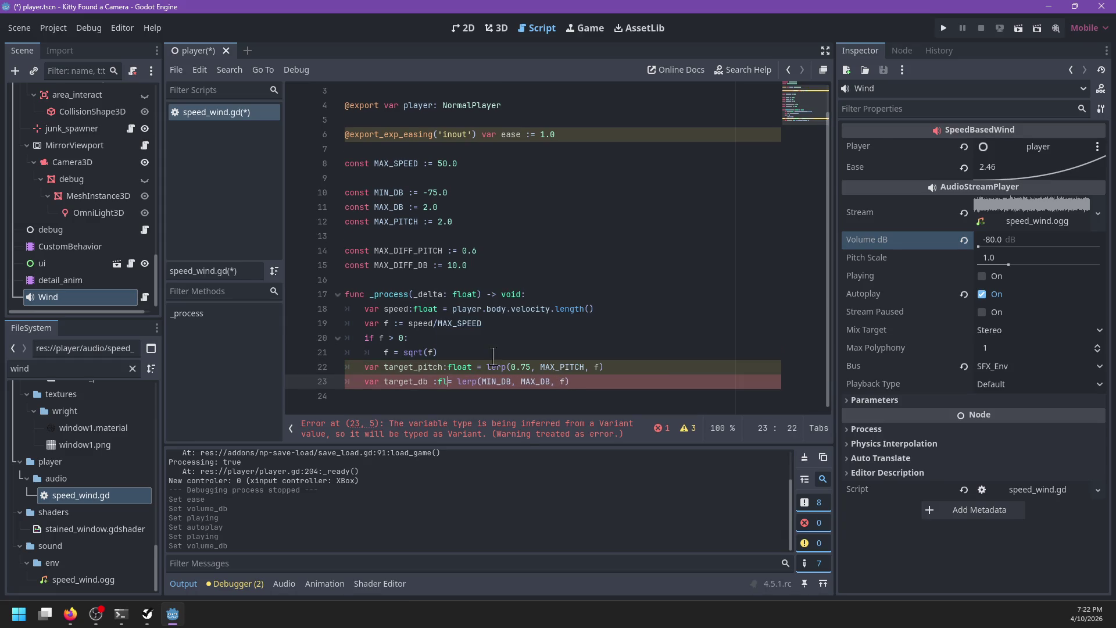
pyautogui.press('Left')
pyautogui.press('Left')
pyautogui.press('Left')
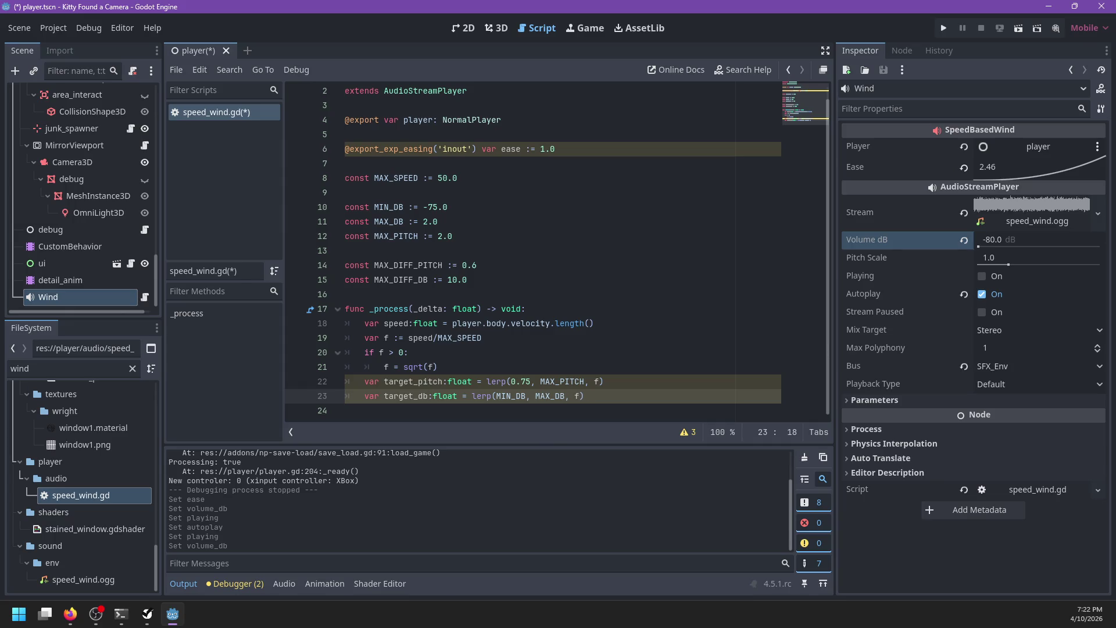
# Switch to the browser and back, then start a new line after target_db.
pyautogui.hotkey('alt', 'Tab')
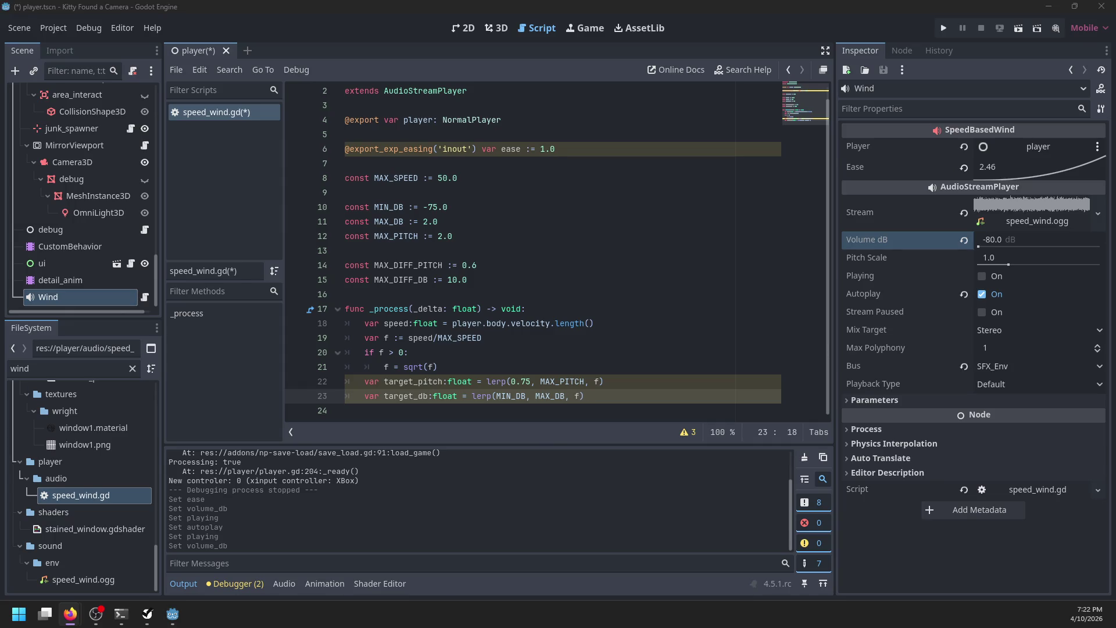
pyautogui.hotkey('alt', 'Tab')
pyautogui.click(632, 396)
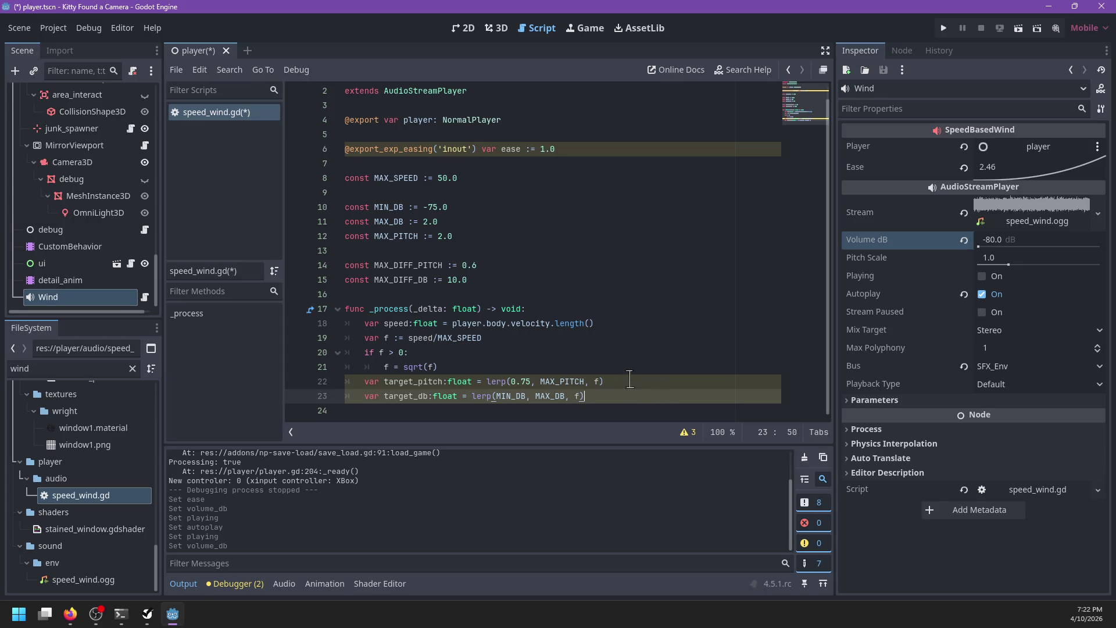
pyautogui.press('Return')
pyautogui.press('Return')
pyautogui.write('var')
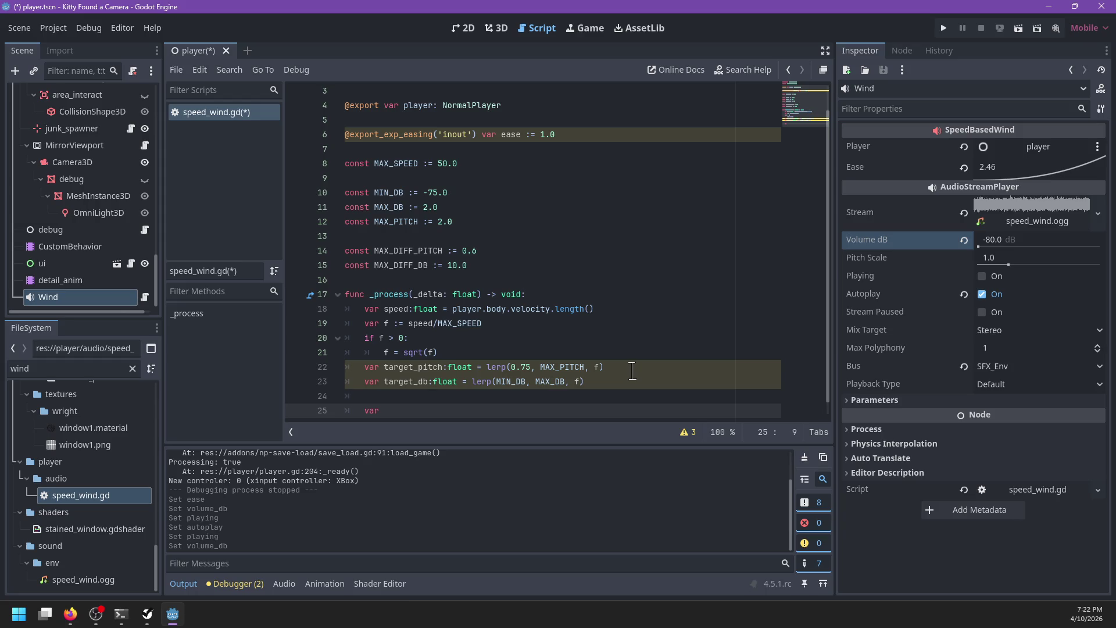
# Begin an ease() line and rename the ease variable to ease_curve, then save.
pyautogui.write('dt :=')
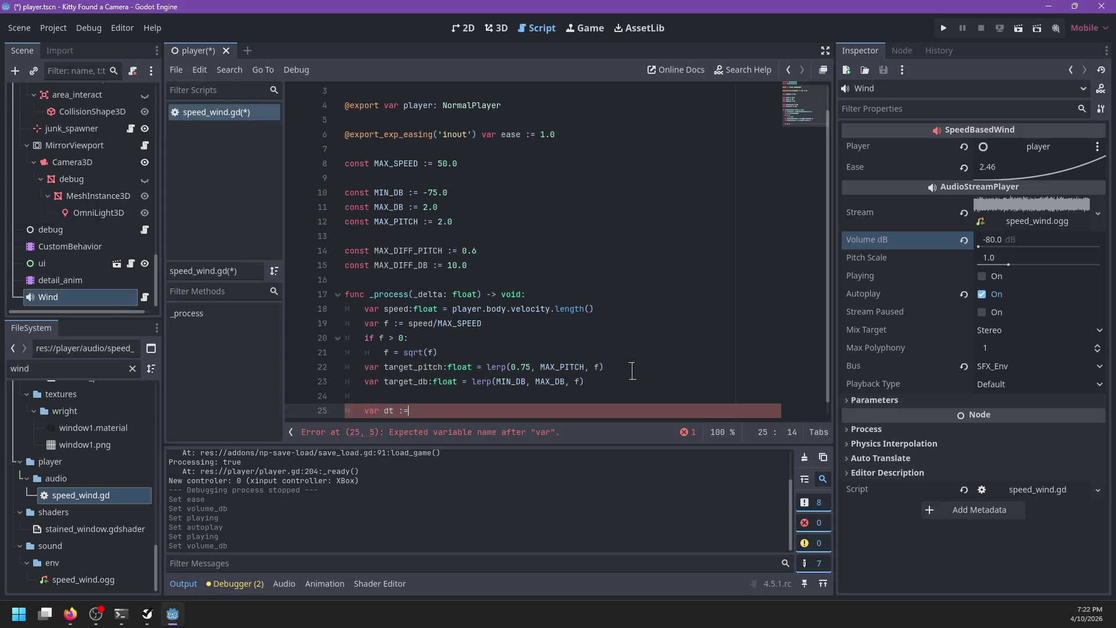
pyautogui.write(' ex')
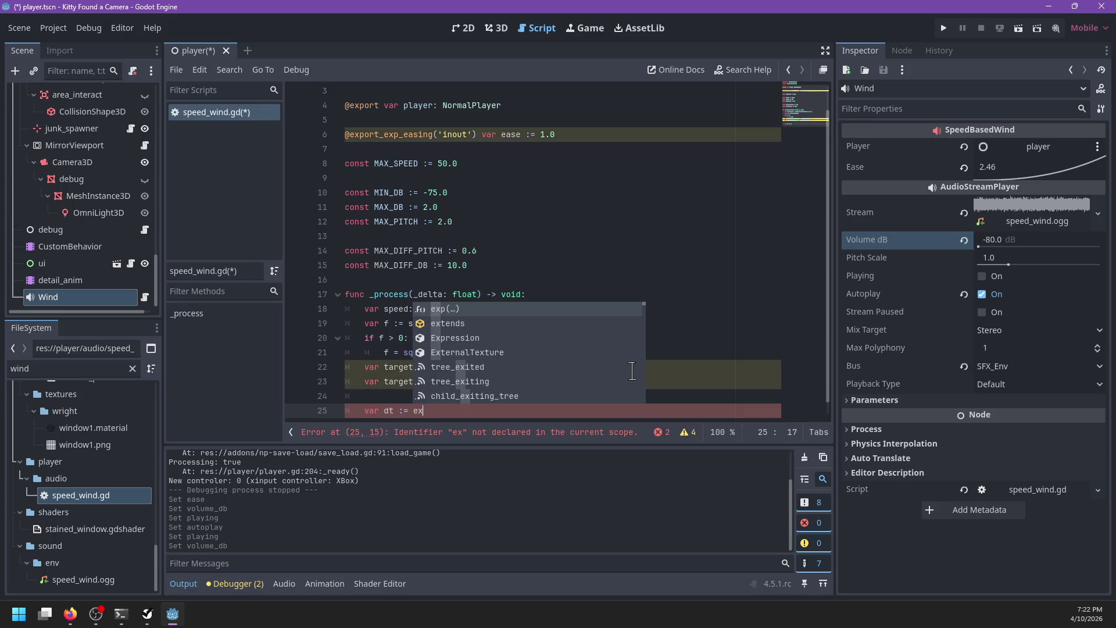
pyautogui.press('BackSpace')
pyautogui.press('BackSpace')
pyautogui.write('ea')
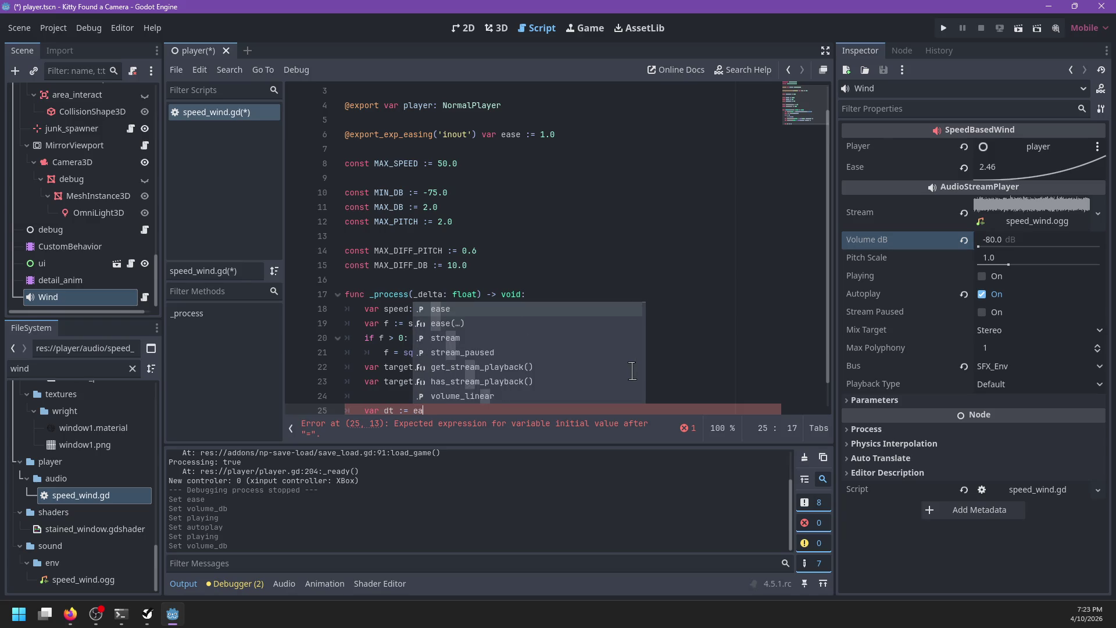
pyautogui.write('se)')
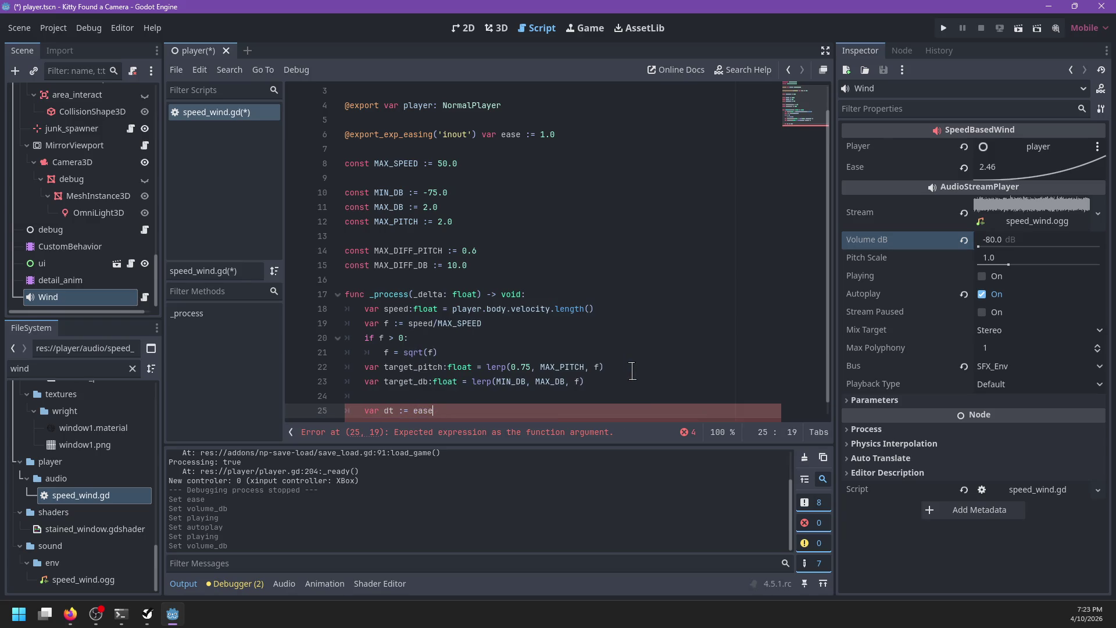
pyautogui.write('(')
pyautogui.scroll(-1, 616, 368)
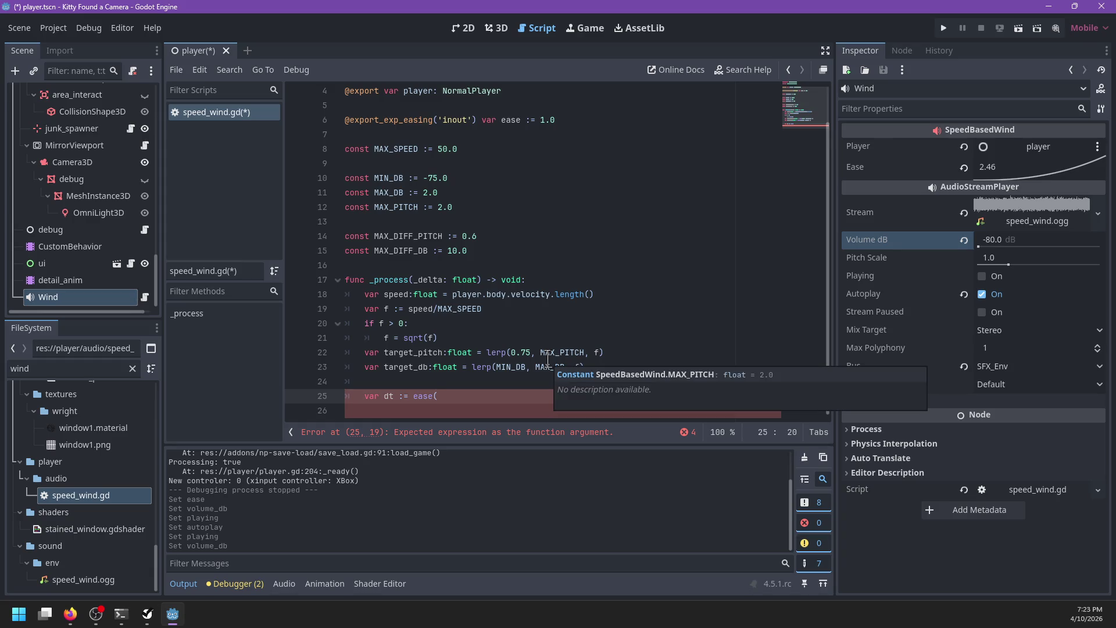
pyautogui.doubleClick(510, 120)
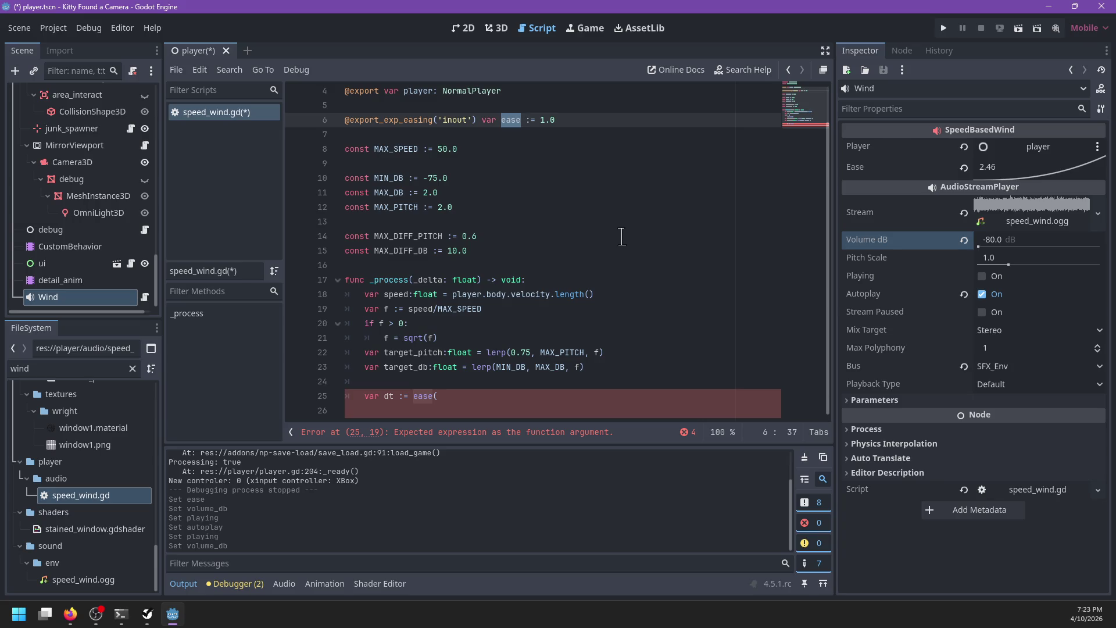
pyautogui.press('BackSpace')
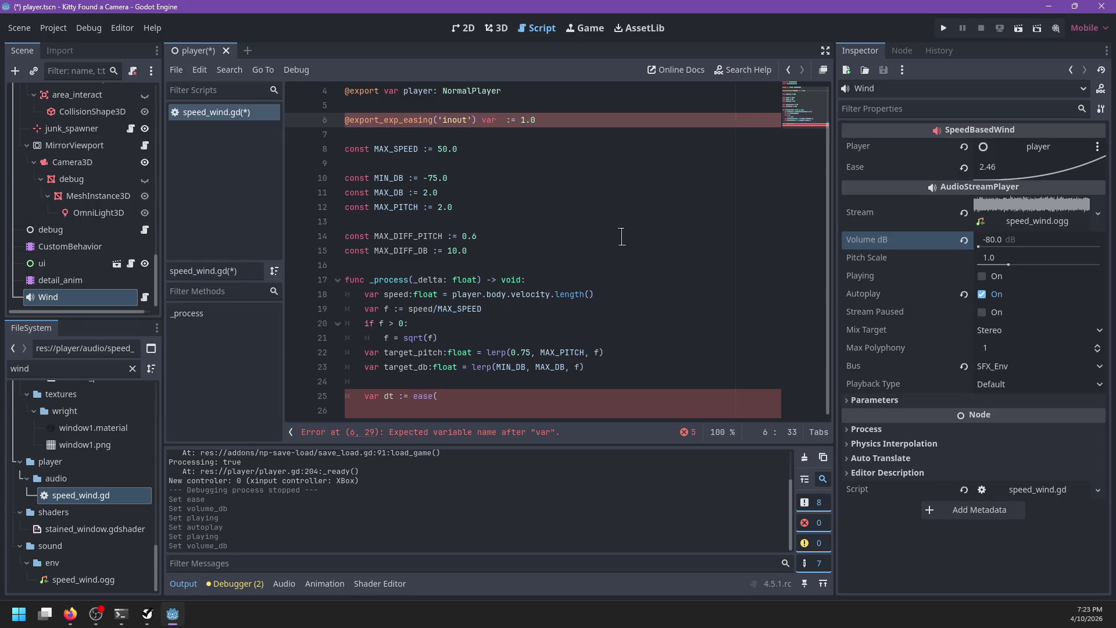
pyautogui.write('ease_curbve')
pyautogui.press('BackSpace')
pyautogui.press('BackSpace')
pyautogui.press('BackSpace')
pyautogui.write('ve')
pyautogui.hotkey('ctrl', 's')
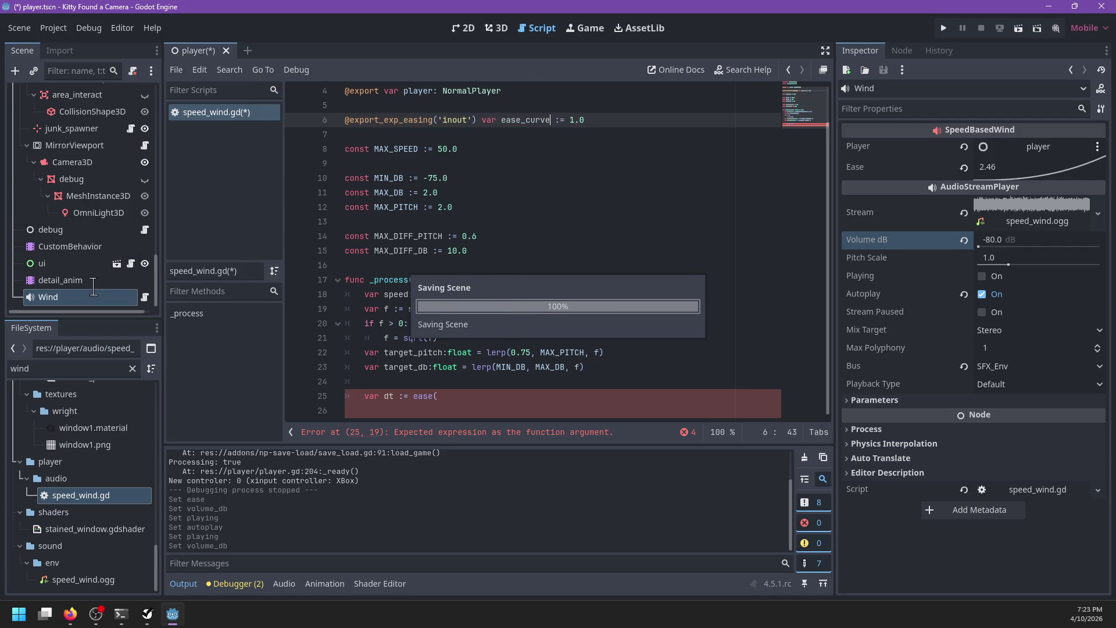
# Write dpitch as the eased abs difference of target_pitch and pitch_scale over MAX_DIFF_PITCH.
pyautogui.click(451, 397)
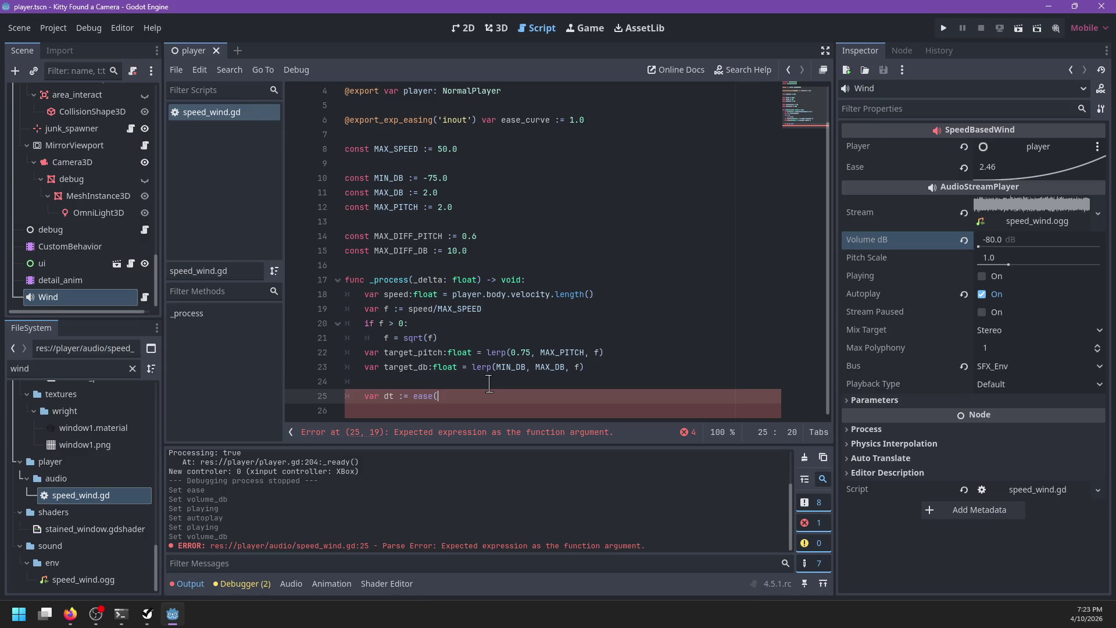
pyautogui.click(393, 397)
pyautogui.press('BackSpace')
pyautogui.write('itch')
pyautogui.write('arget')
pyautogui.hotkey('ctrl', 'Left')
pyautogui.hotkey('ctrl', 'Left')
pyautogui.write('ab')
pyautogui.press('Return')
pyautogui.hotkey('ctrl', 'Right')
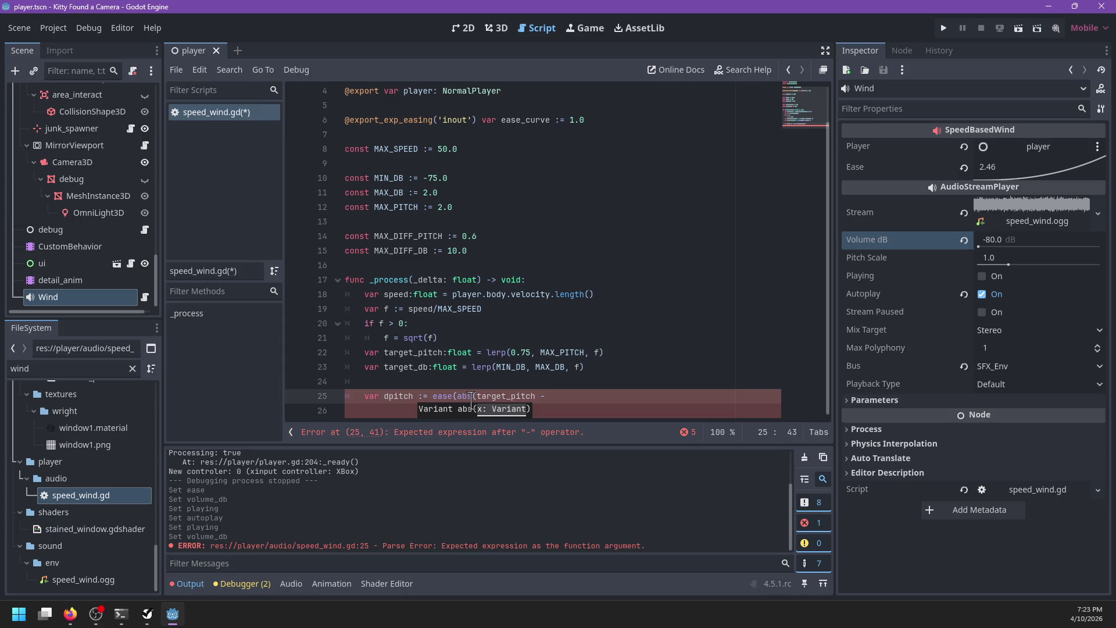
pyautogui.write('pit')
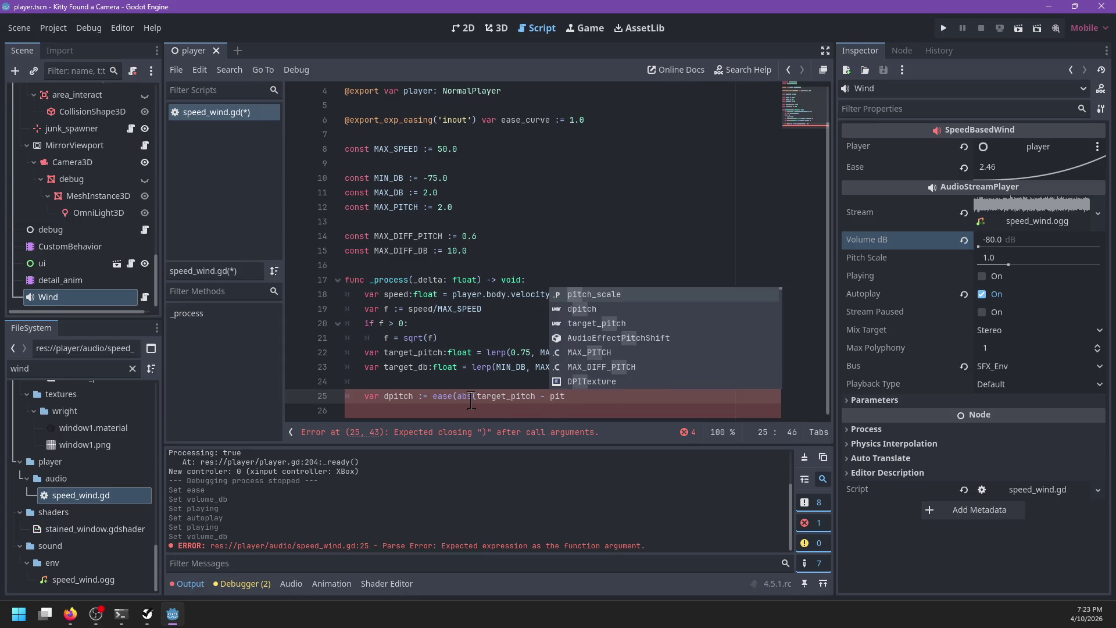
pyautogui.press('Return')
pyautogui.write('),')
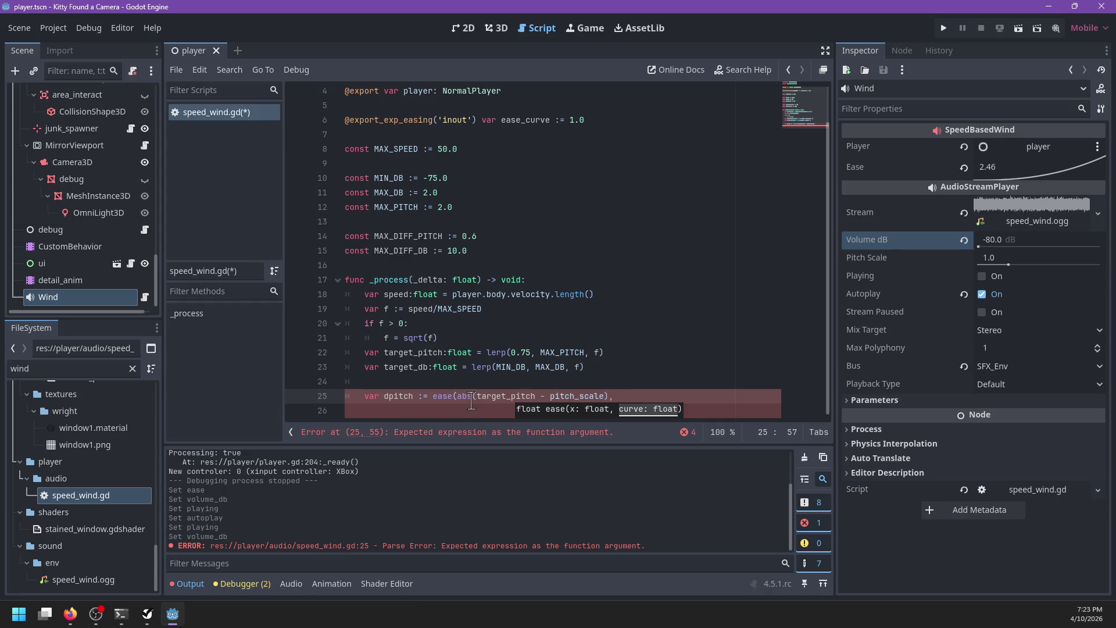
pyautogui.write(')')
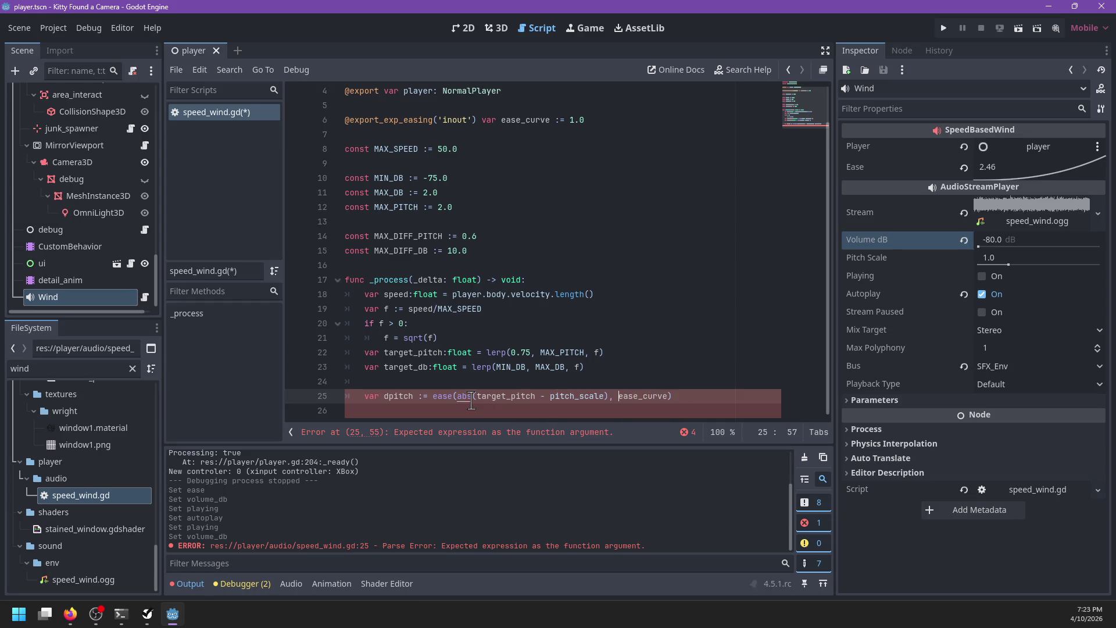
pyautogui.press('Left')
pyautogui.press('Left')
pyautogui.press('Left')
pyautogui.write('/')
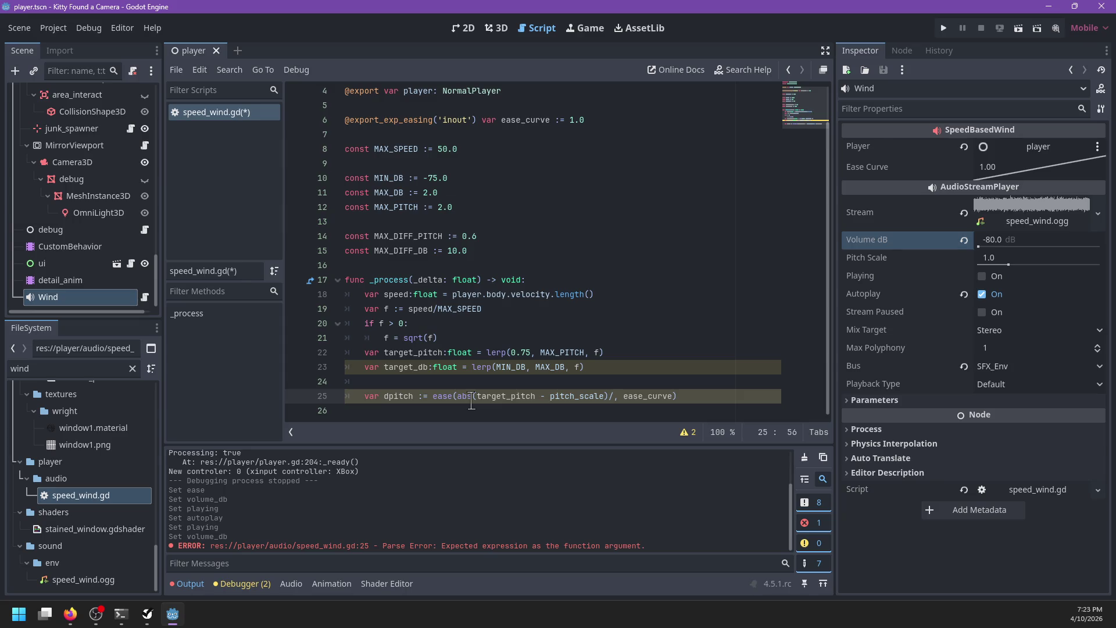
pyautogui.write('MAX_DIFF_P')
pyautogui.write('IT')
pyautogui.write('CH')
# Duplicate it as a ddb line using target_db and MAX_DIFF_DB.
pyautogui.hotkey('ctrl', 'shift', 'd')
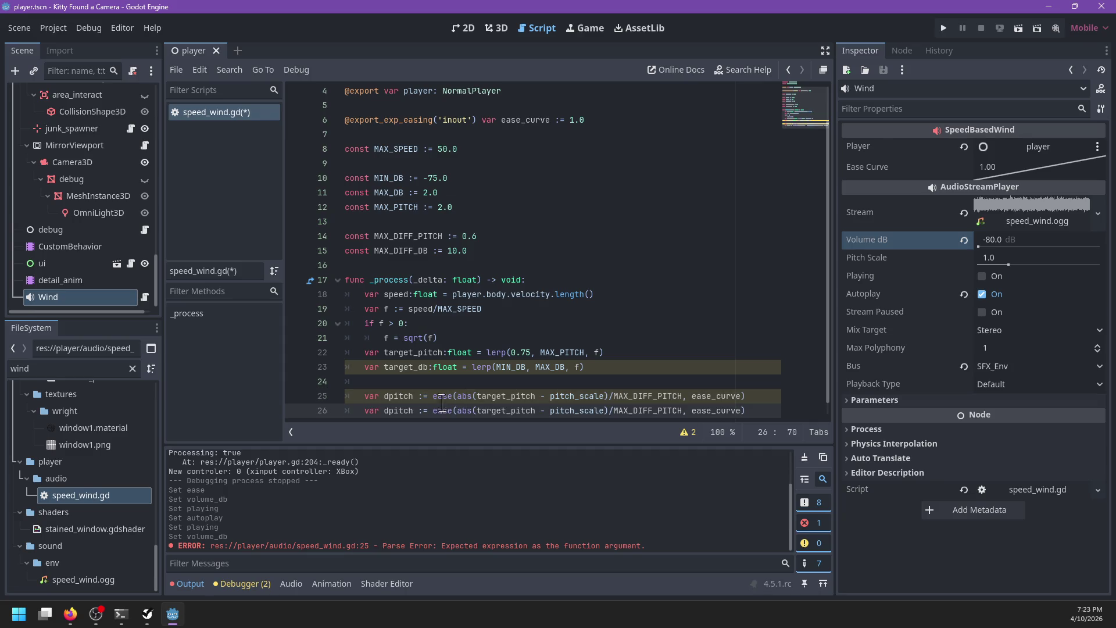
pyautogui.moveTo(384, 411); pyautogui.dragTo(411, 410)
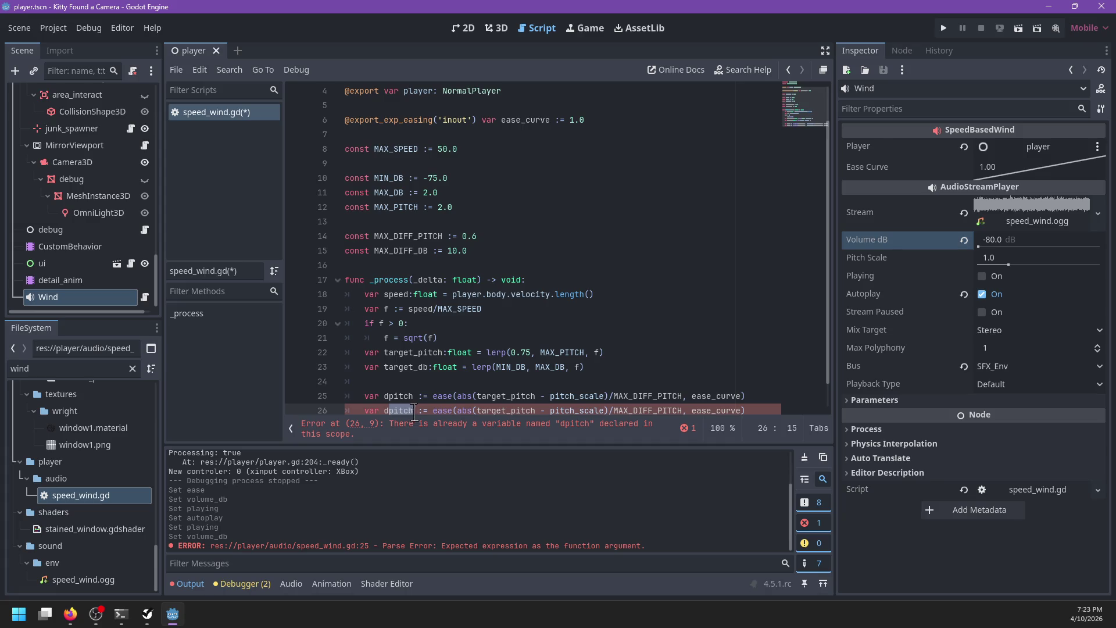
pyautogui.moveTo(438, 404)
pyautogui.write('db')
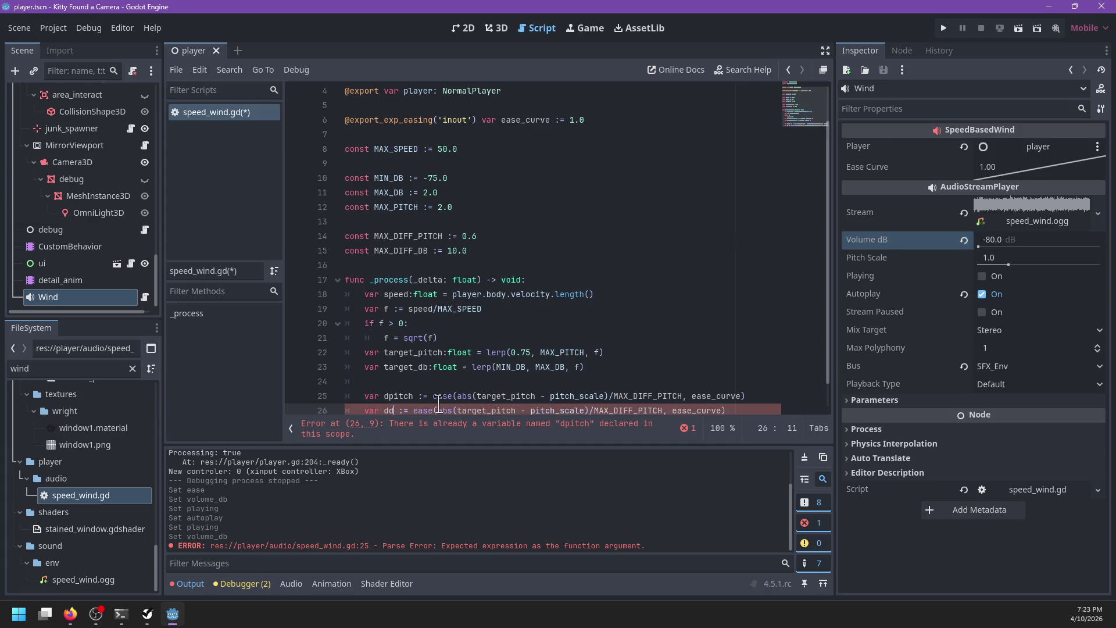
pyautogui.moveTo(495, 412); pyautogui.dragTo(528, 411)
pyautogui.write('db')
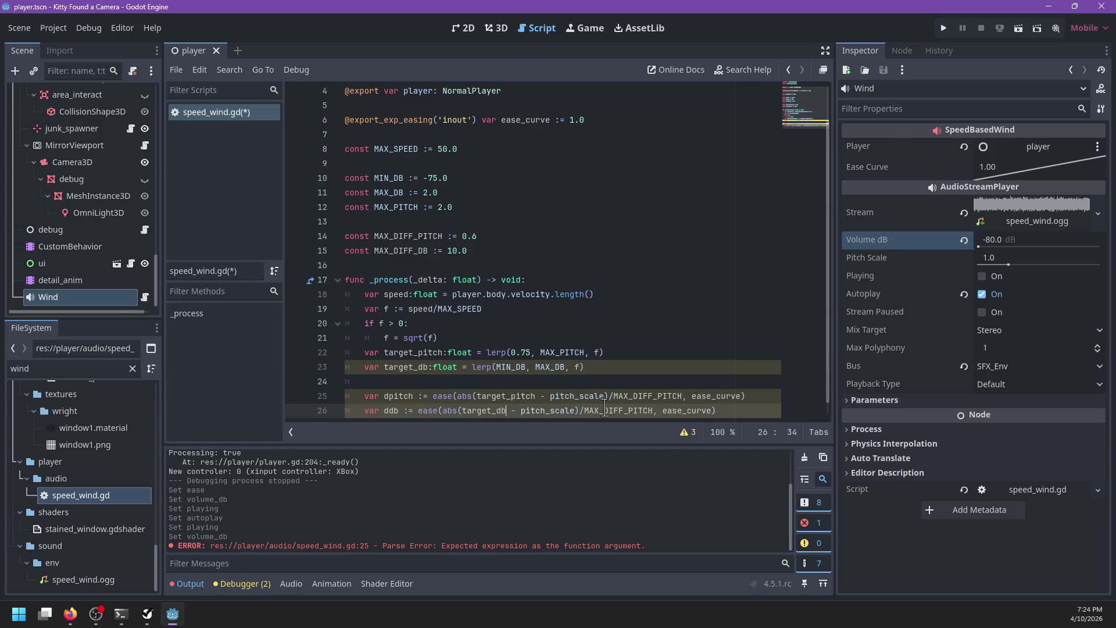
pyautogui.moveTo(628, 410); pyautogui.dragTo(655, 410)
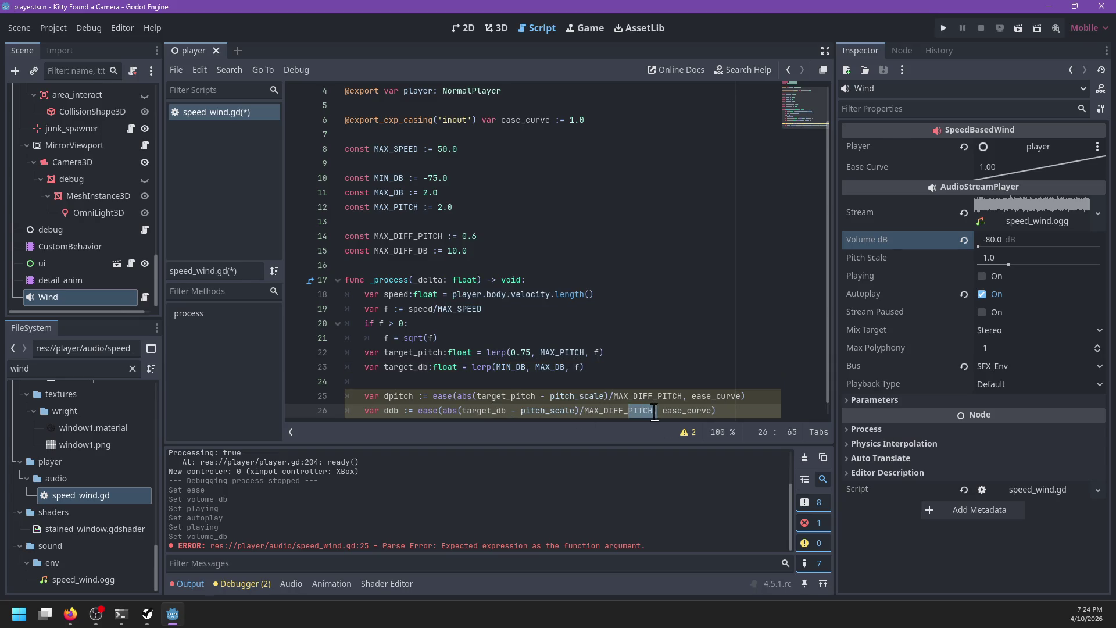
pyautogui.write('DB')
pyautogui.click(712, 412)
pyautogui.press('Return')
pyautogui.write('p')
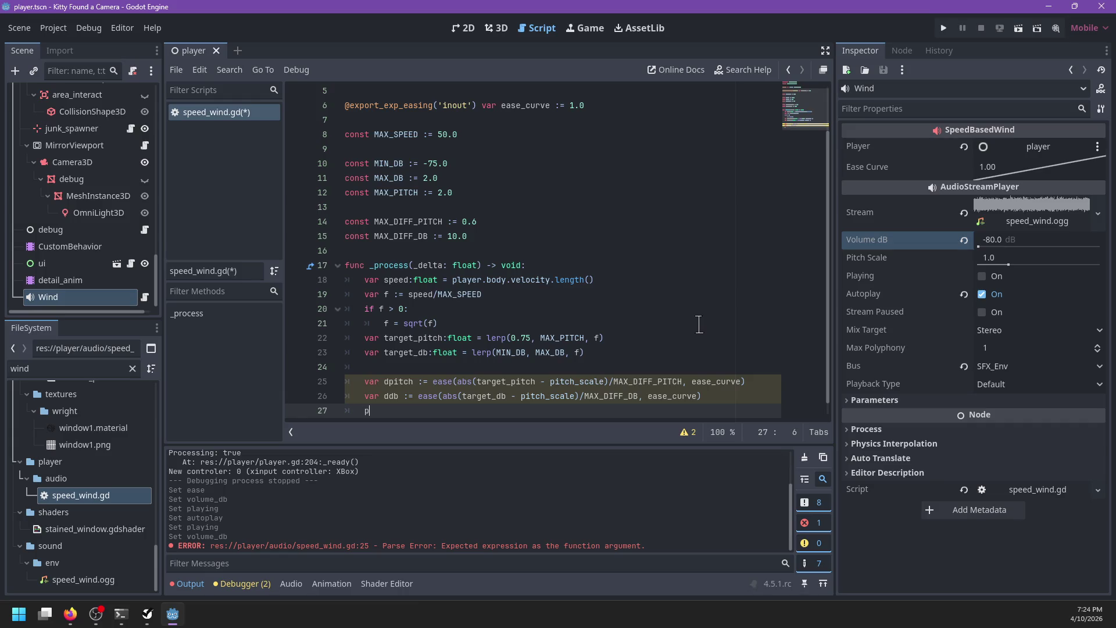
# Add 'pitch_scale = lerp(pitch_scale, target_pitch, dpitch)' and set the Wind Ease Curve to 2.63.
pyautogui.write('itch')
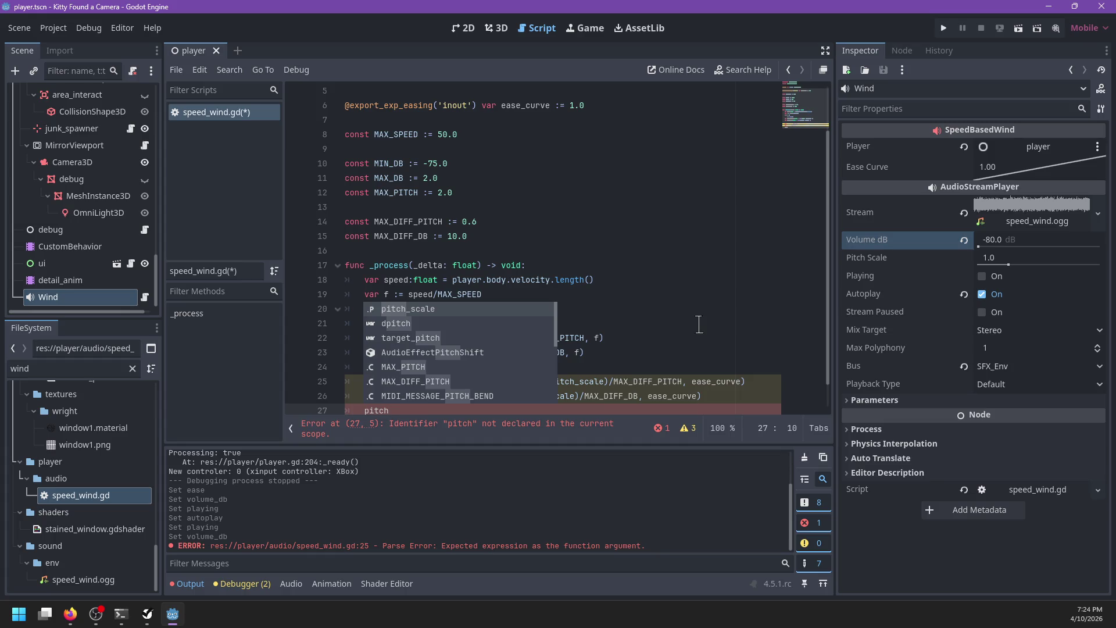
pyautogui.press('Return')
pyautogui.write('= ')
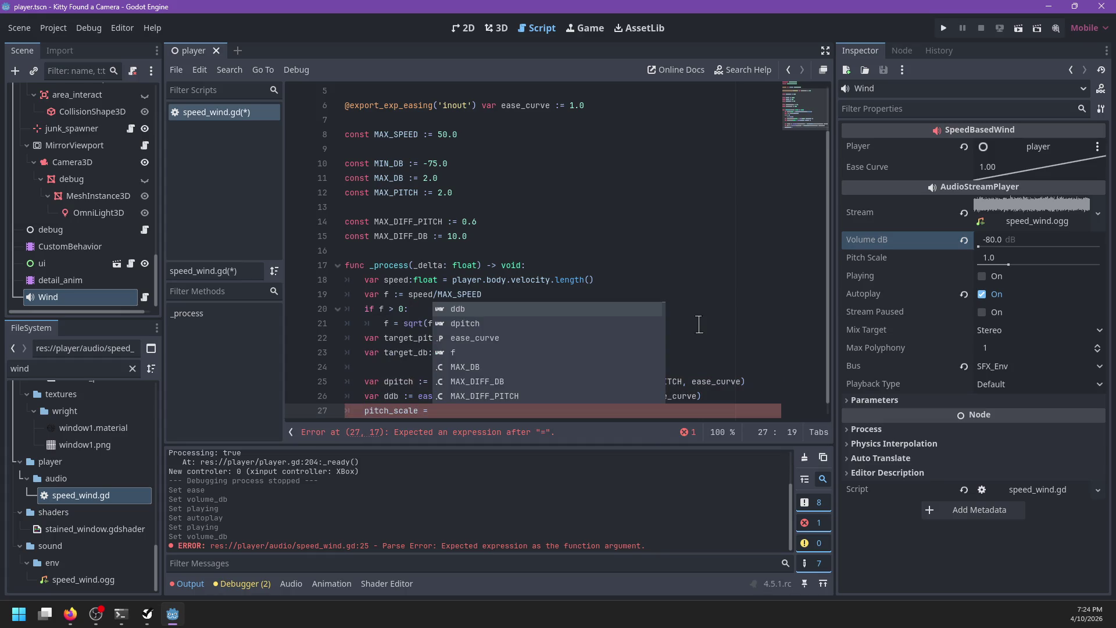
pyautogui.write('lerp(pitch')
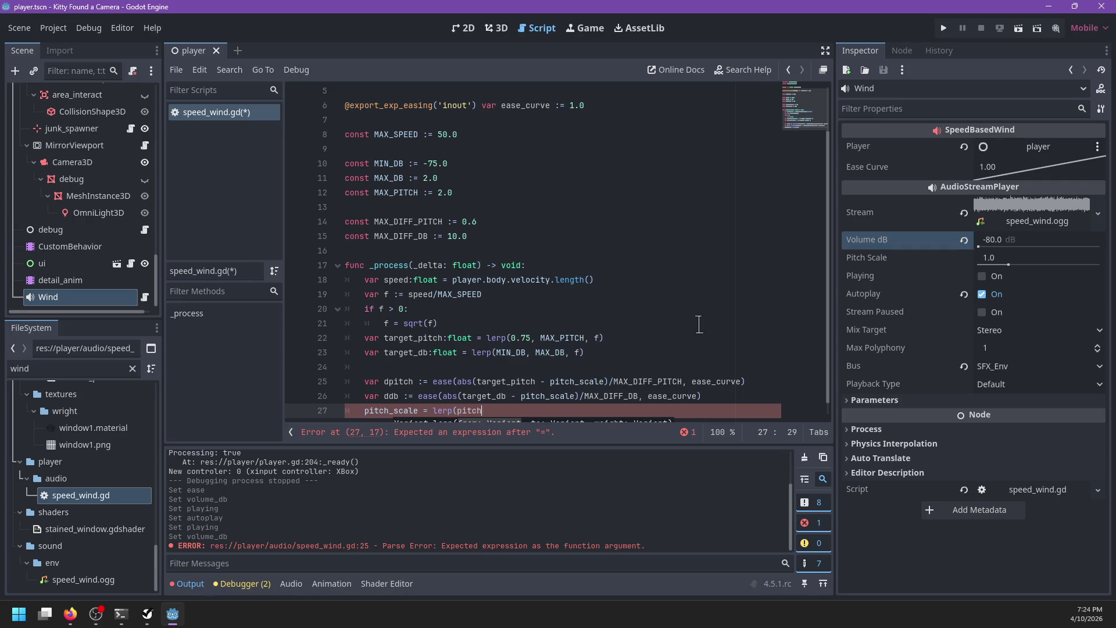
pyautogui.write('_scale, target_pich')
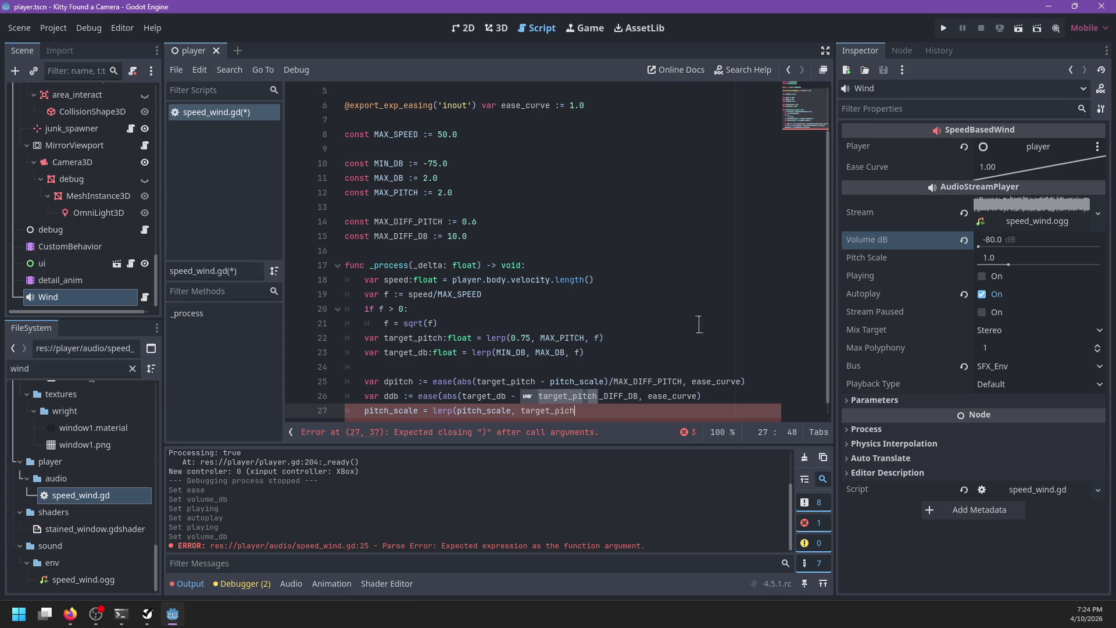
pyautogui.press('BackSpace')
pyautogui.press('BackSpace')
pyautogui.write('tch, ')
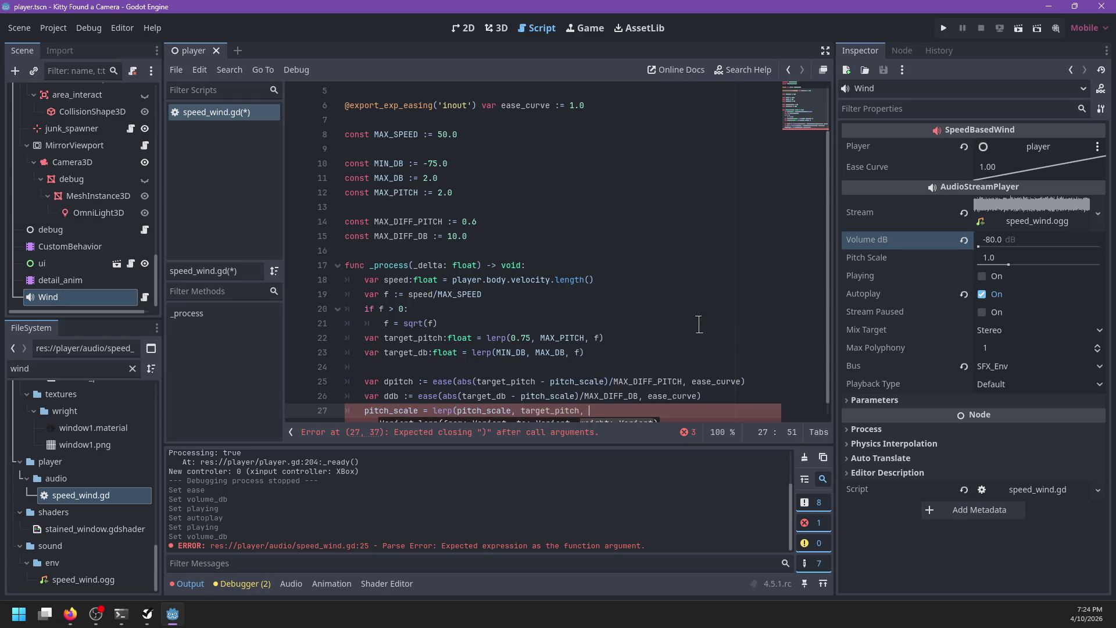
pyautogui.write('dpitch)')
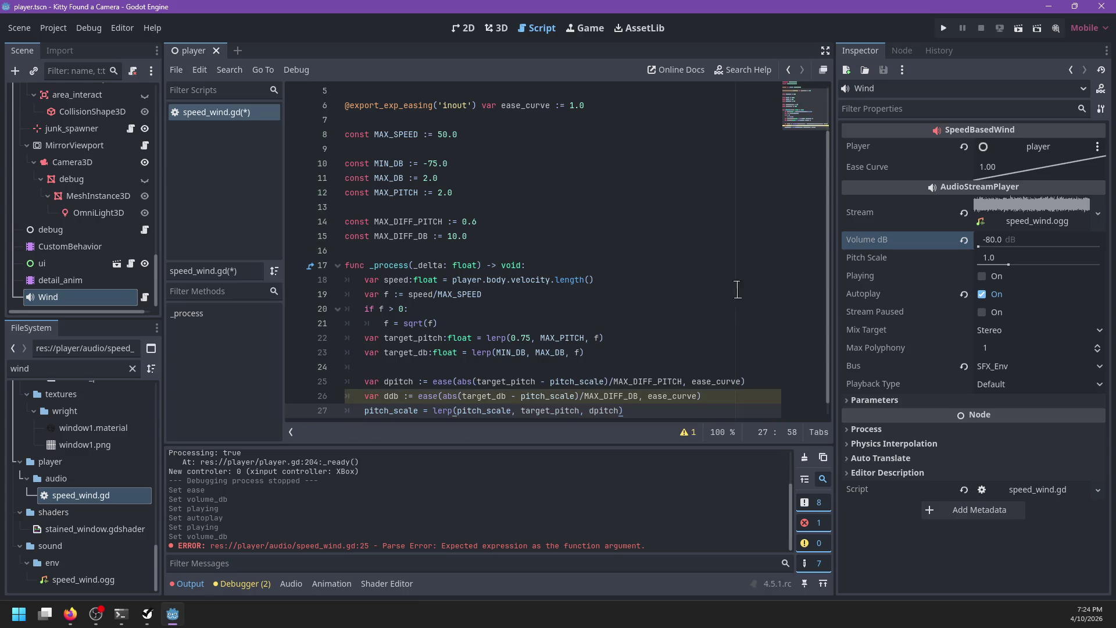
pyautogui.moveTo(1036, 173); pyautogui.dragTo(1045, 189)
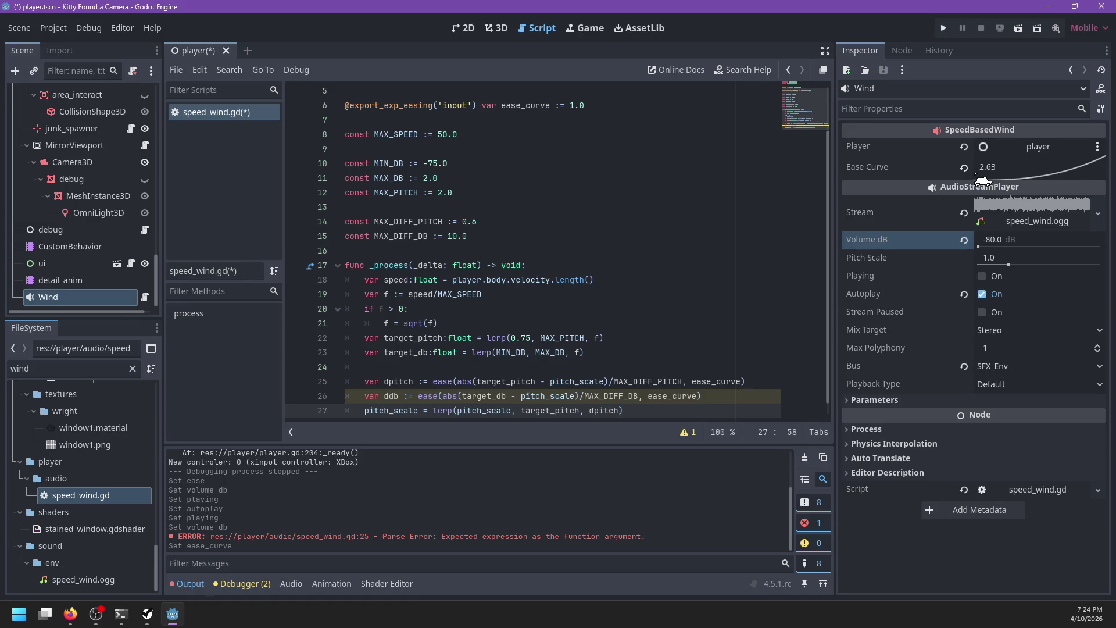
# Type dpitch and ddb as float on lines 25 and 26.
pyautogui.scroll(-1, 444, 401)
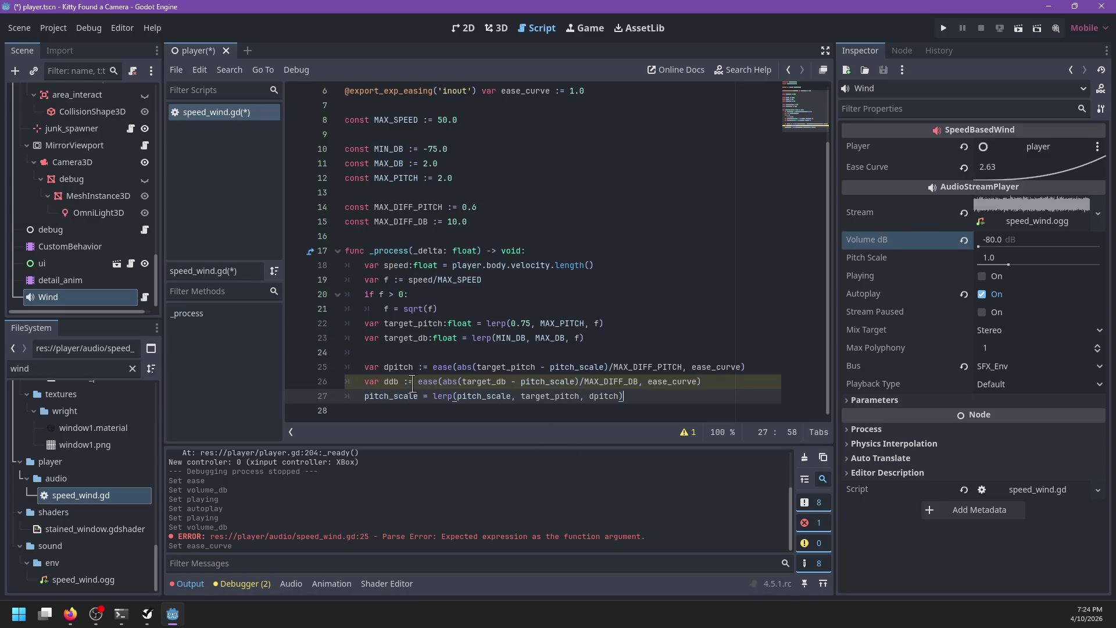
pyautogui.click(411, 382)
pyautogui.write('float')
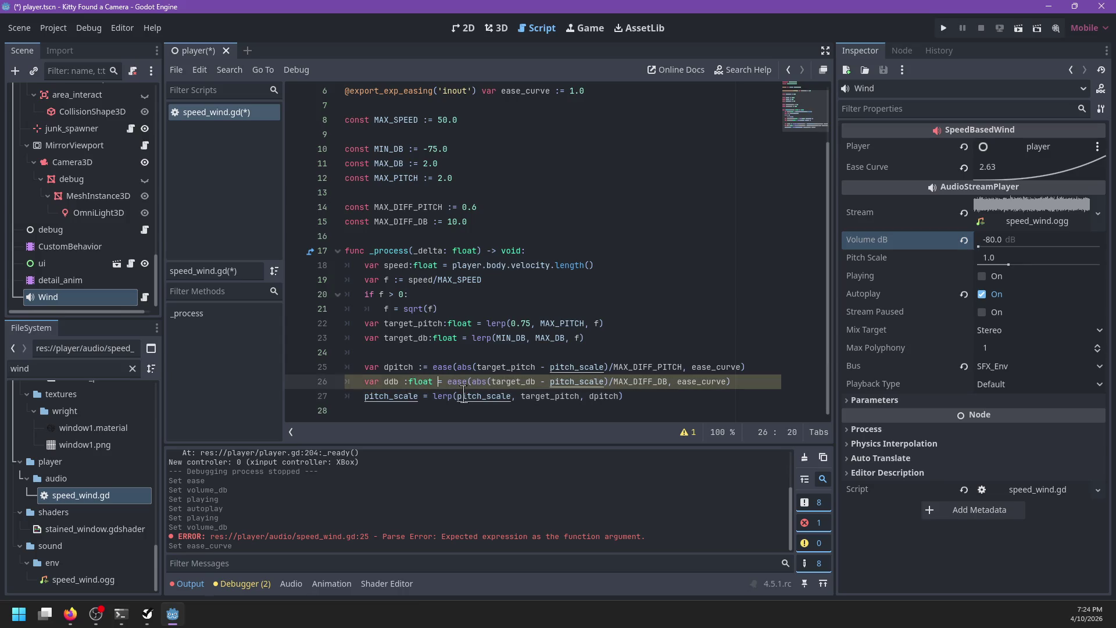
pyautogui.press('Up')
pyautogui.press('Down')
pyautogui.press('Up')
pyautogui.press('Right')
pyautogui.write('float')
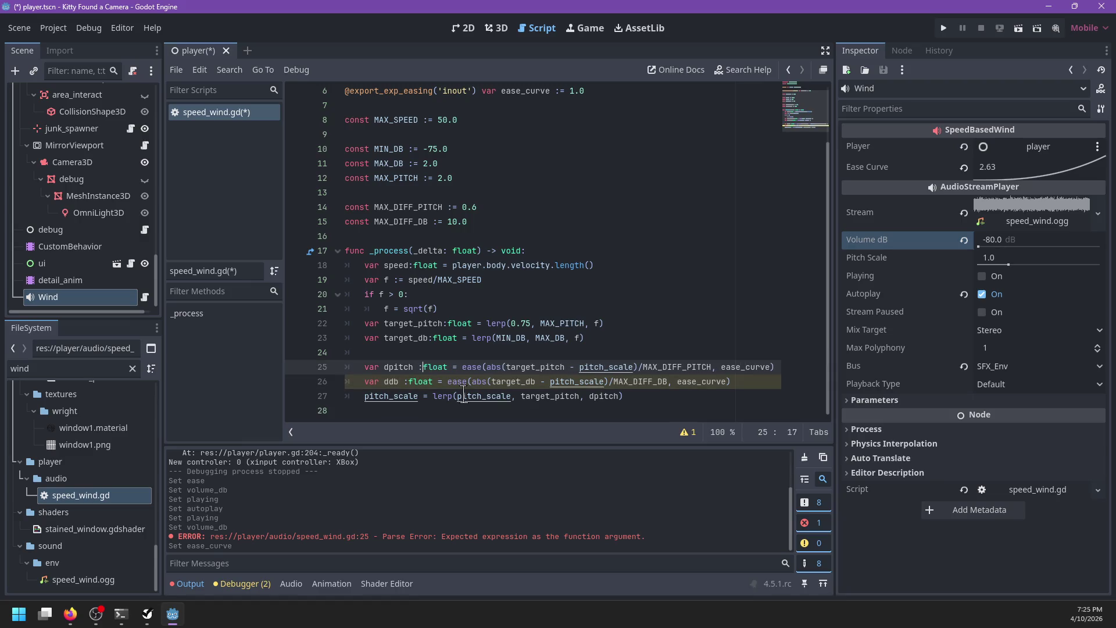
pyautogui.press('BackSpace')
pyautogui.press('Down')
pyautogui.press('BackSpace')
# Add line 28: volume_db = lerp(volume_db, target_db, ddb).
pyautogui.click(654, 396)
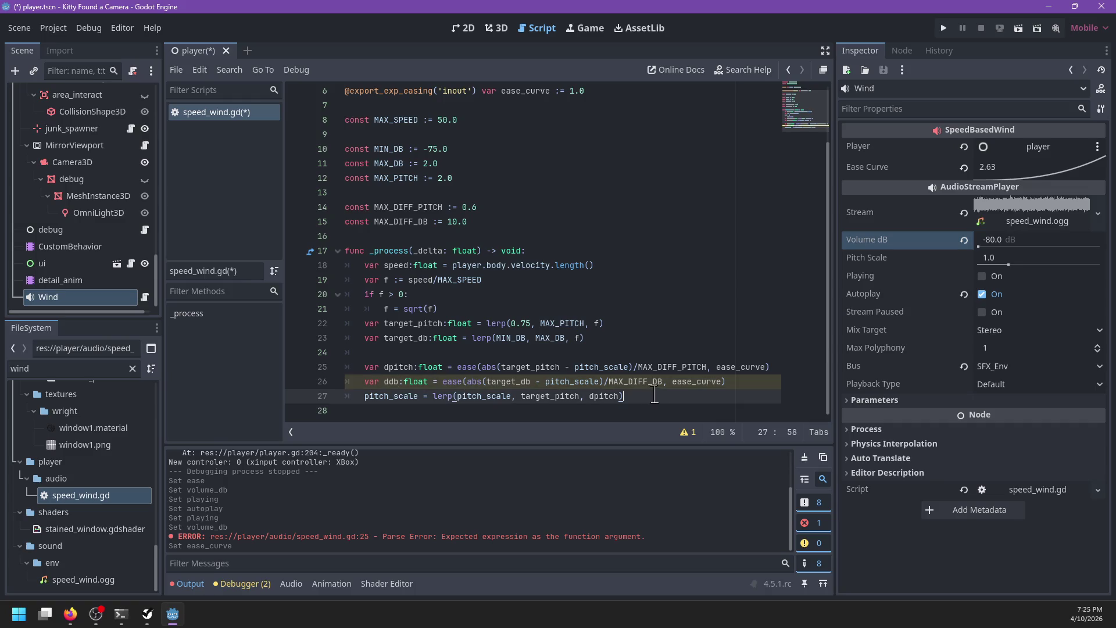
pyautogui.press('Return')
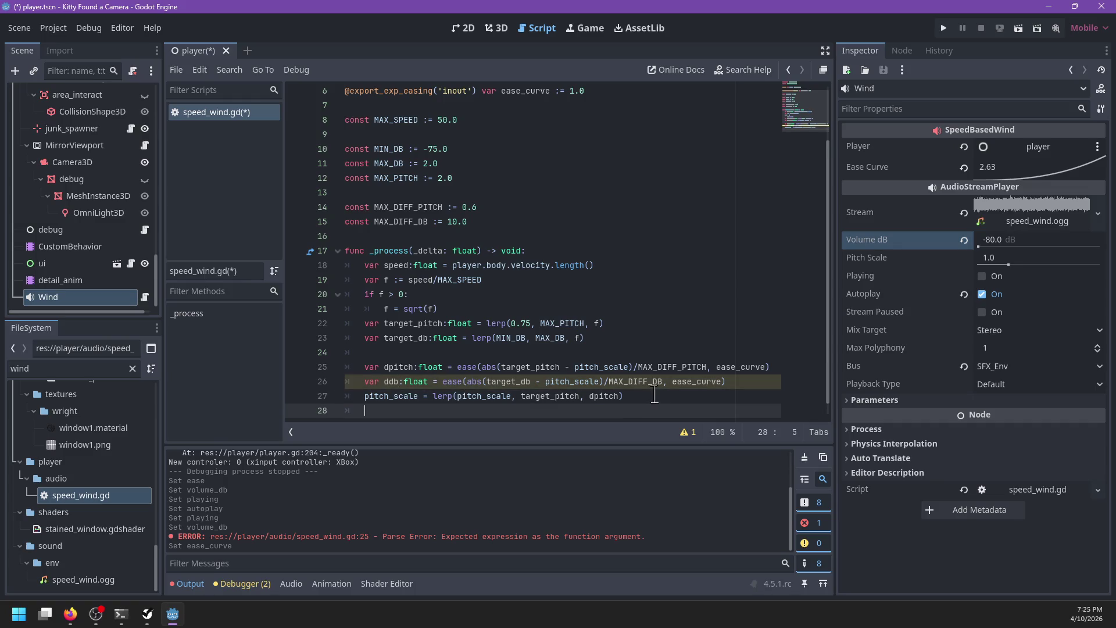
pyautogui.write('volume_db =')
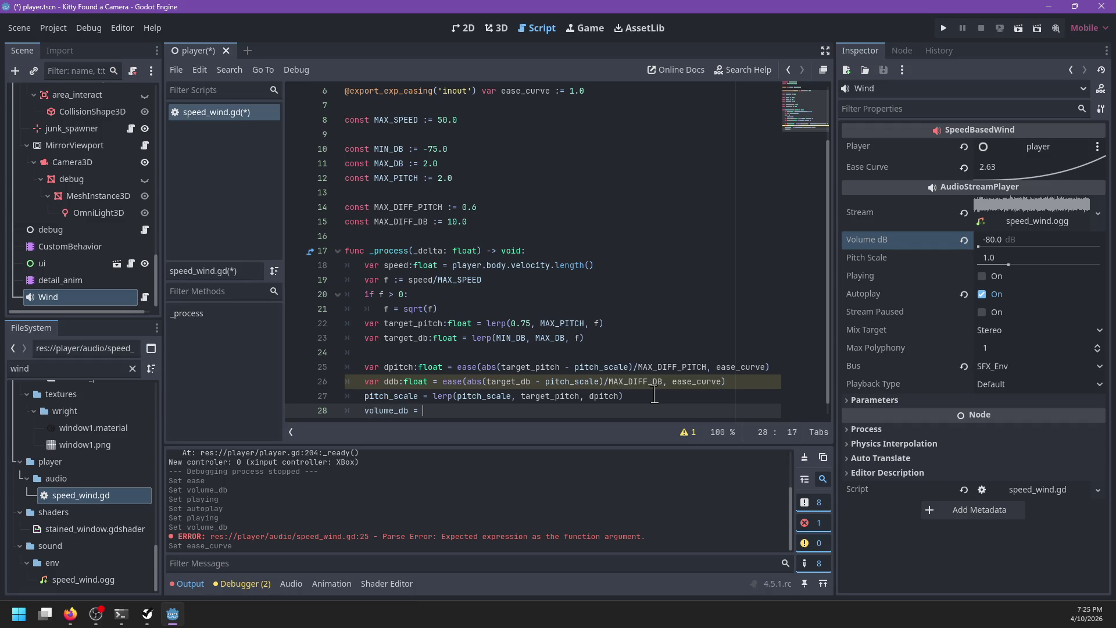
pyautogui.write('lerp(volume')
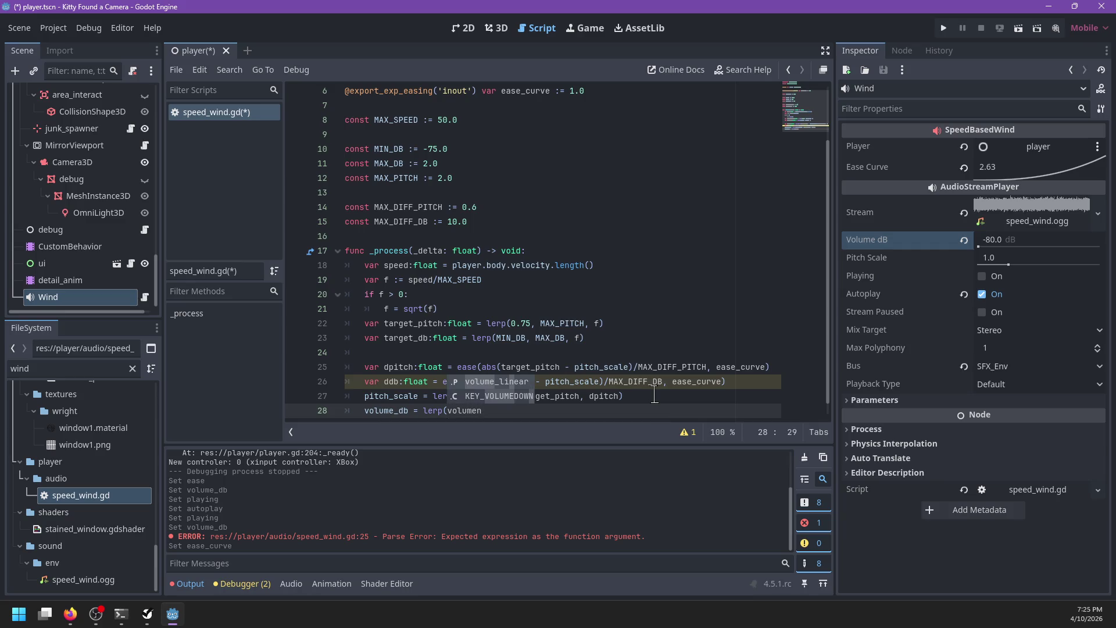
pyautogui.press('Return')
pyautogui.write(', d')
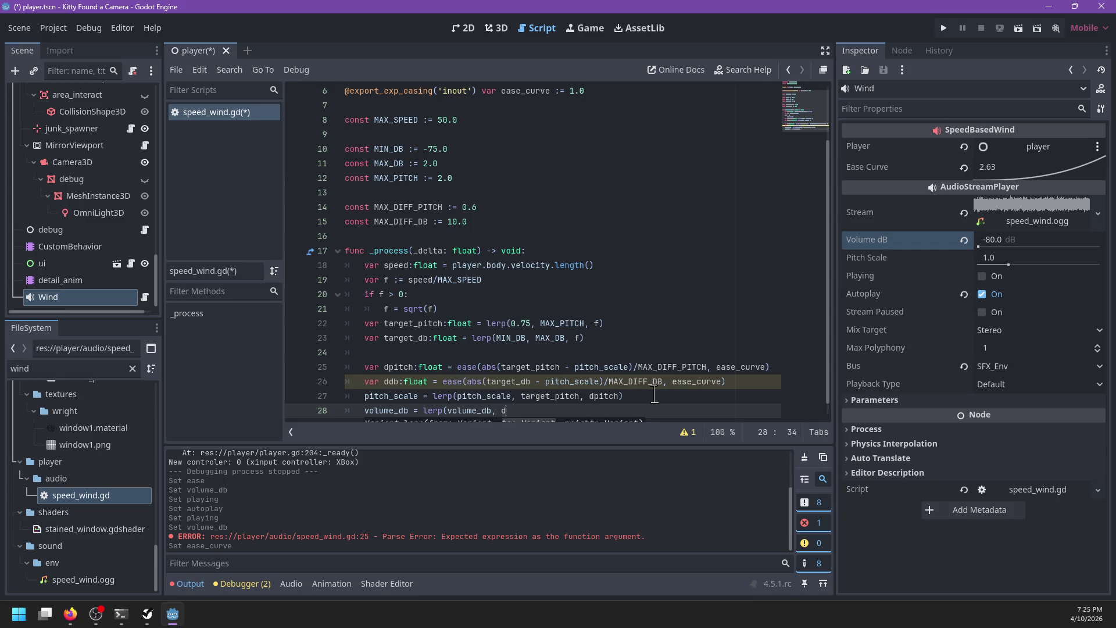
pyautogui.press('BackSpace')
pyautogui.write('target')
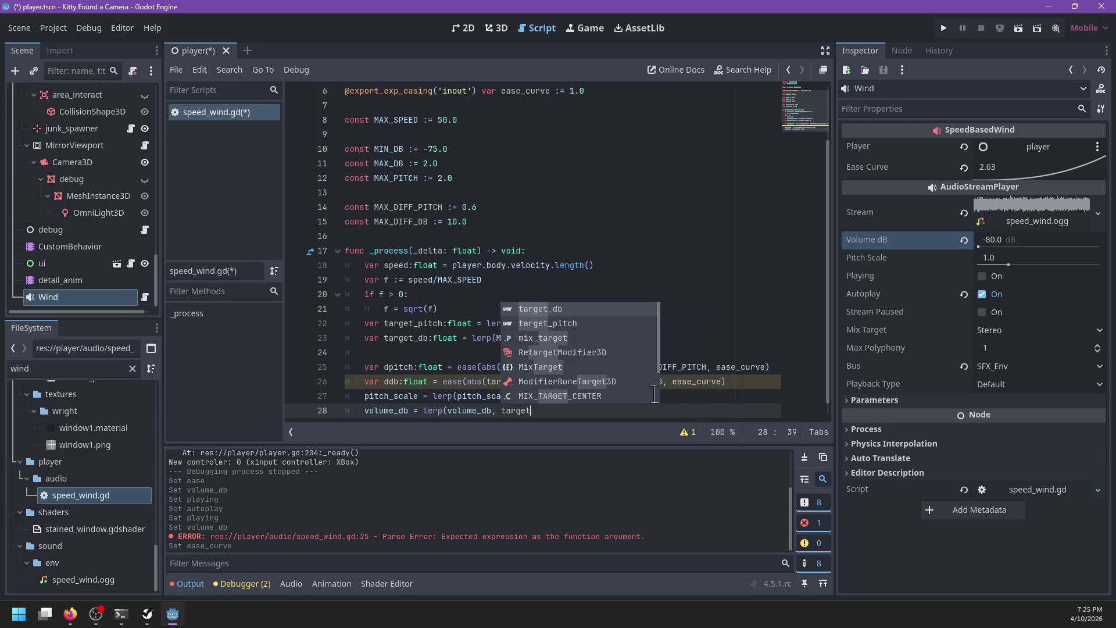
pyautogui.press('Return')
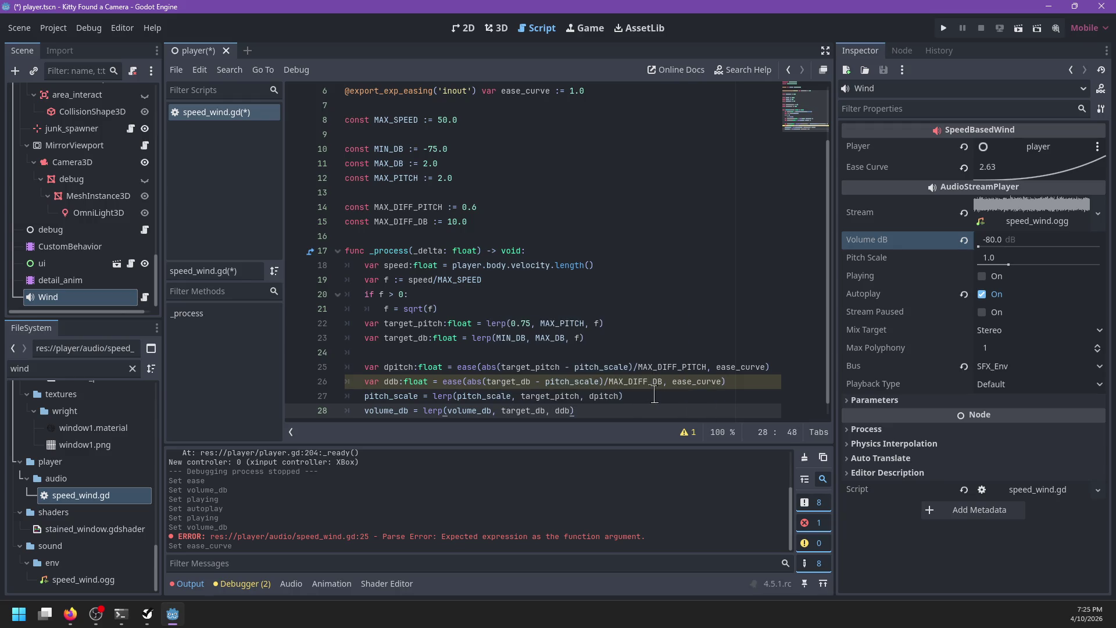
# Save the scene and script, then launch the game to test the wind.
pyautogui.click(608, 396)
pyautogui.scroll(-1, 622, 390)
pyautogui.hotkey('ctrl', 's')
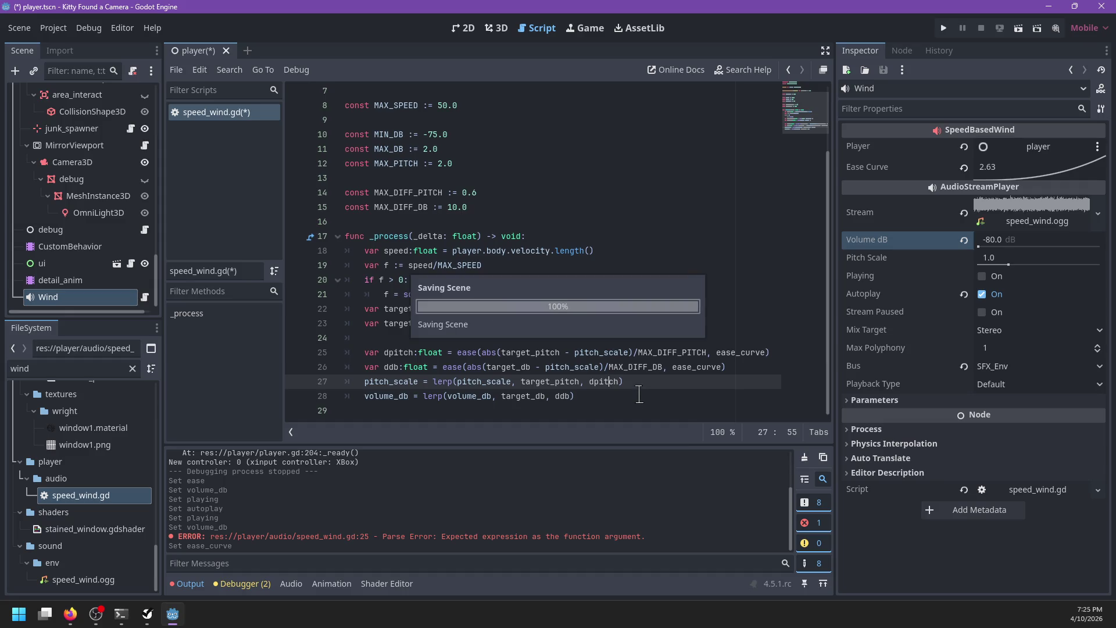
pyautogui.click(624, 397)
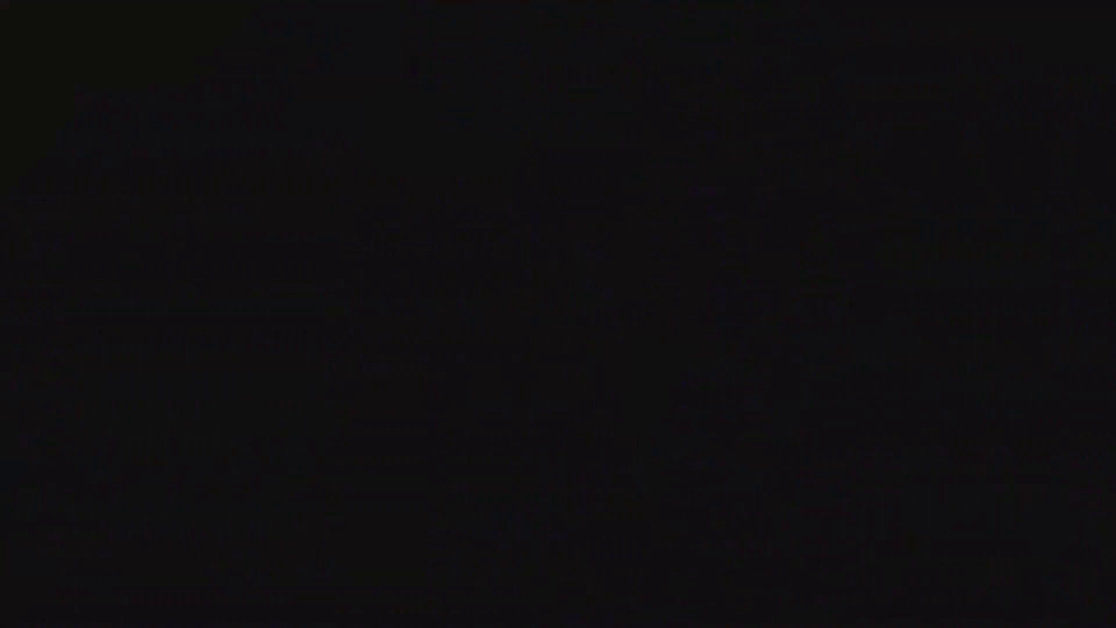
# In orb mode, roll through the pines and narrow passage, back over grass, then stop the game.
pyautogui.press('q')
pyautogui.press('w')
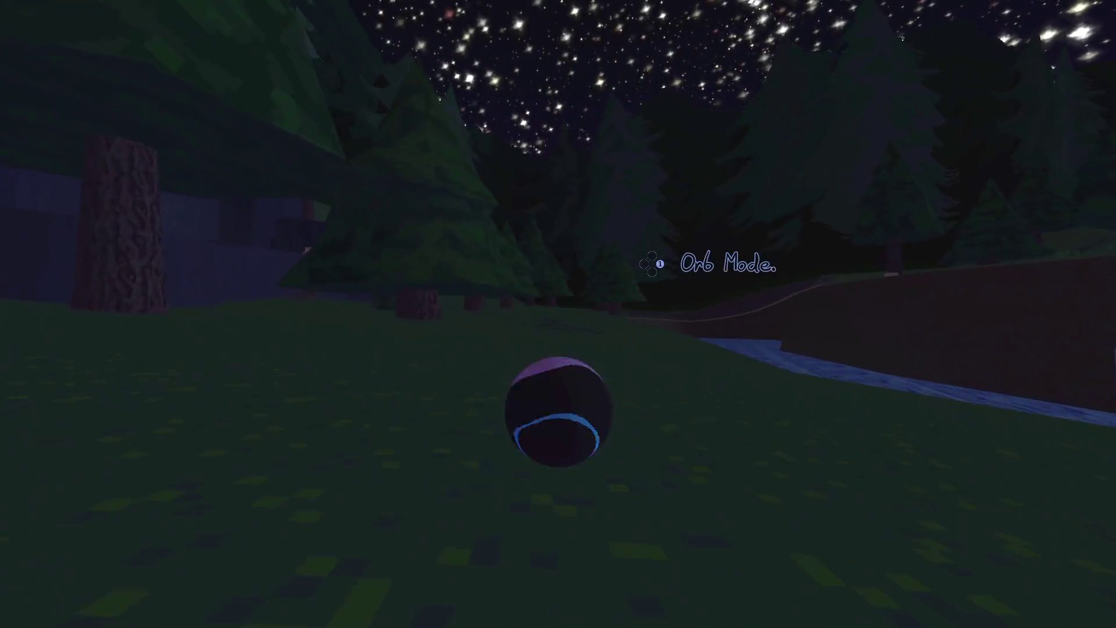
pyautogui.press('w')
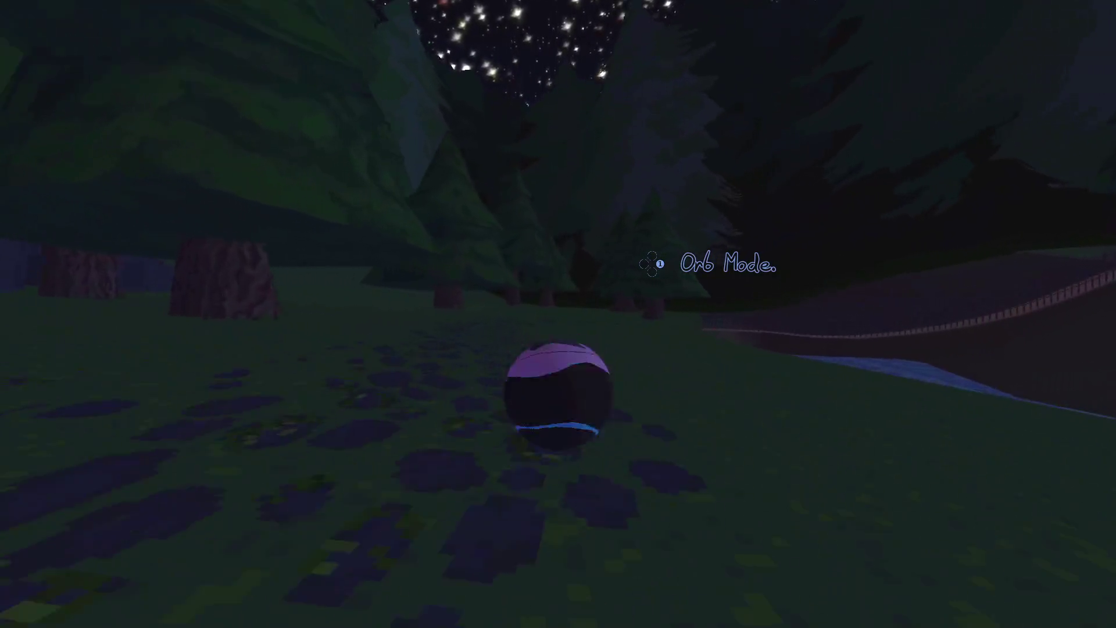
pyautogui.press('w')
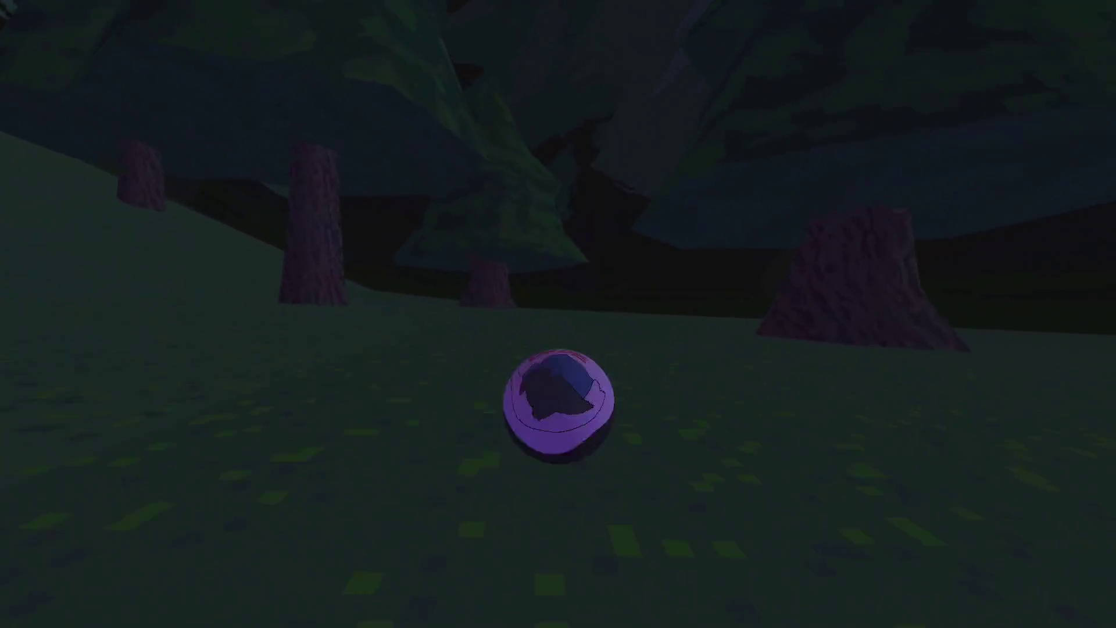
pyautogui.press('w')
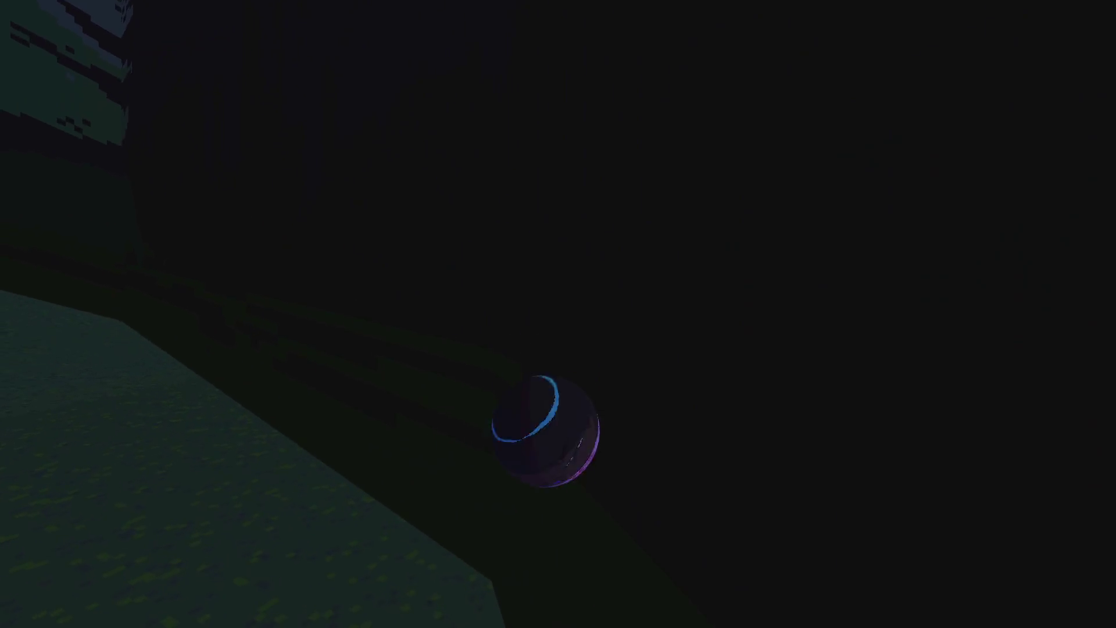
pyautogui.press('w')
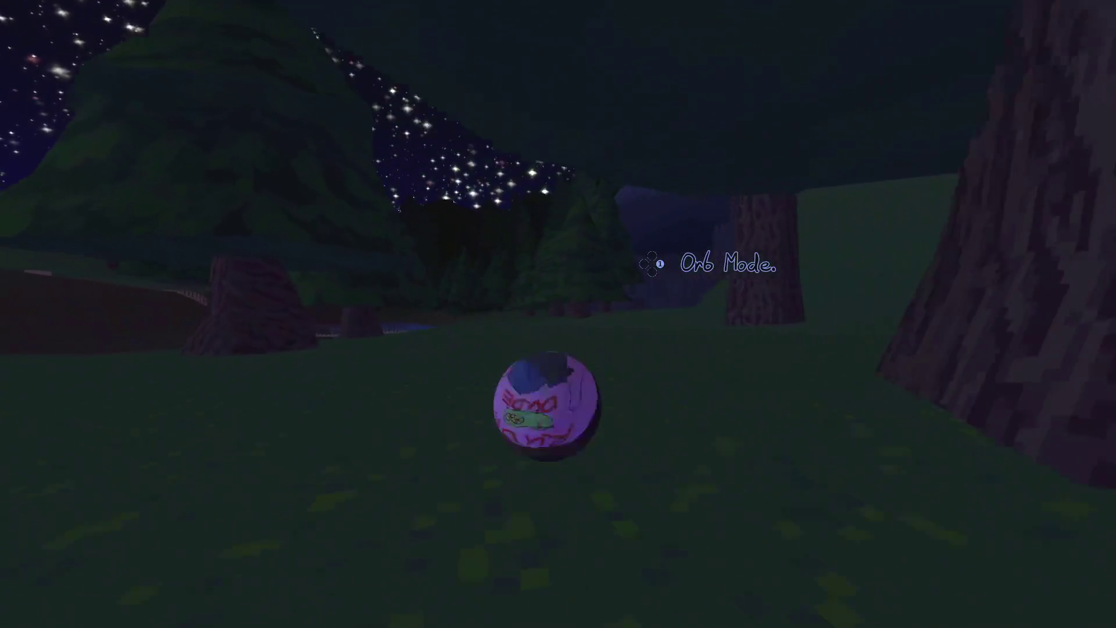
pyautogui.press('w')
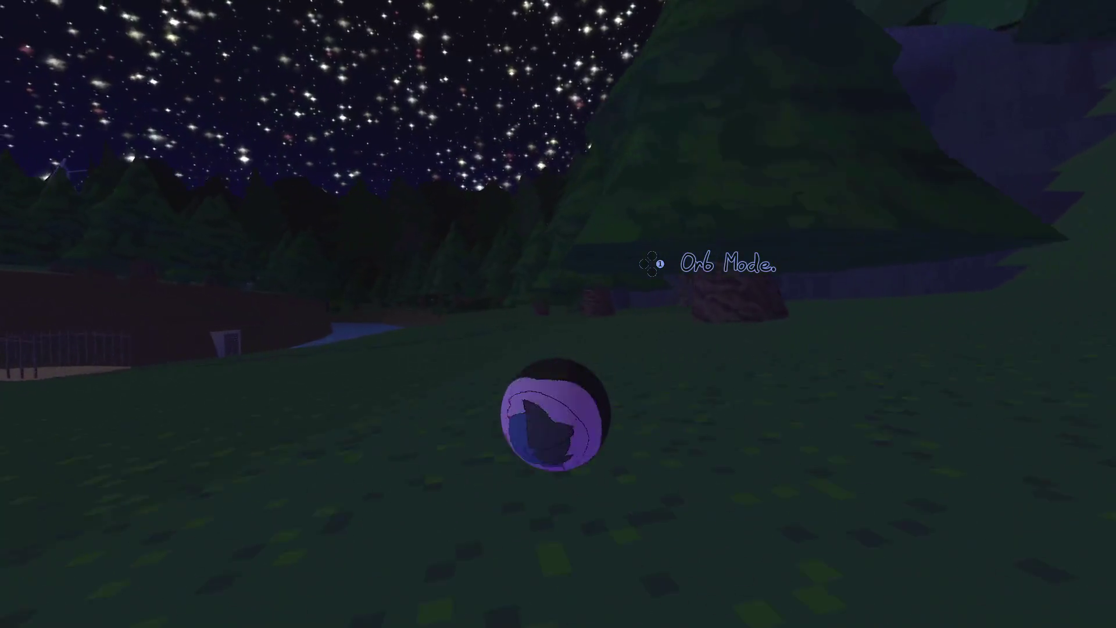
pyautogui.press('w')
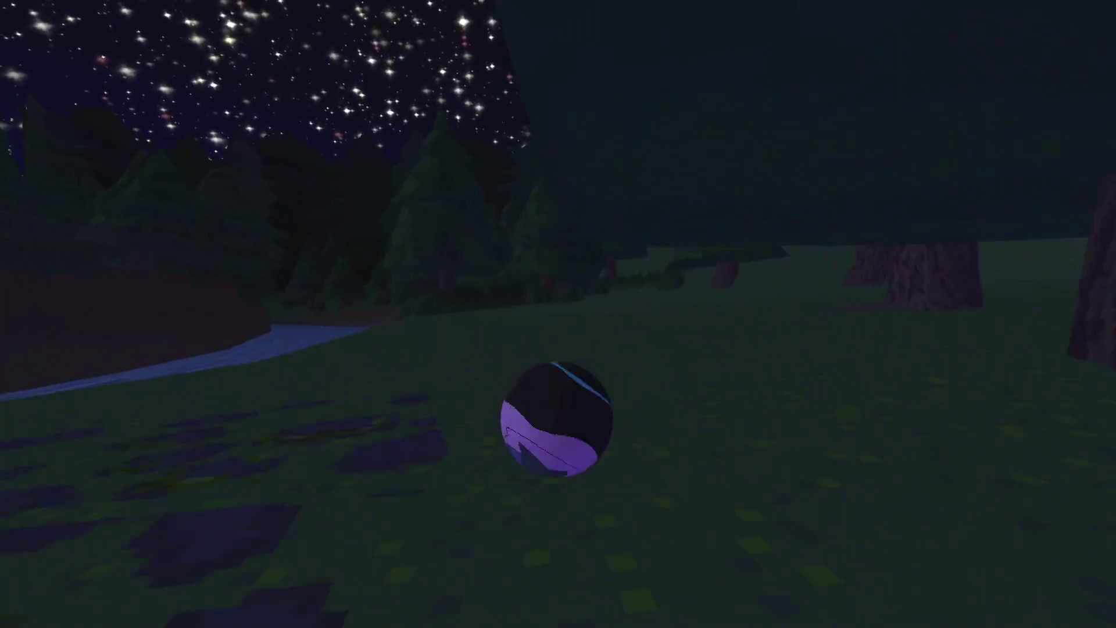
pyautogui.press('w')
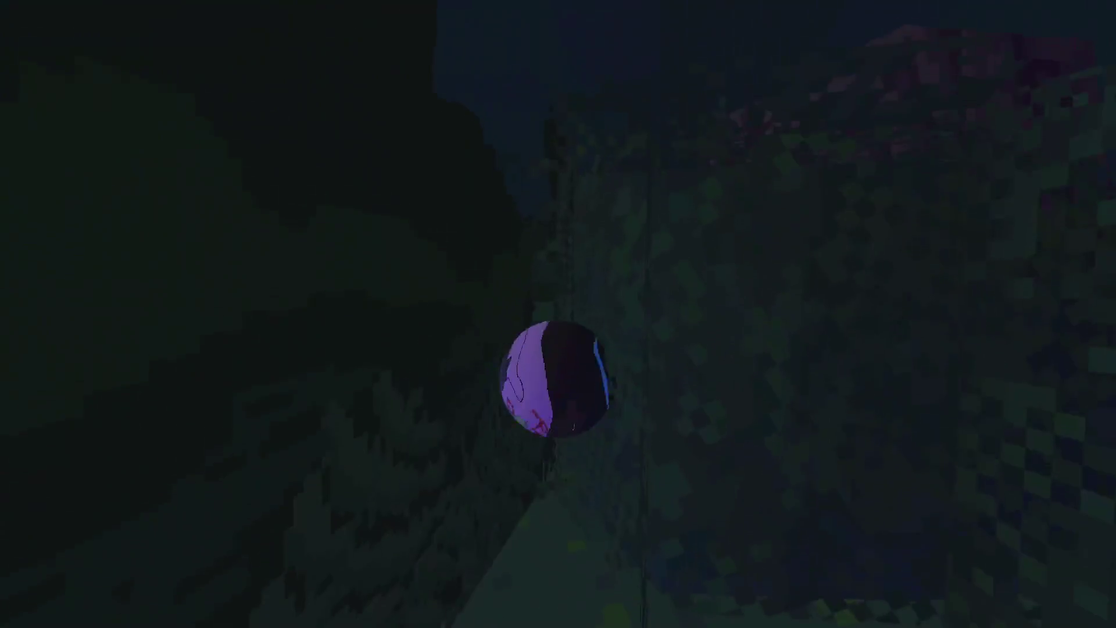
pyautogui.press('w')
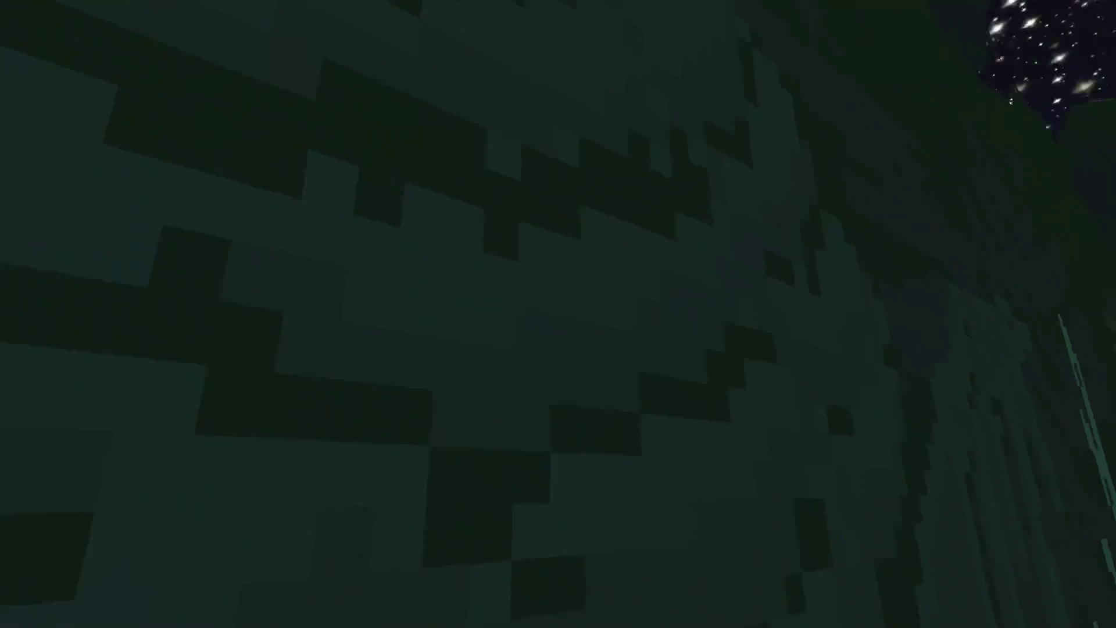
pyautogui.press('w')
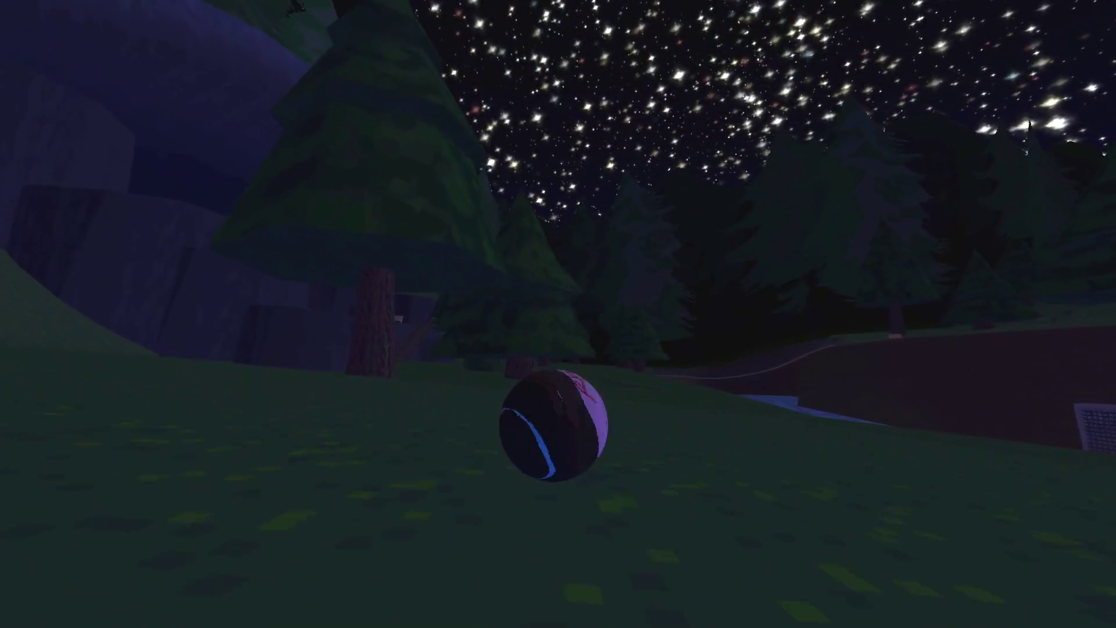
pyautogui.press('w')
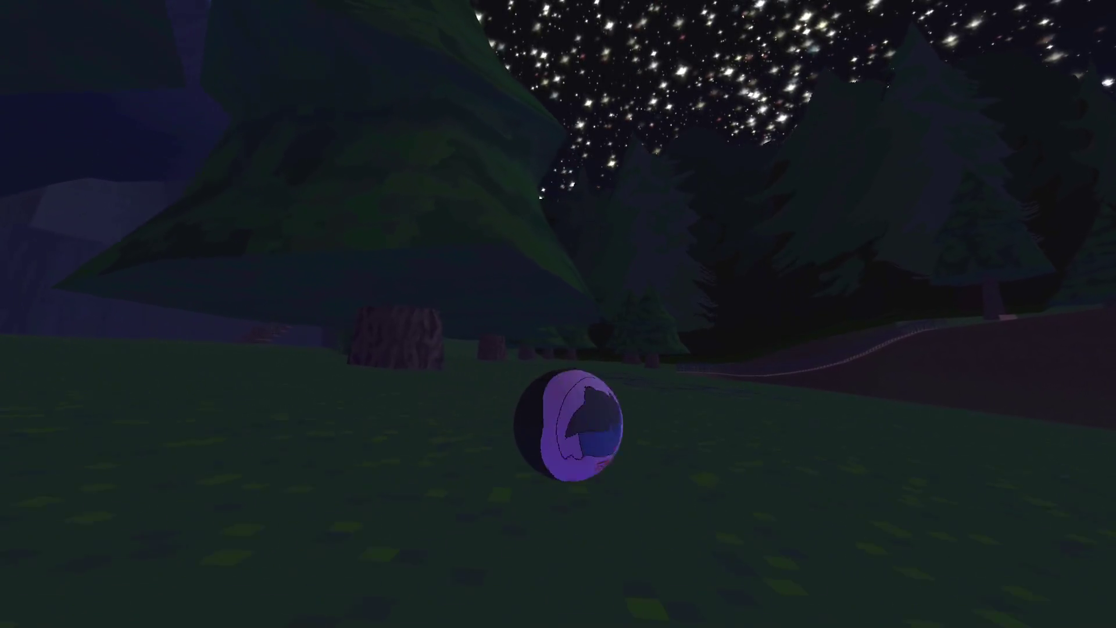
pyautogui.press('F8')
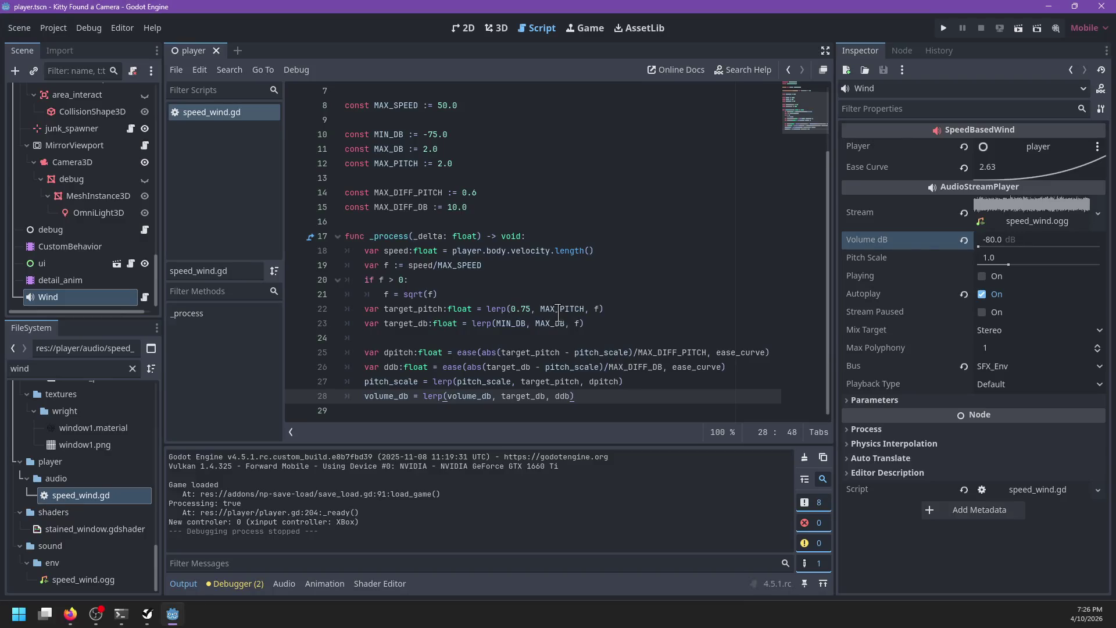
# Replace lerp with move_toward in the pitch_scale (line 27) and volume_db (line 28) updates.
pyautogui.moveTo(617, 382)
pyautogui.doubleClick(442, 381)
pyautogui.write('move_')
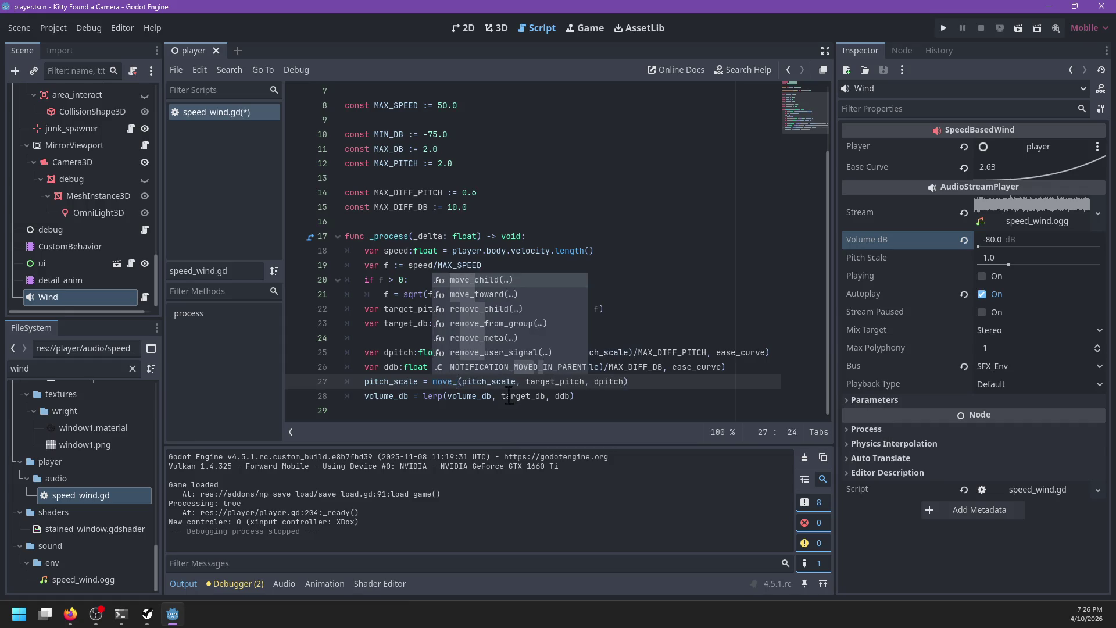
pyautogui.press('Return')
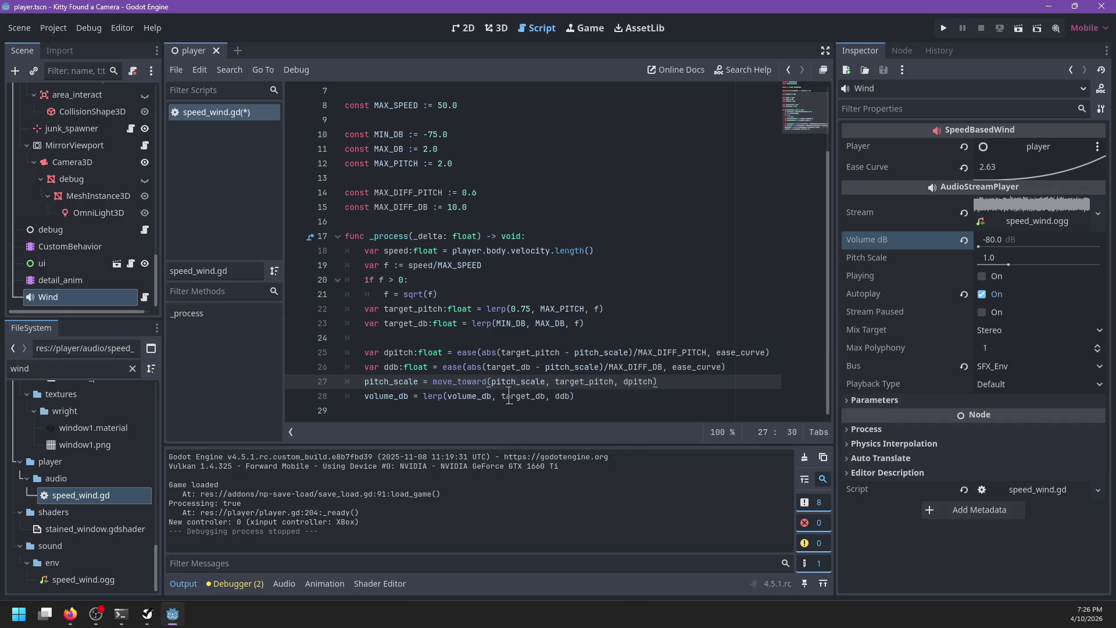
pyautogui.press('Down')
pyautogui.press('Left')
pyautogui.press('BackSpace')
pyautogui.press('BackSpace')
pyautogui.press('BackSpace')
pyautogui.write('move_towar')
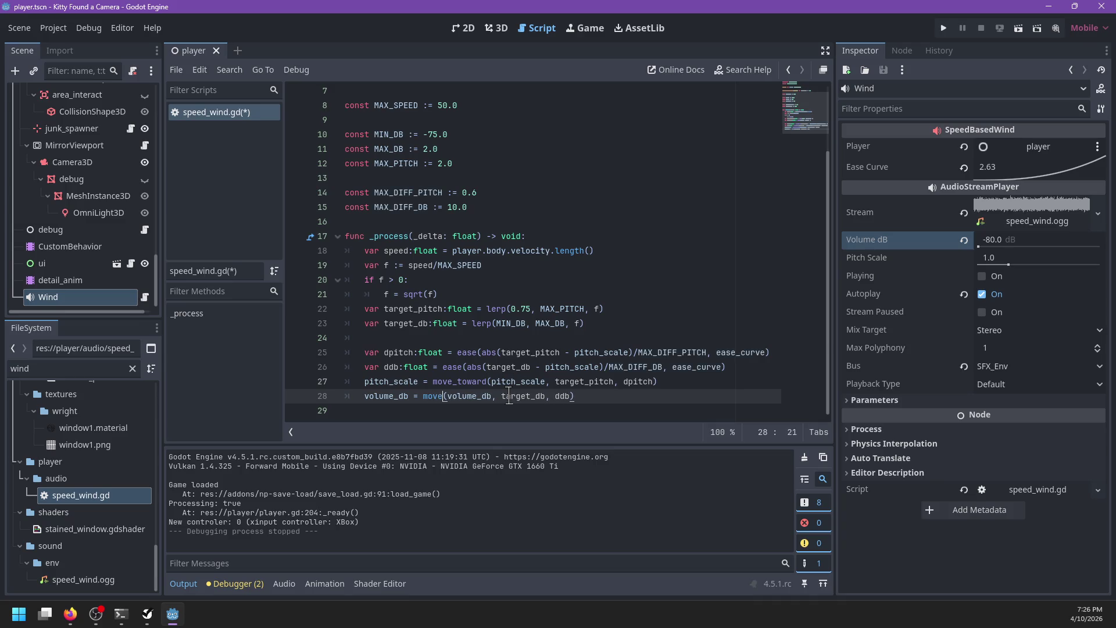
pyautogui.write('d')
pyautogui.press('Up')
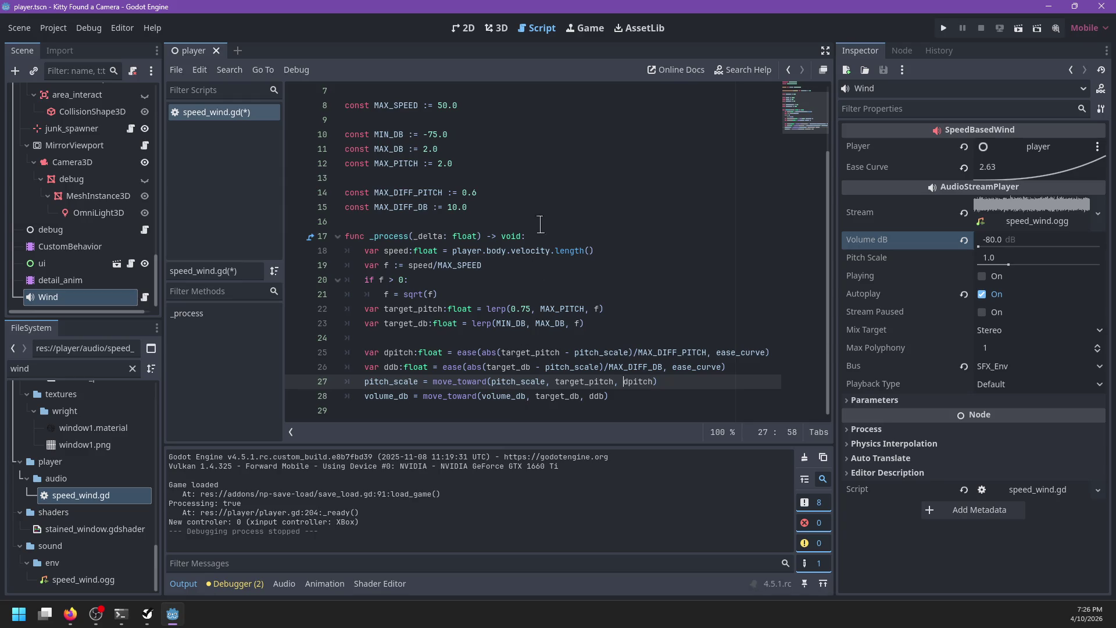
# Add constants MAX_SPEED_DB := 50.0 and MAX_SPEED_PITCH := 3.0 after the constants block.
pyautogui.click(514, 207)
pyautogui.press('Return')
pyautogui.press('Return')
pyautogui.write('const MAX_SPEED_DB :=')
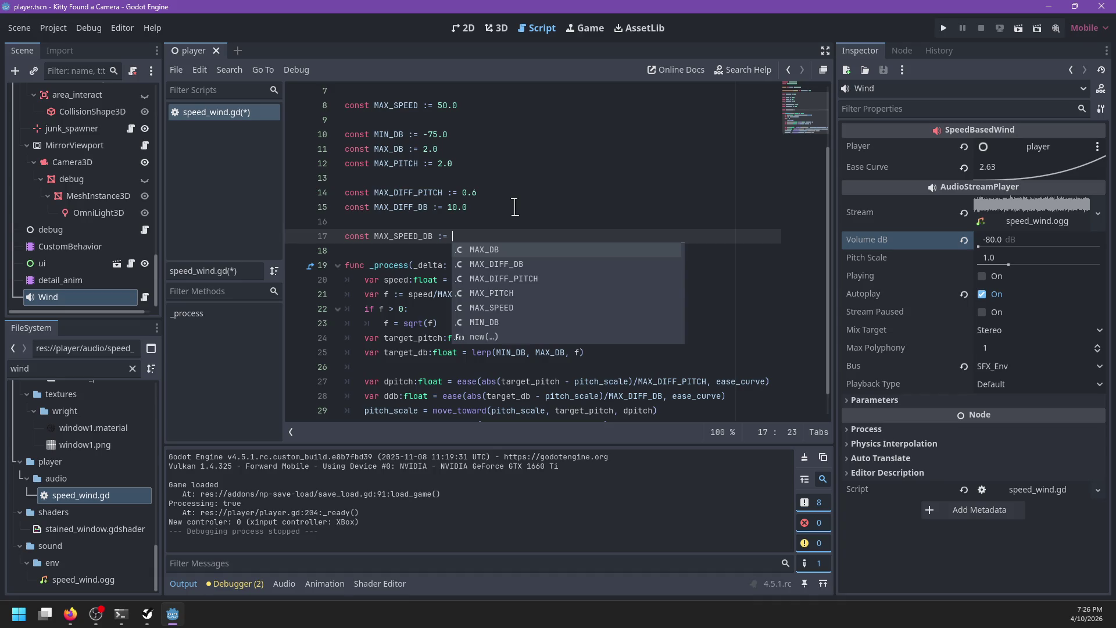
pyautogui.write('50.')
pyautogui.hotkey('ctrl', 'shift', 'd')
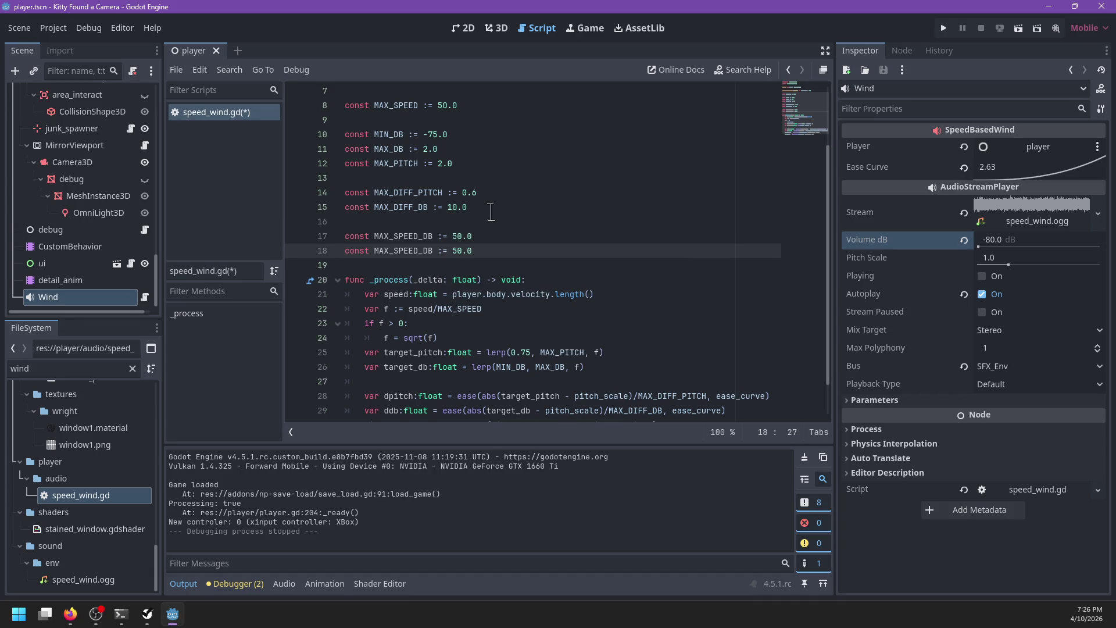
pyautogui.click(429, 251)
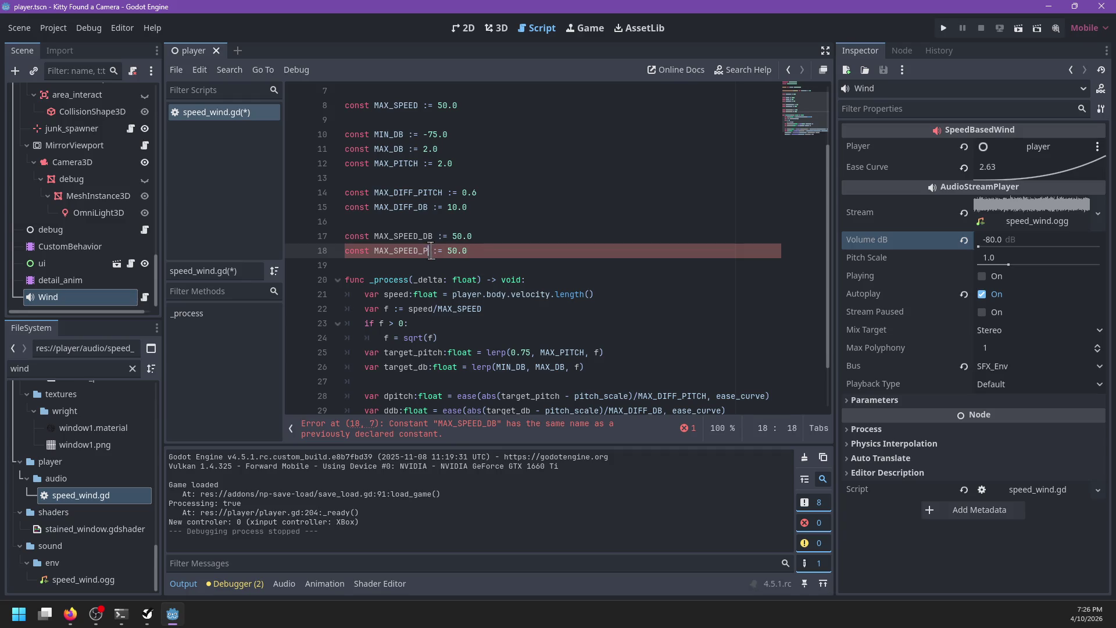
pyautogui.hotkey('ctrl', 'Right')
pyautogui.hotkey('ctrl', 'Right')
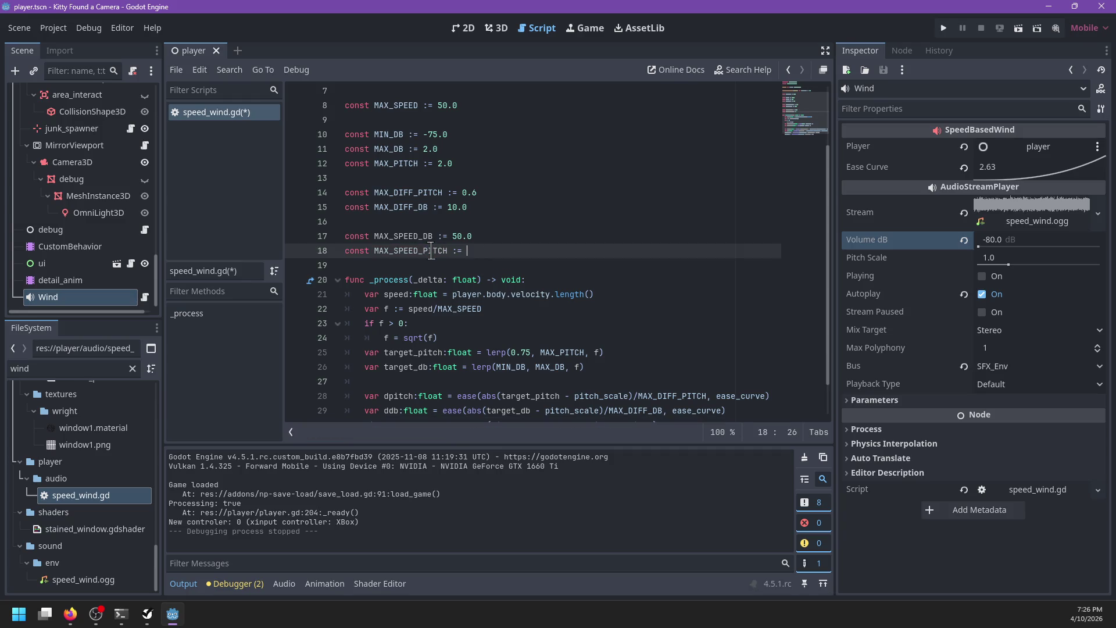
# Multiply the ddb and dpitch move_toward steps by MAX_SPEED_DB and MAX_SPEED_PITCH, and save.
pyautogui.doubleClick(412, 237)
pyautogui.hotkey('ctrl', 'c')
pyautogui.scroll(-1, 571, 306)
pyautogui.click(623, 382)
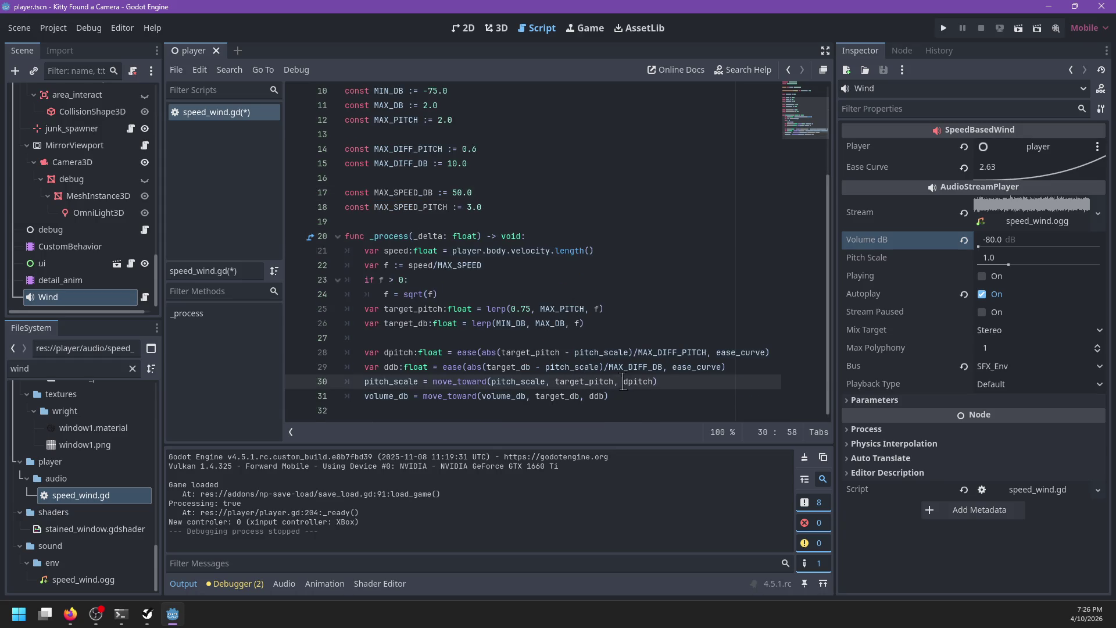
pyautogui.doubleClick(586, 396)
pyautogui.hotkey('ctrl', 'v')
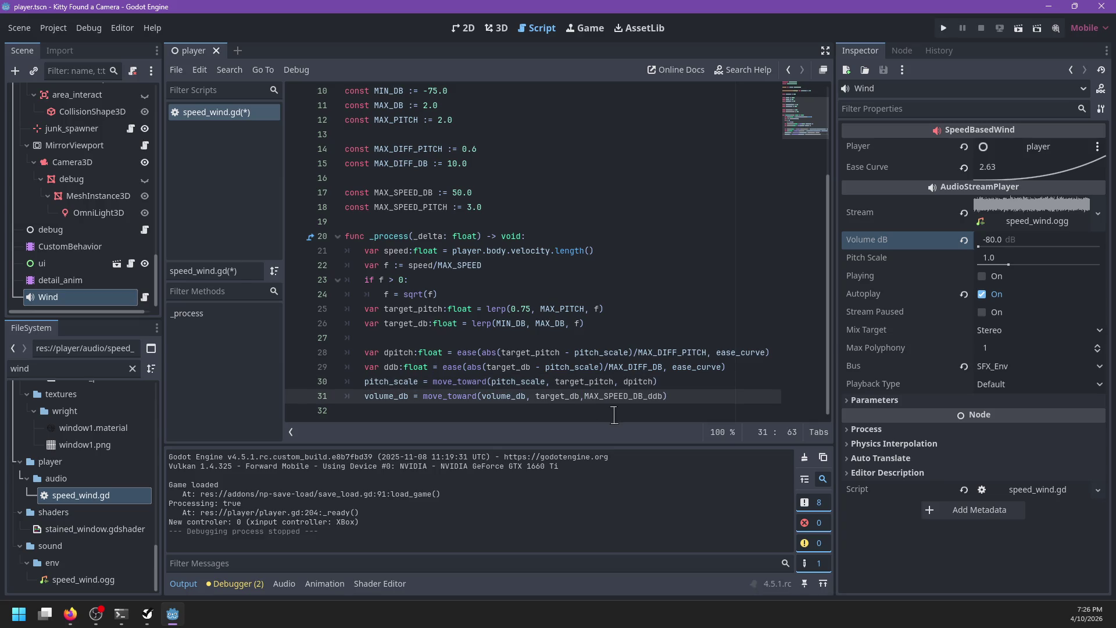
pyautogui.press('Up')
pyautogui.write('MAX_SPEED_D')
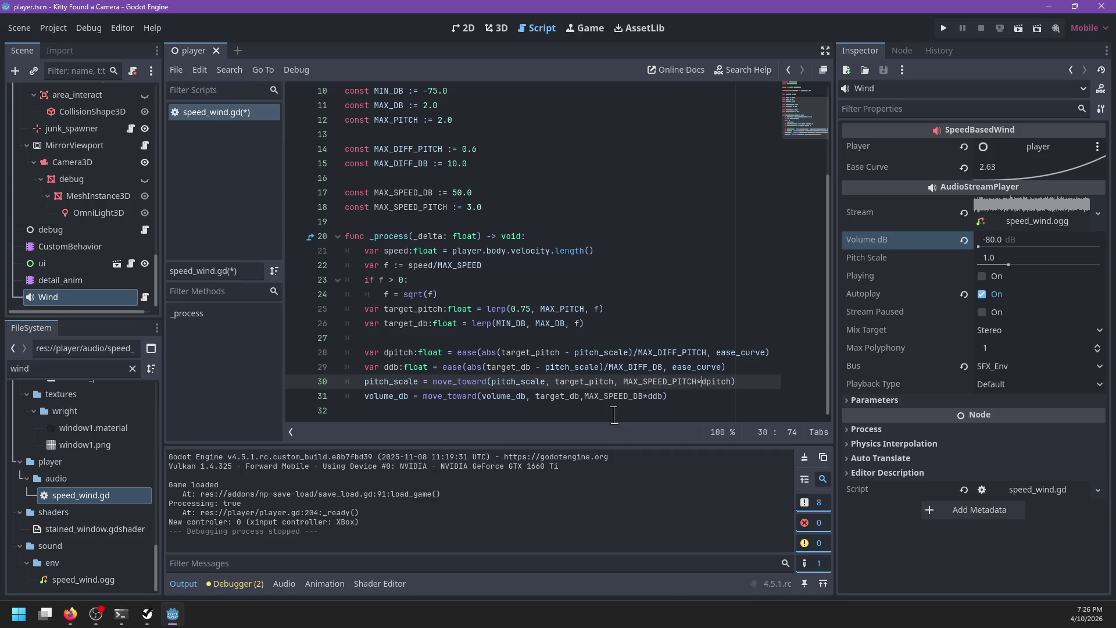
pyautogui.click(583, 396)
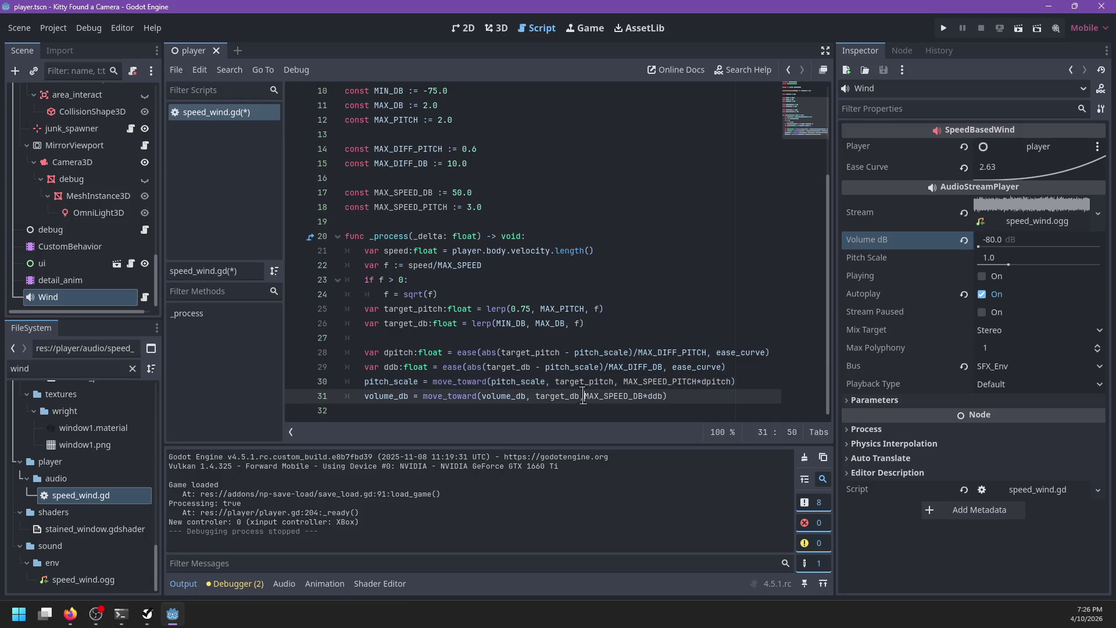
pyautogui.click(701, 399)
pyautogui.hotkey('ctrl', 's')
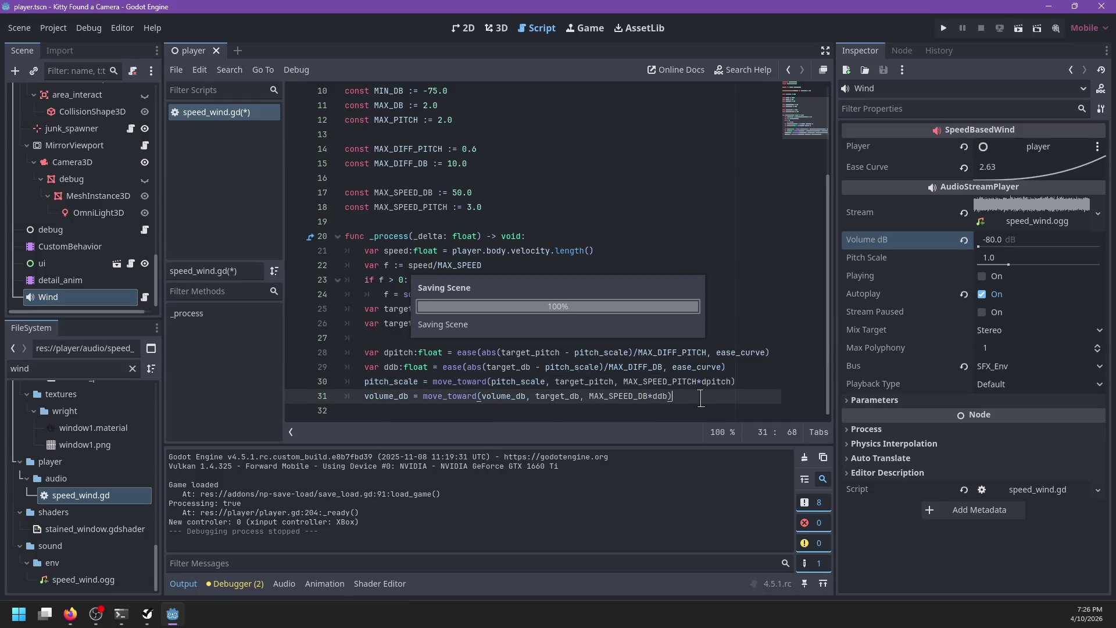
# After a quick test run, prefix the pitch and volume move_toward steps with delta*.
pyautogui.press('F5')
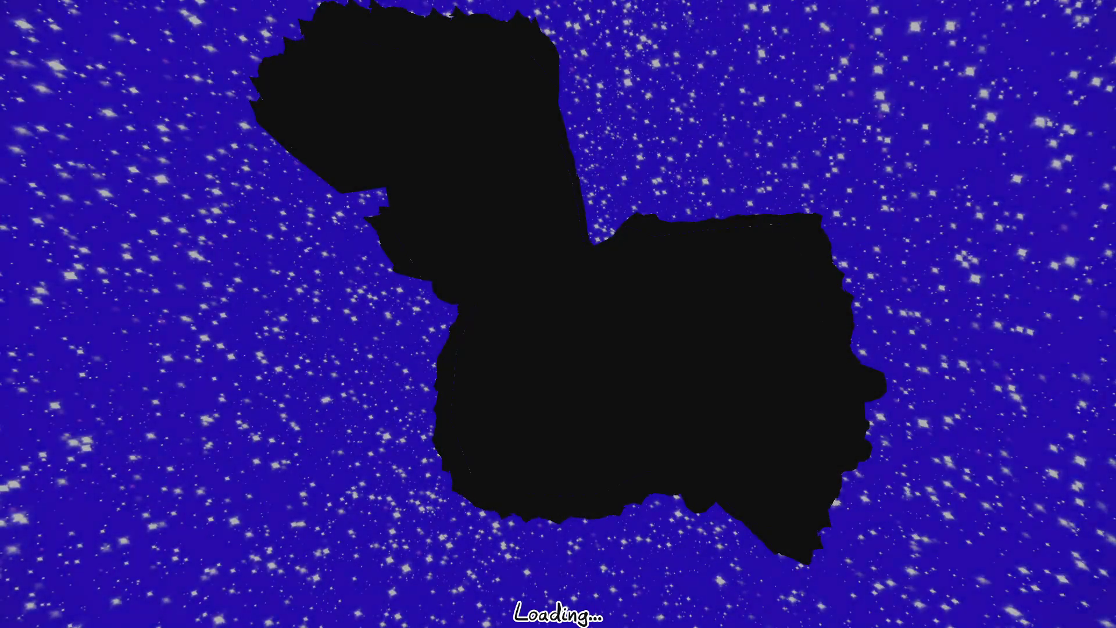
pyautogui.hotkey('alt', 'F4')
pyautogui.click(624, 382)
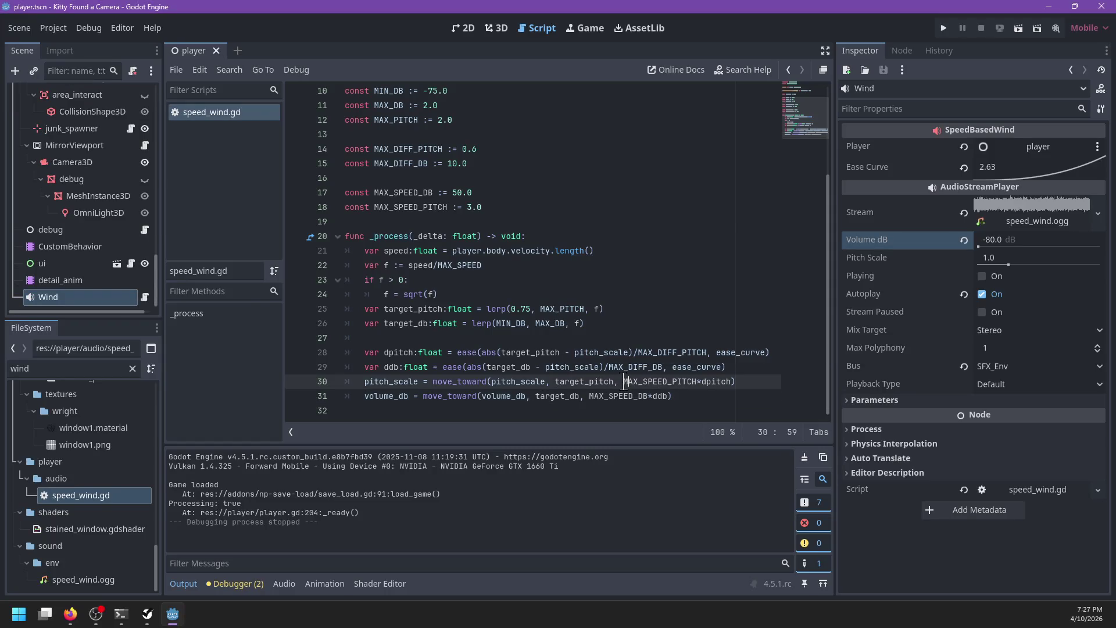
pyautogui.write('delta*')
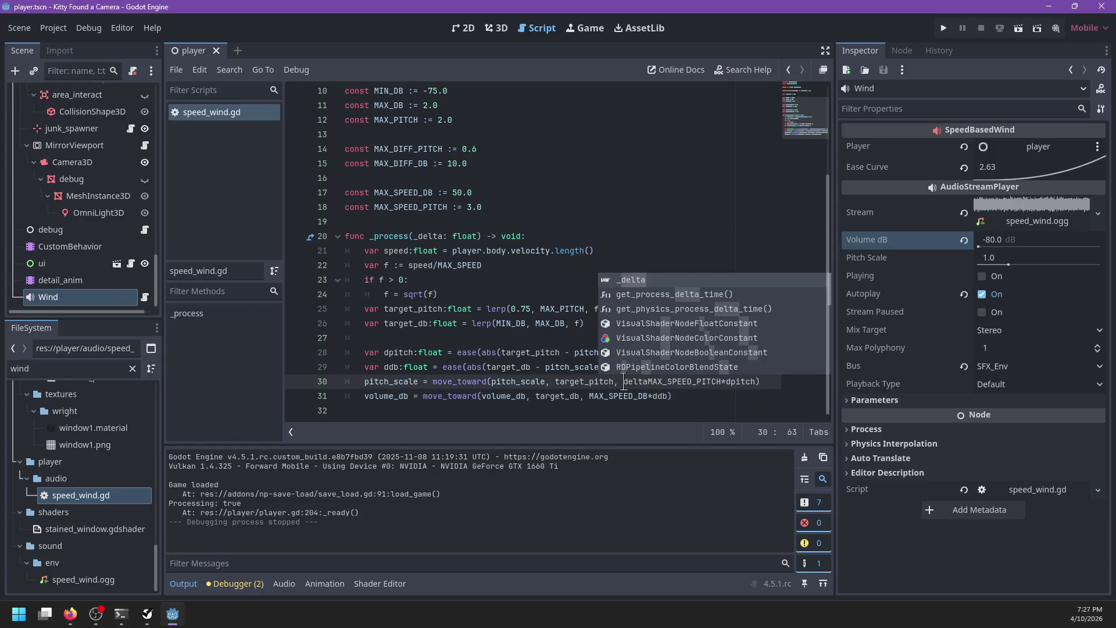
pyautogui.press('Down')
pyautogui.hotkey('ctrl', 'Left')
pyautogui.hotkey('ctrl', 'Left')
pyautogui.press('Right')
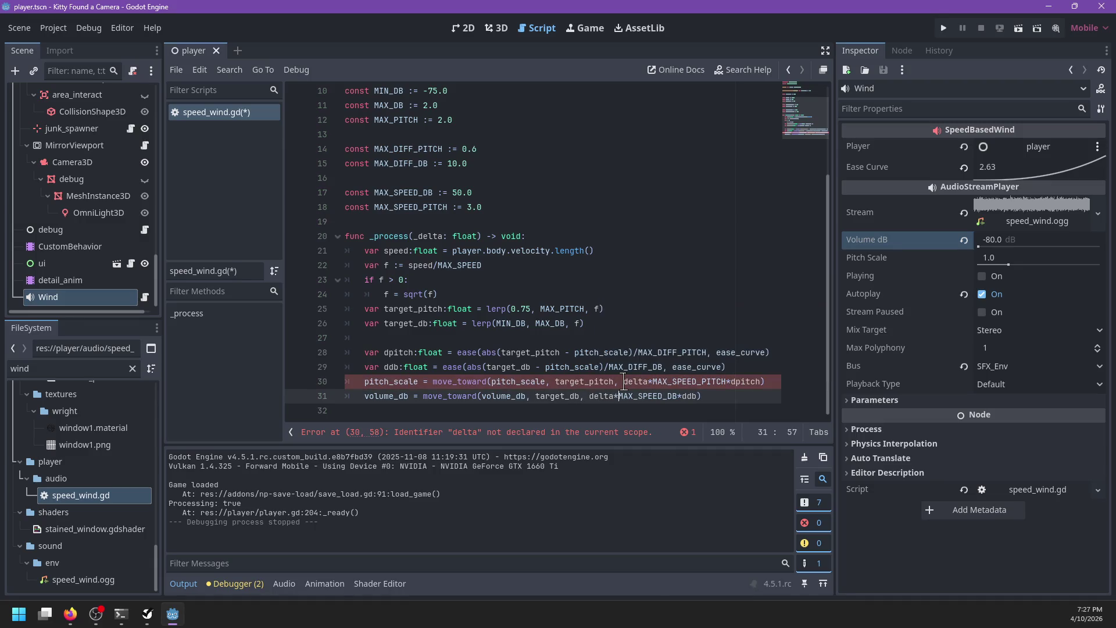
# Rename the _delta parameter on line 20 to delta, save, and rerun the game.
pyautogui.click(418, 236)
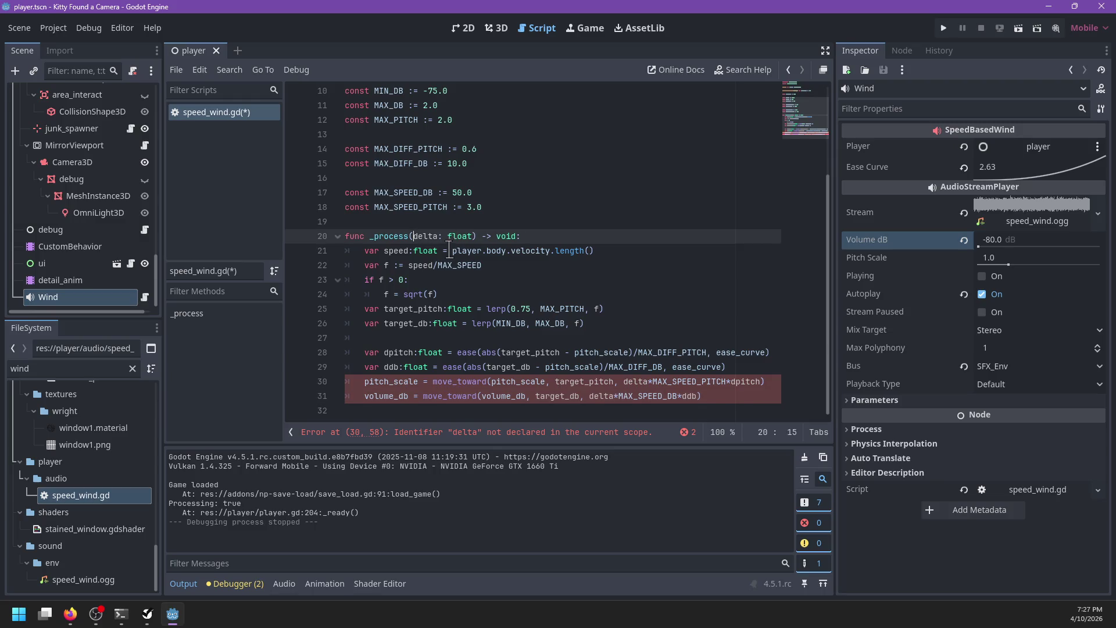
pyautogui.click(488, 367)
pyautogui.hotkey('ctrl', 's')
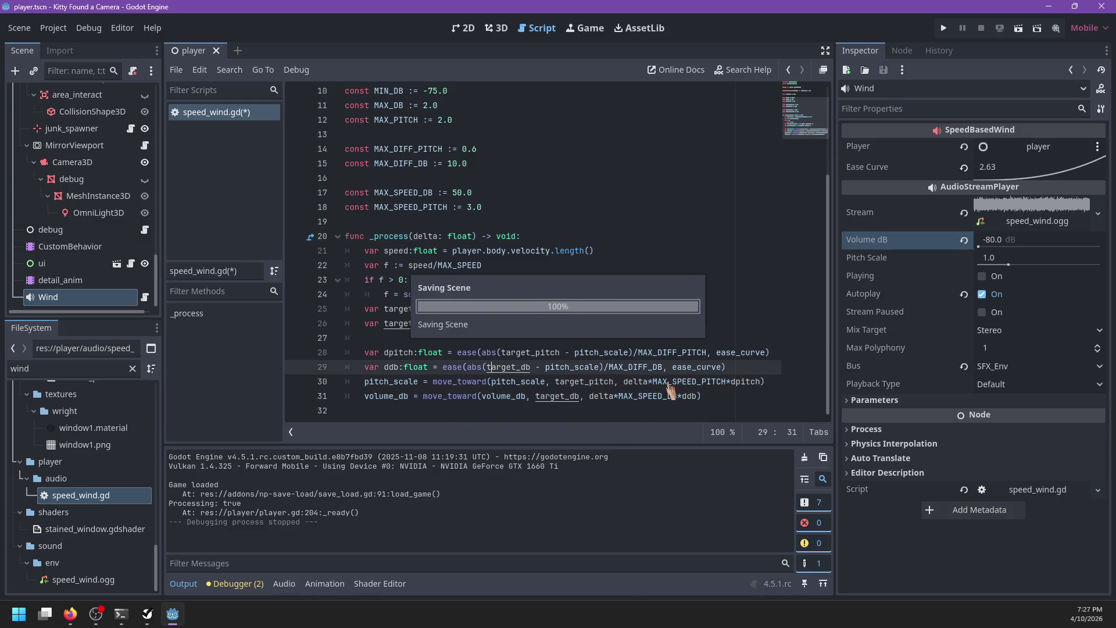
pyautogui.press('F5')
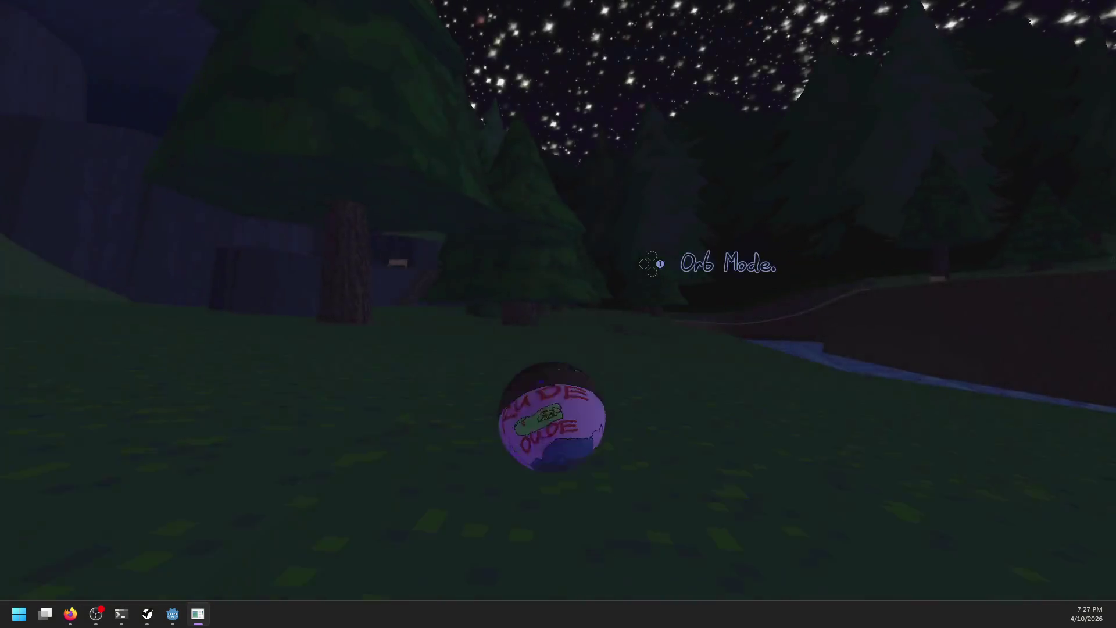
# Roll the orb up the grassy slope, pause, and return to speed_wind.gd.
pyautogui.press('w')
pyautogui.press('w')
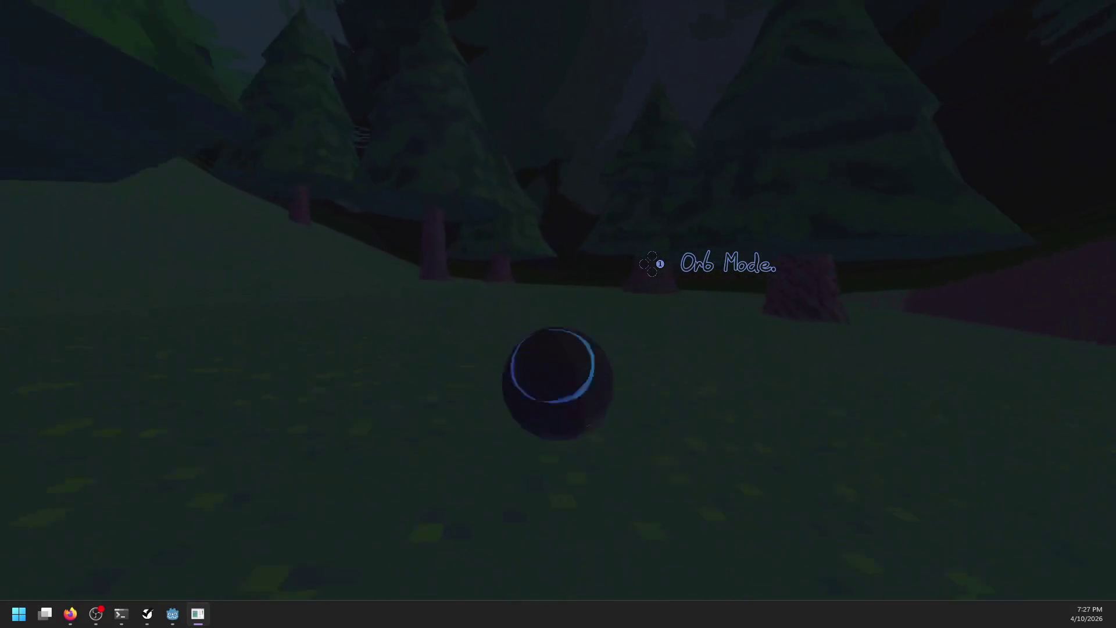
pyautogui.press('w')
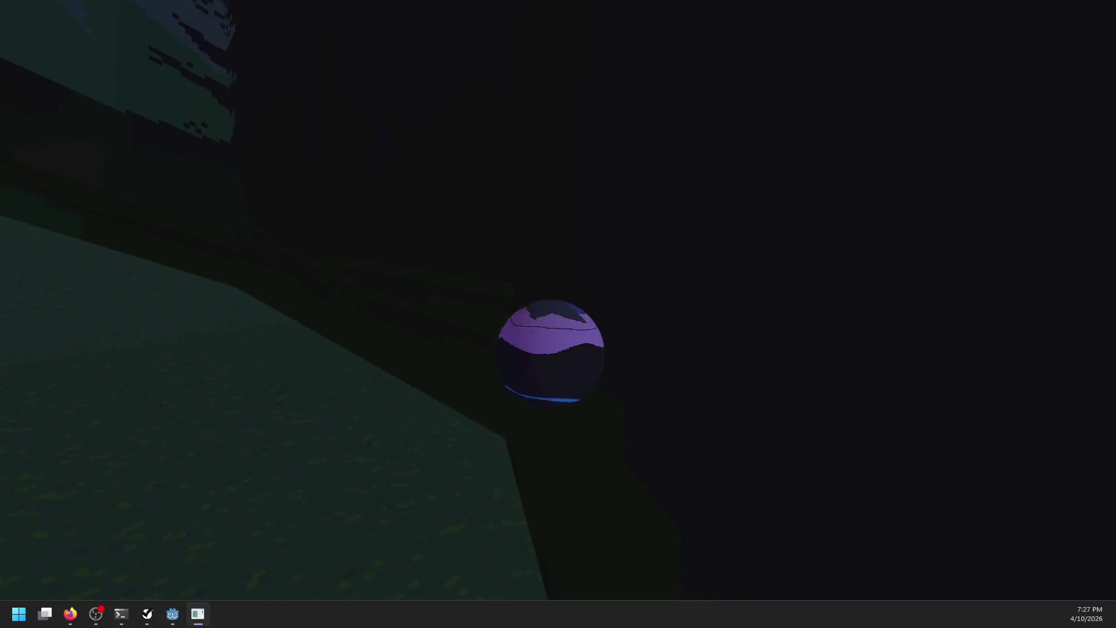
pyautogui.press('Escape')
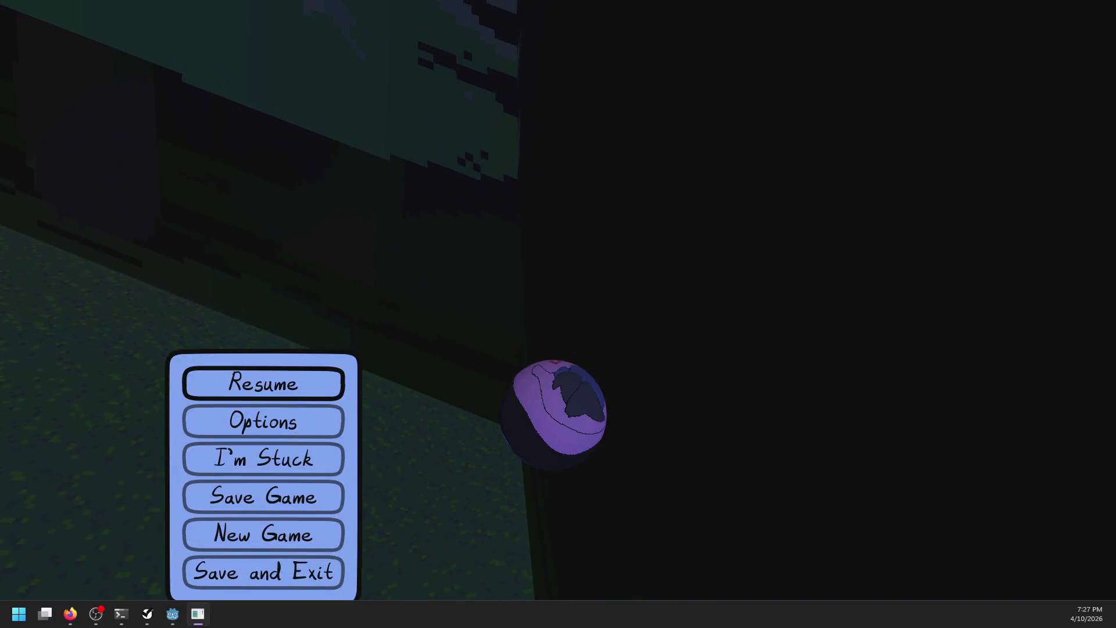
pyautogui.hotkey('alt', 'Tab')
pyautogui.scroll(2, 449, 134)
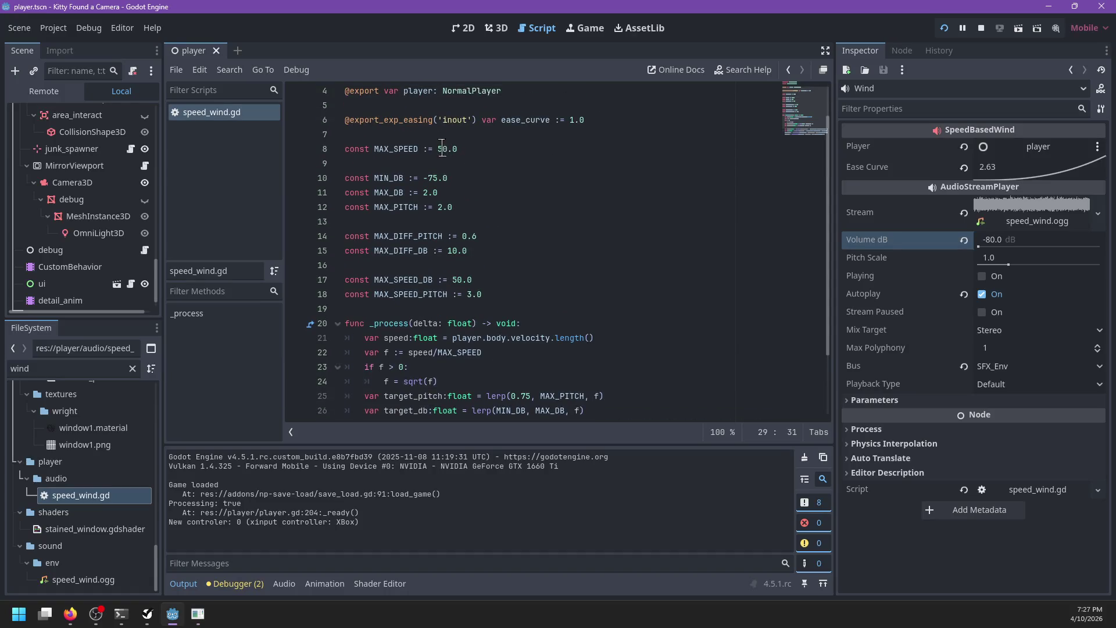
# Change MAX_SPEED on line 8 to 75.0, save, test-roll in the game, and save again.
pyautogui.click(442, 149)
pyautogui.write('10')
pyautogui.hotkey('ctrl', 's')
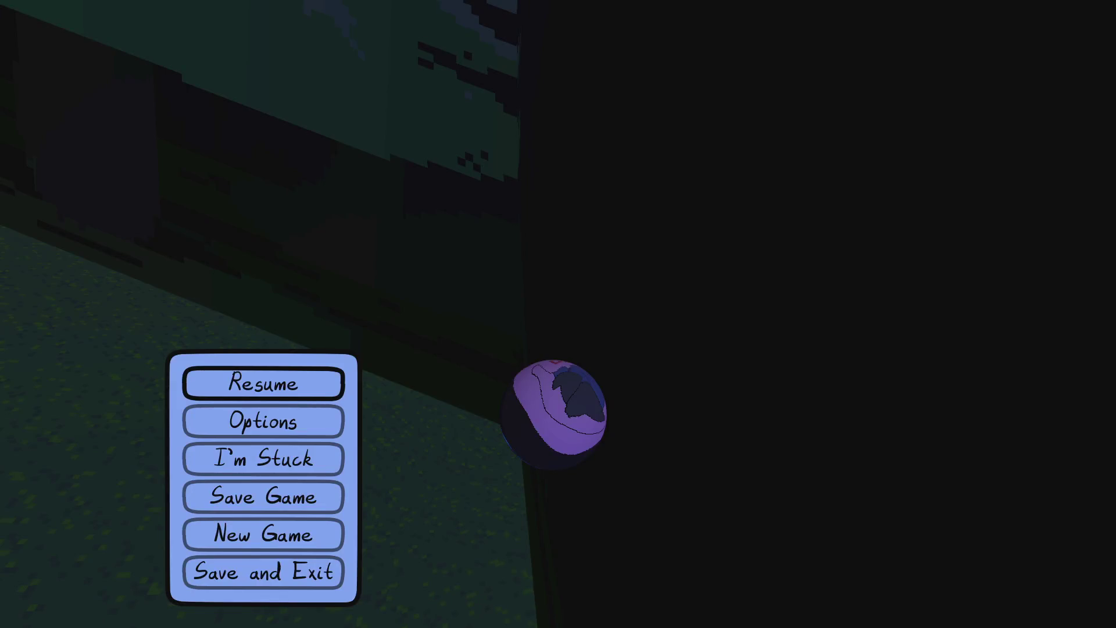
pyautogui.press('Escape')
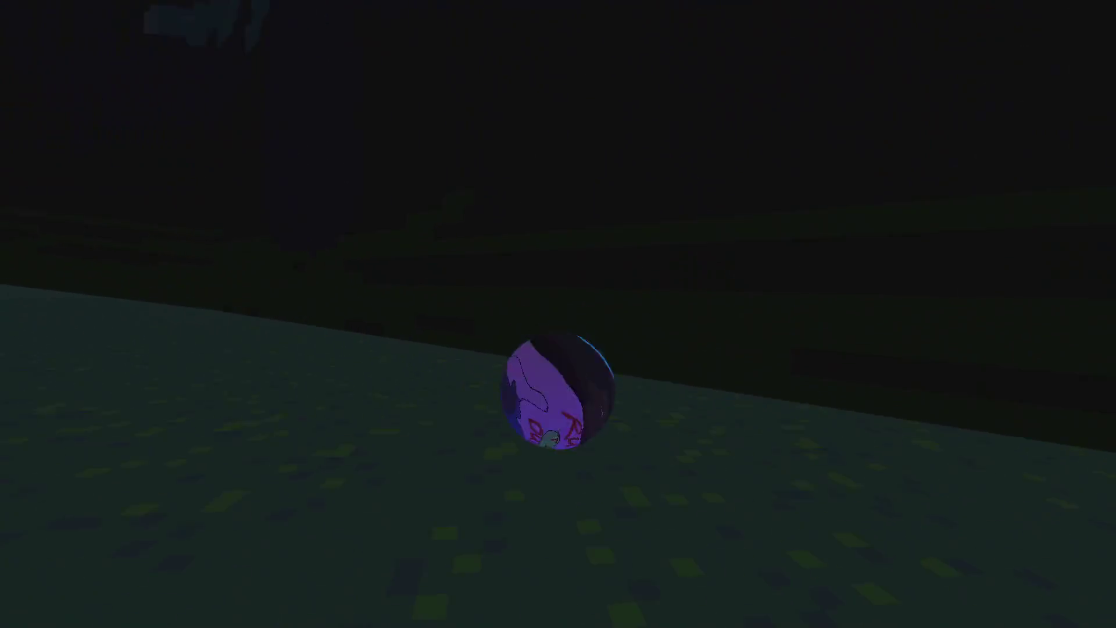
pyautogui.press('Escape')
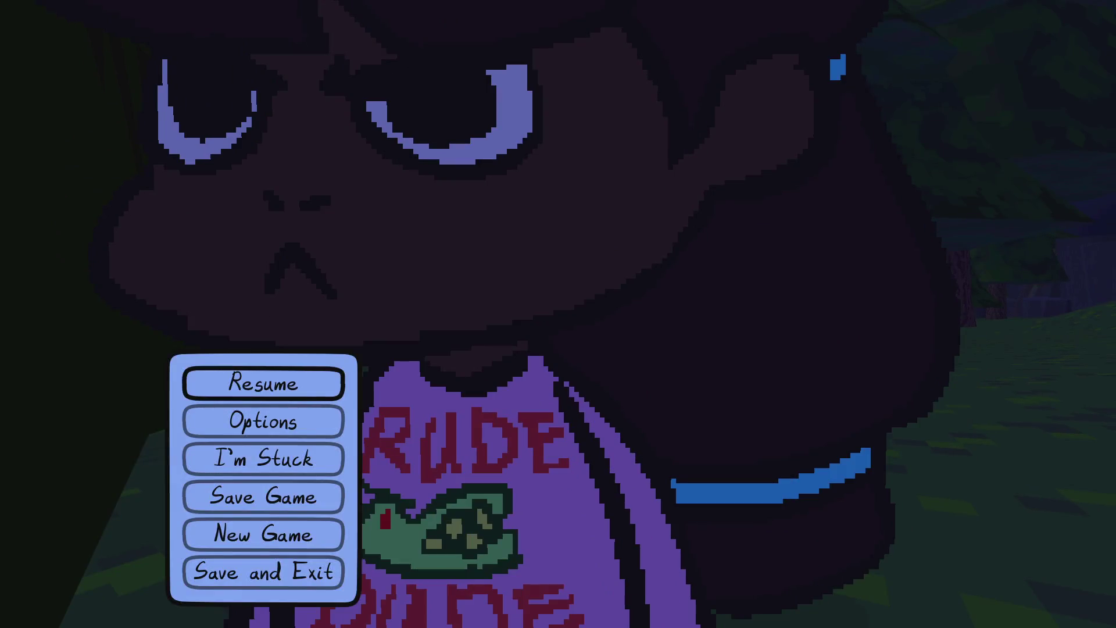
pyautogui.hotkey('alt', 'Tab')
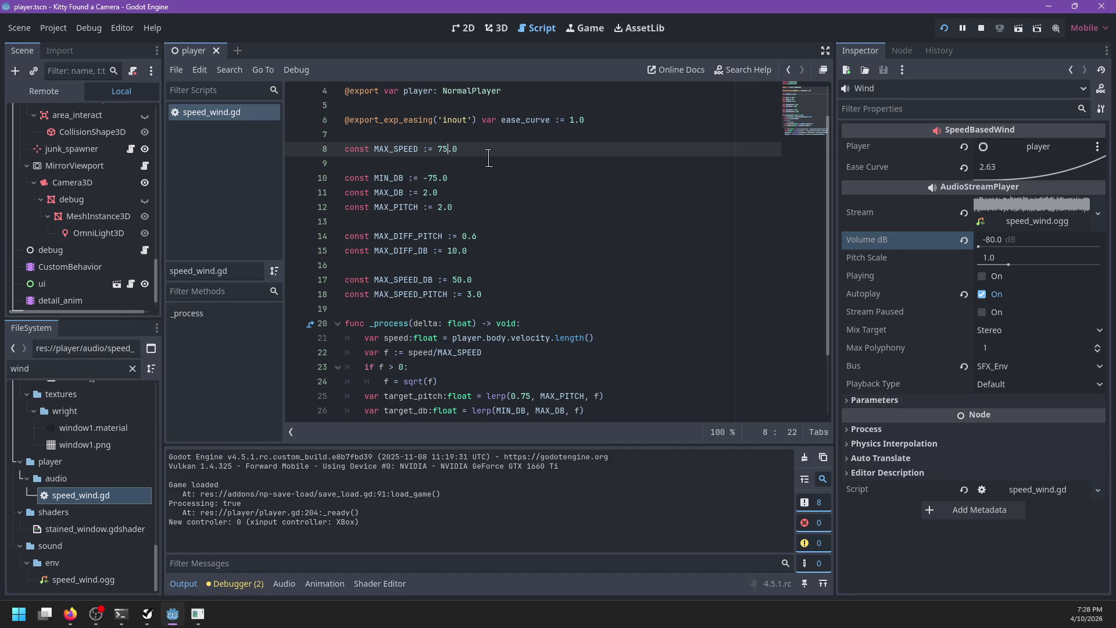
pyautogui.hotkey('ctrl', 's')
# Resume the game and roll the orb from the woods across the bridge.
pyautogui.hotkey('alt', 'Tab')
pyautogui.press('Return')
pyautogui.press('shift')
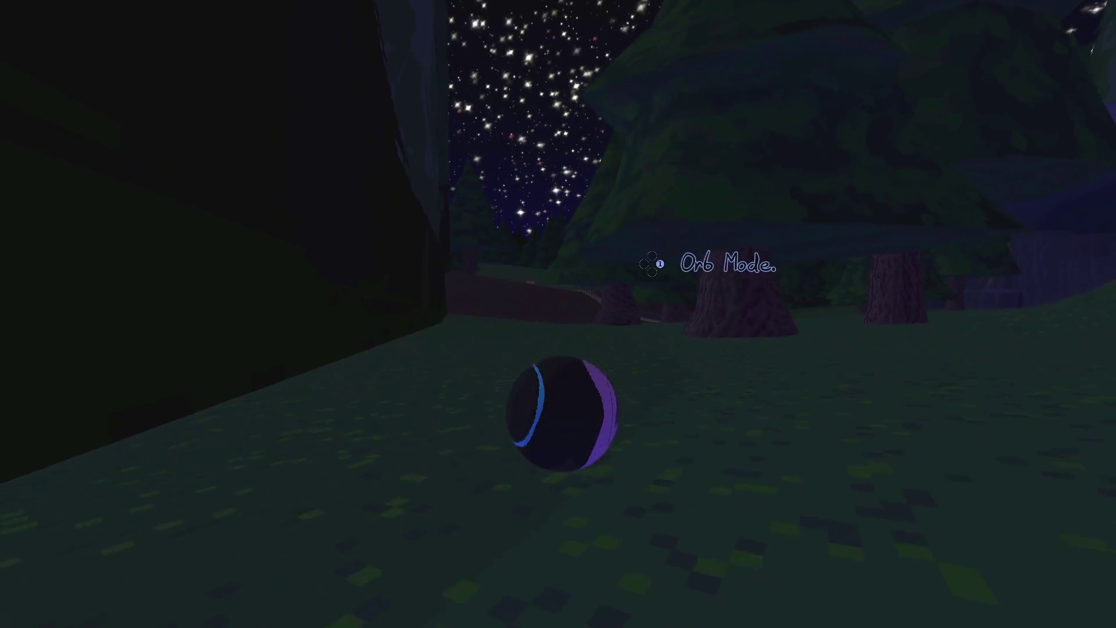
pyautogui.press('w')
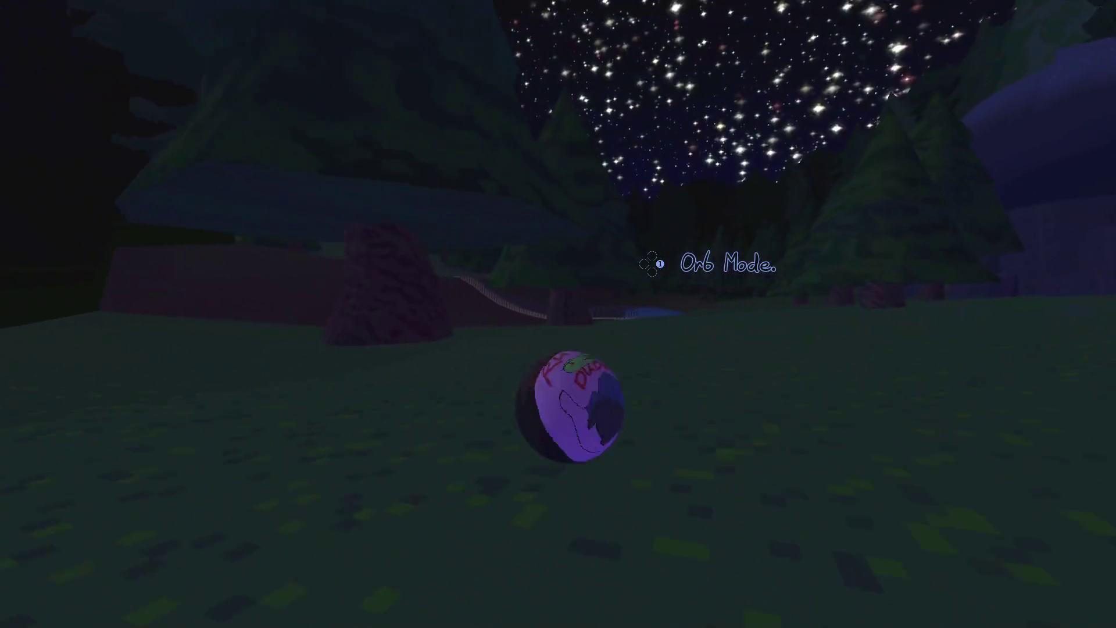
pyautogui.press('shift')
pyautogui.press('w')
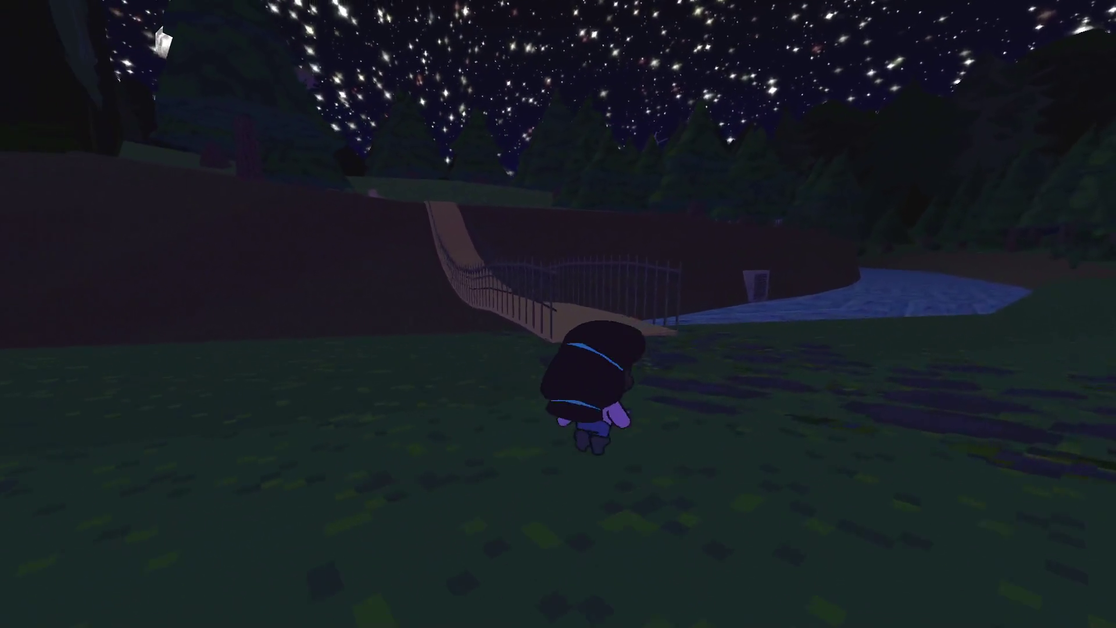
pyautogui.press('shift')
pyautogui.press('w')
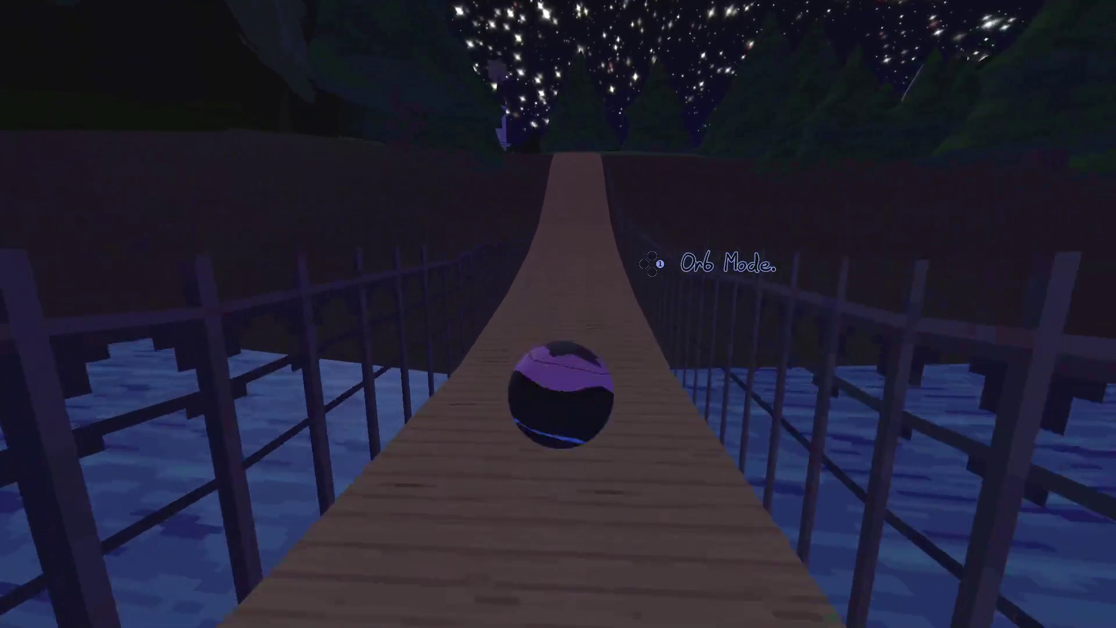
pyautogui.press('w')
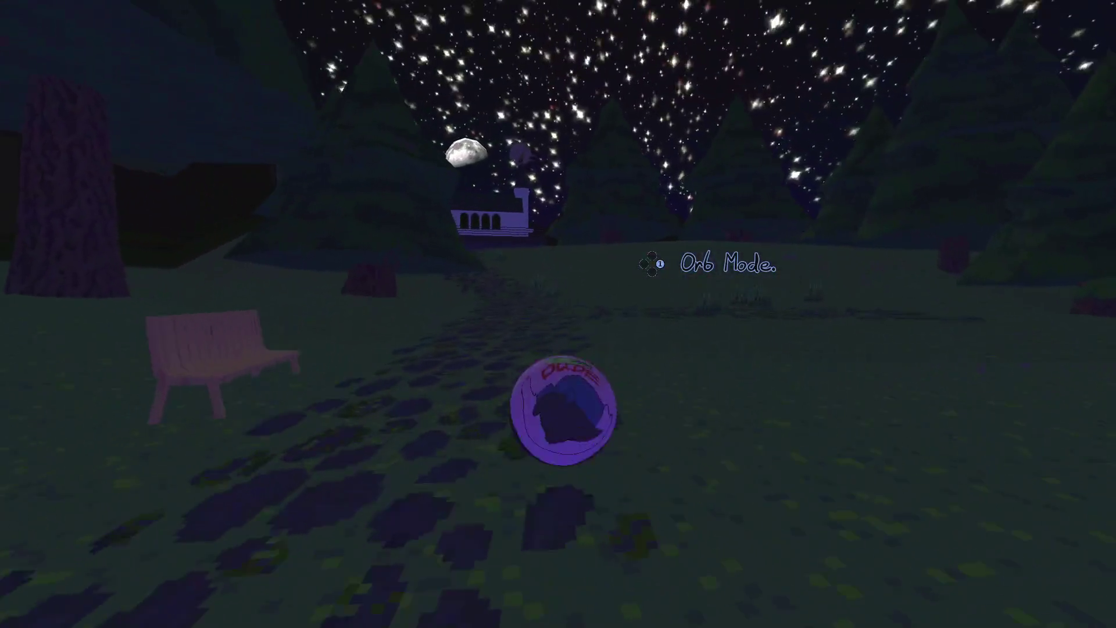
# Roll the orb past the houses, down the street and gas station, then pause and return to the editor.
pyautogui.press('w')
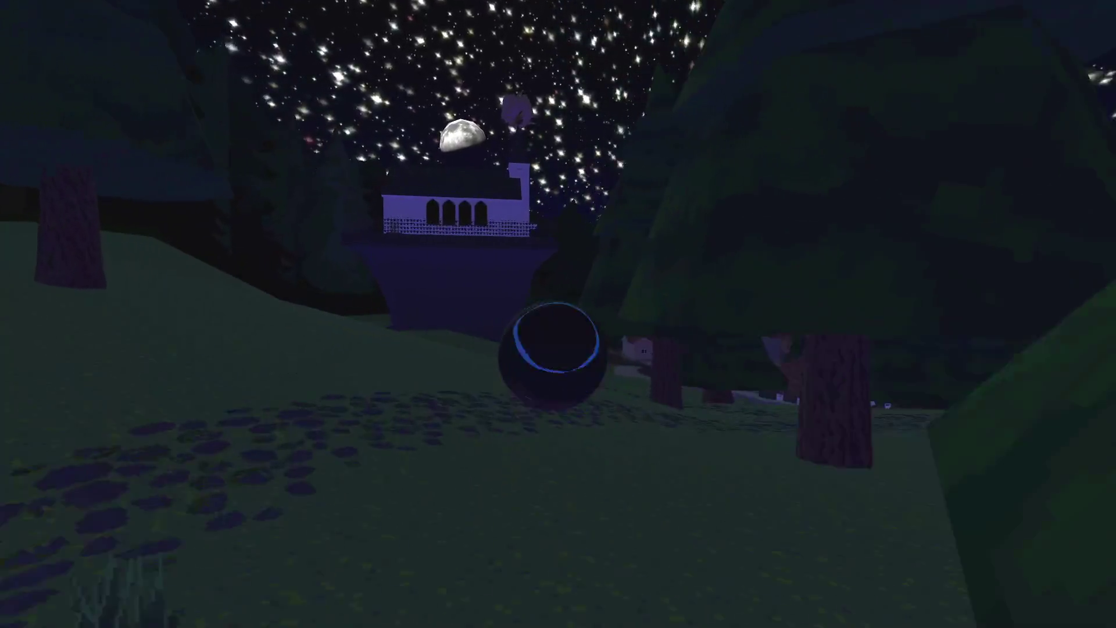
pyautogui.press('w')
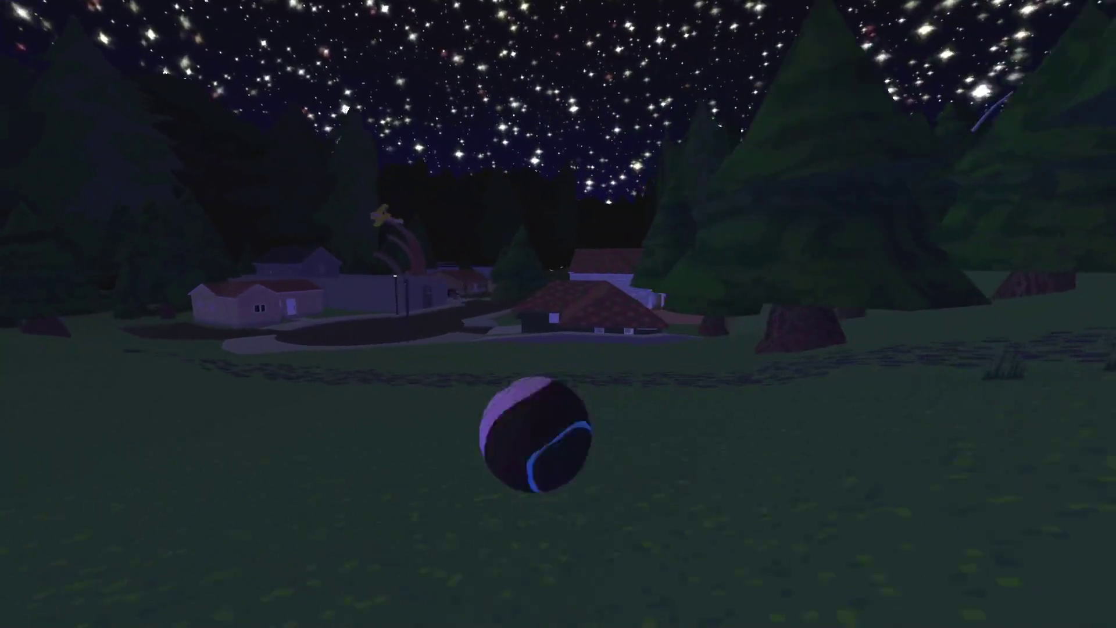
pyautogui.press('w')
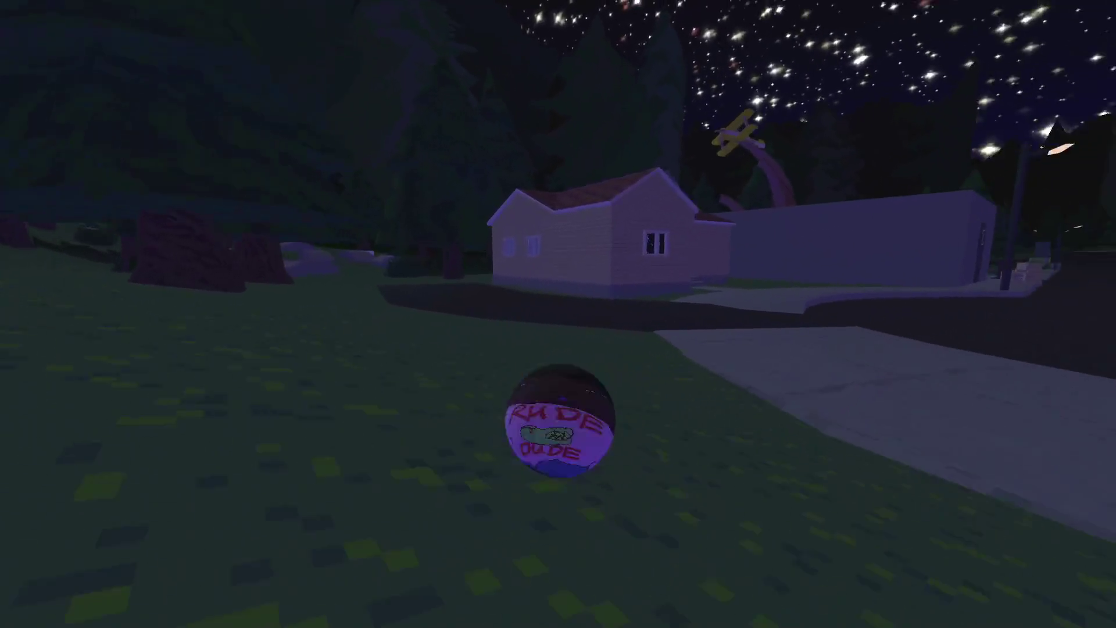
pyautogui.press('w')
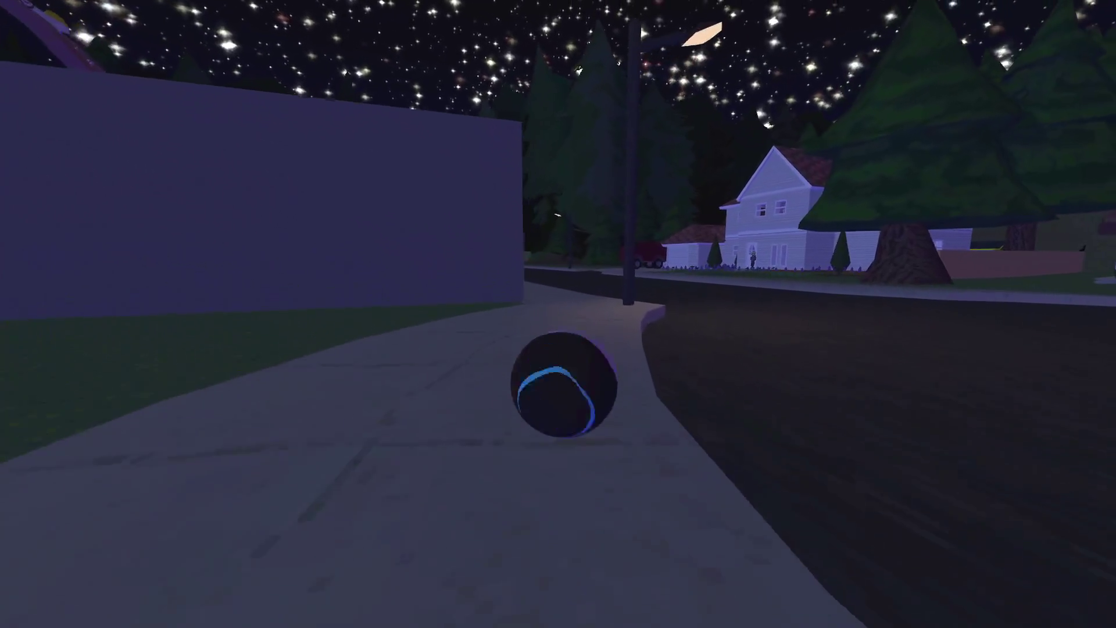
pyautogui.press('w')
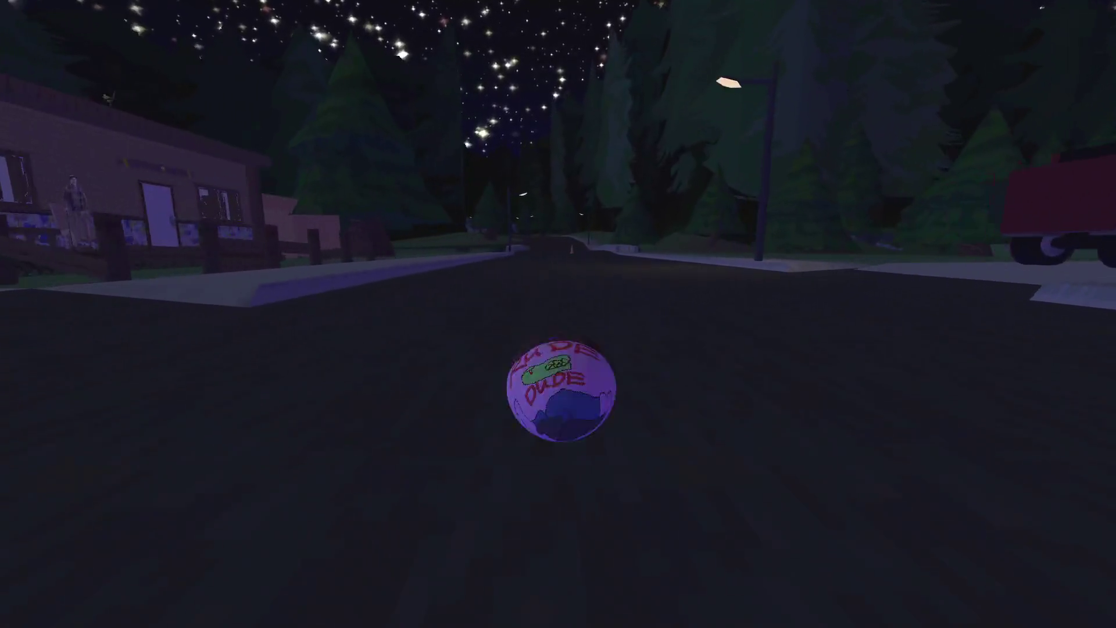
pyautogui.press('w')
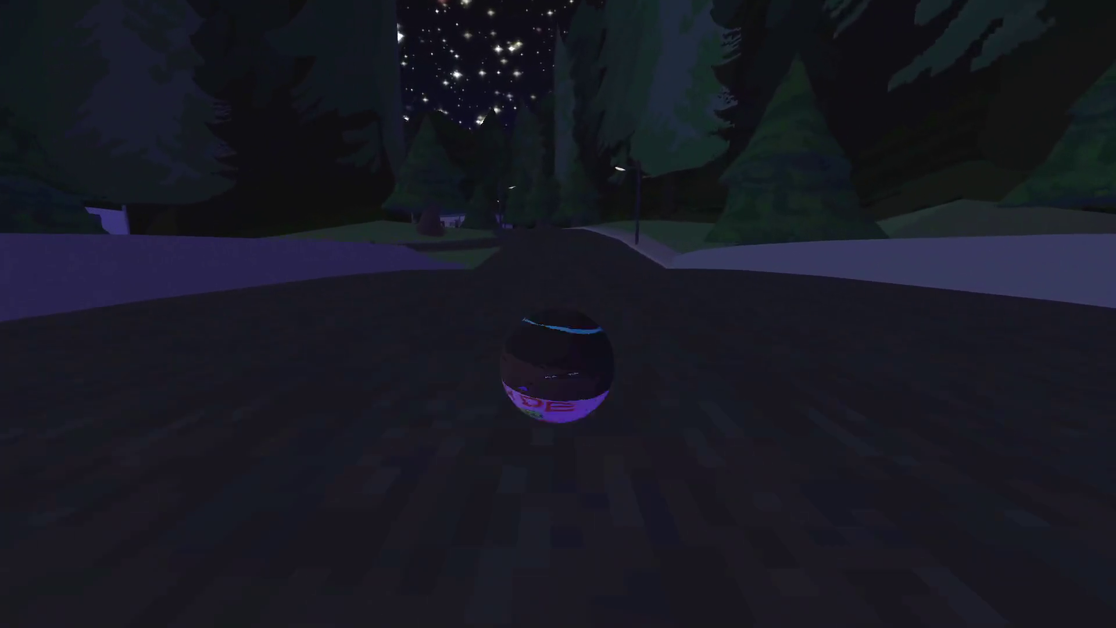
pyautogui.press('w')
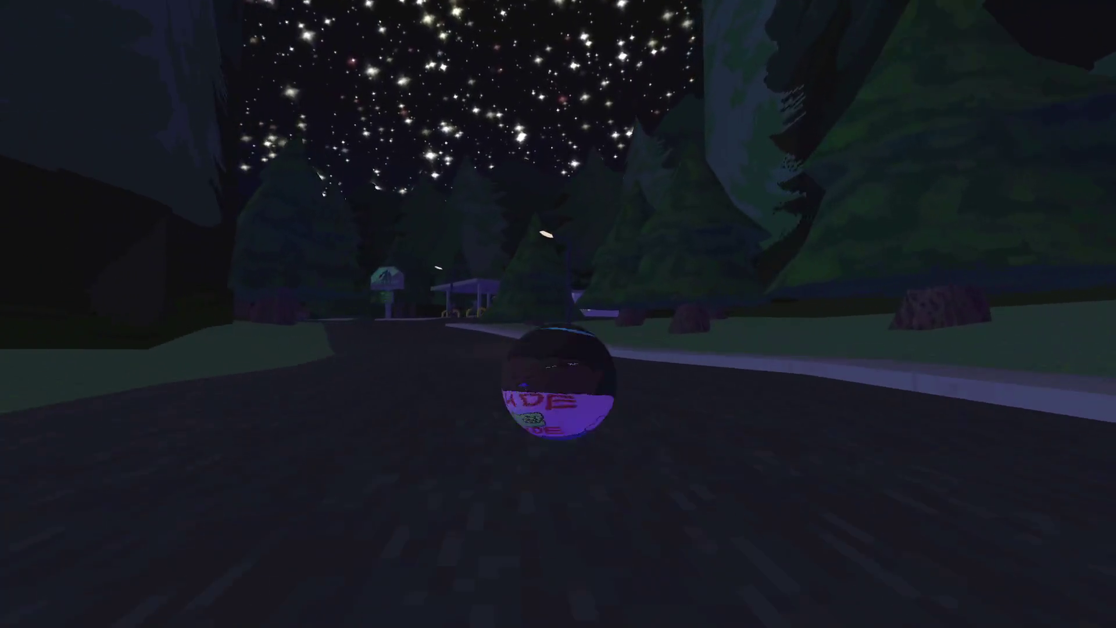
pyautogui.press('w')
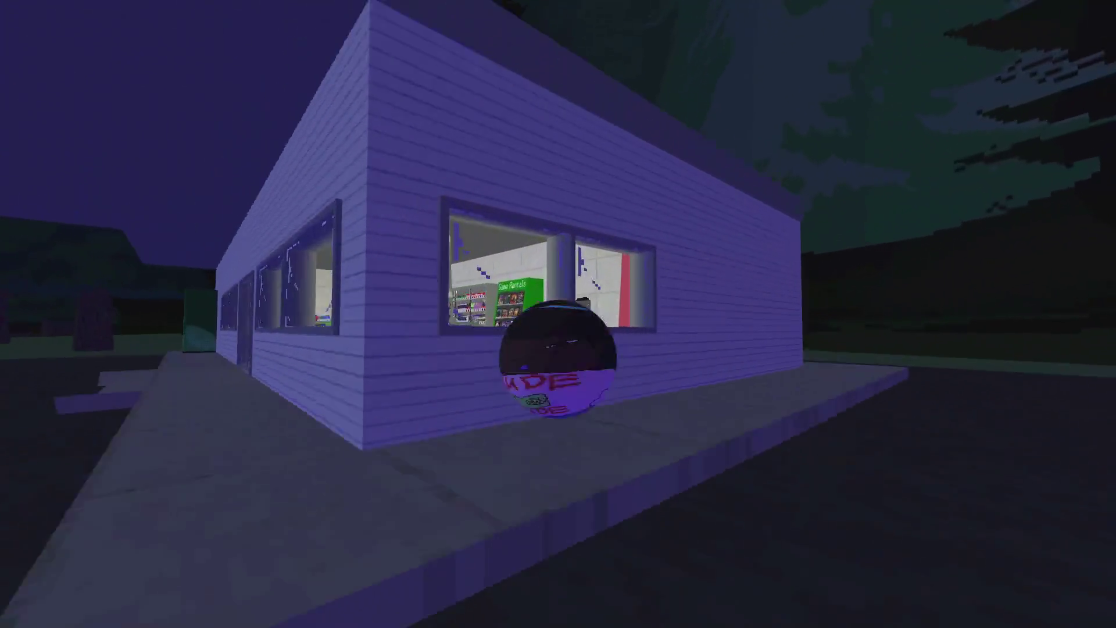
pyautogui.press('w')
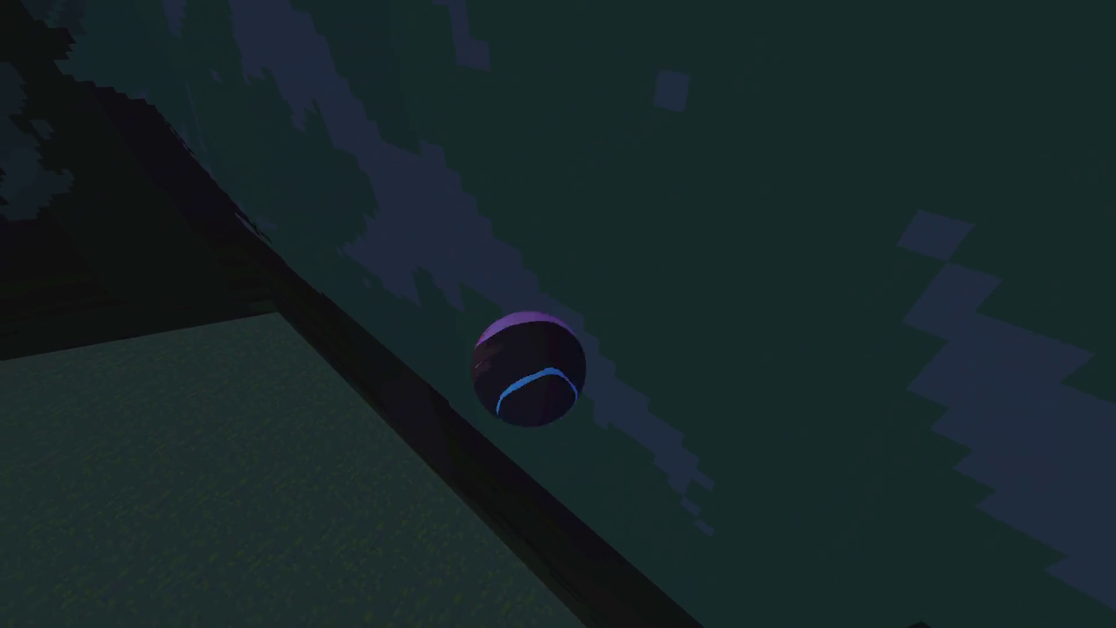
pyautogui.press('w')
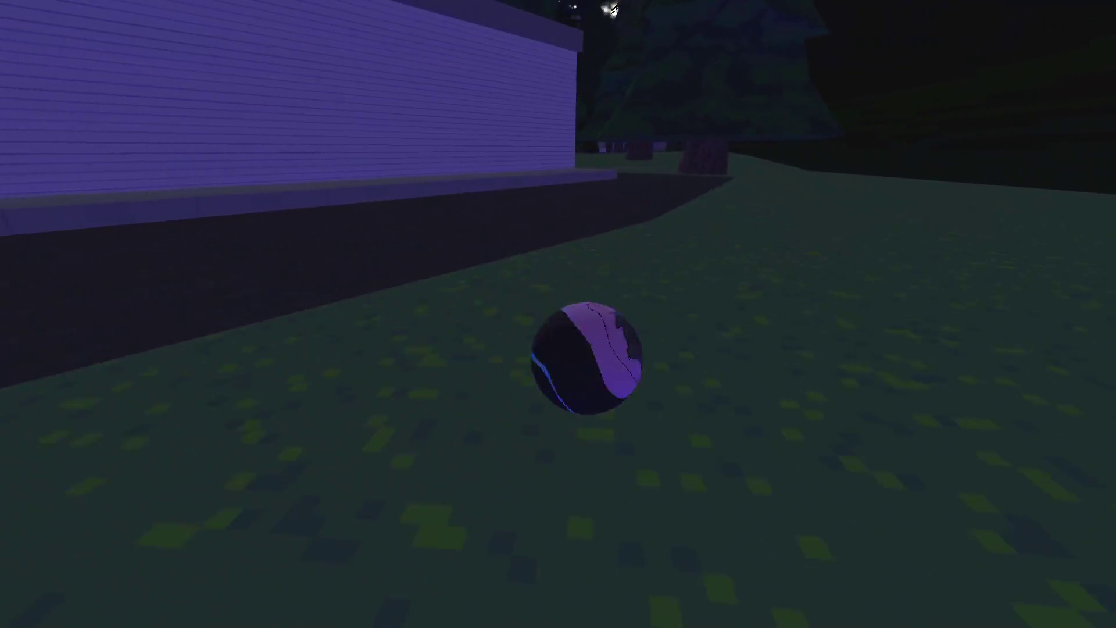
pyautogui.press('w')
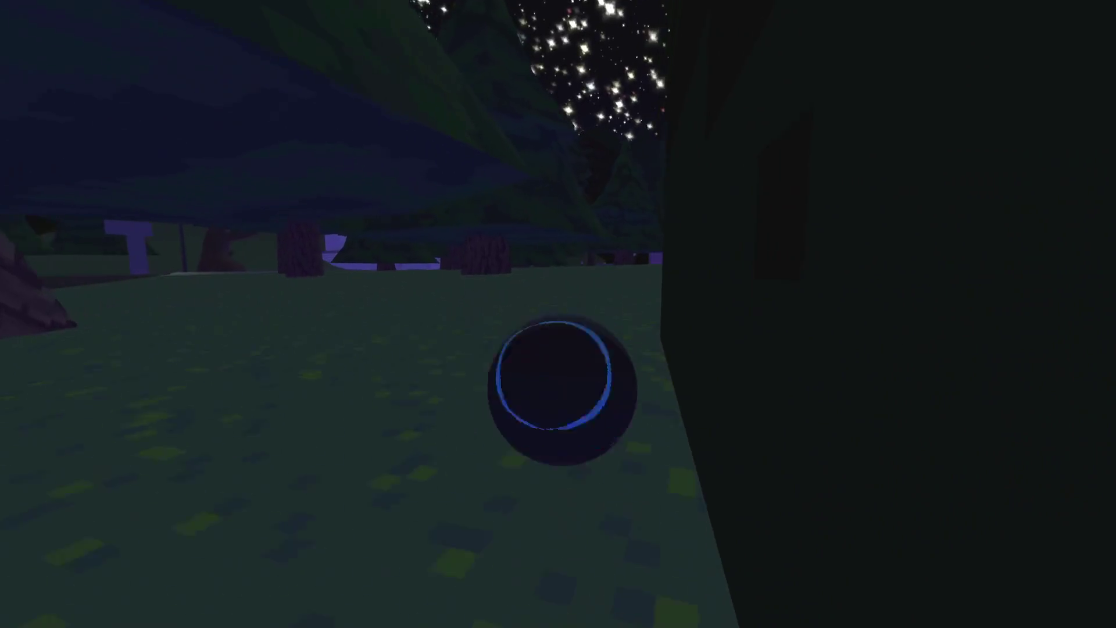
pyautogui.press('w')
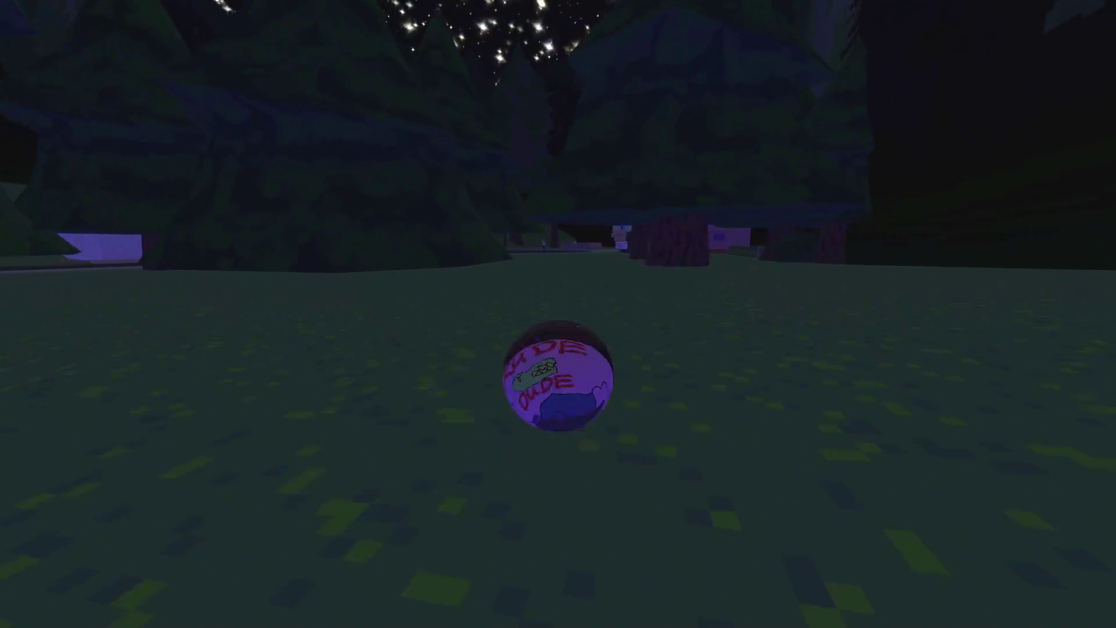
pyautogui.press('w')
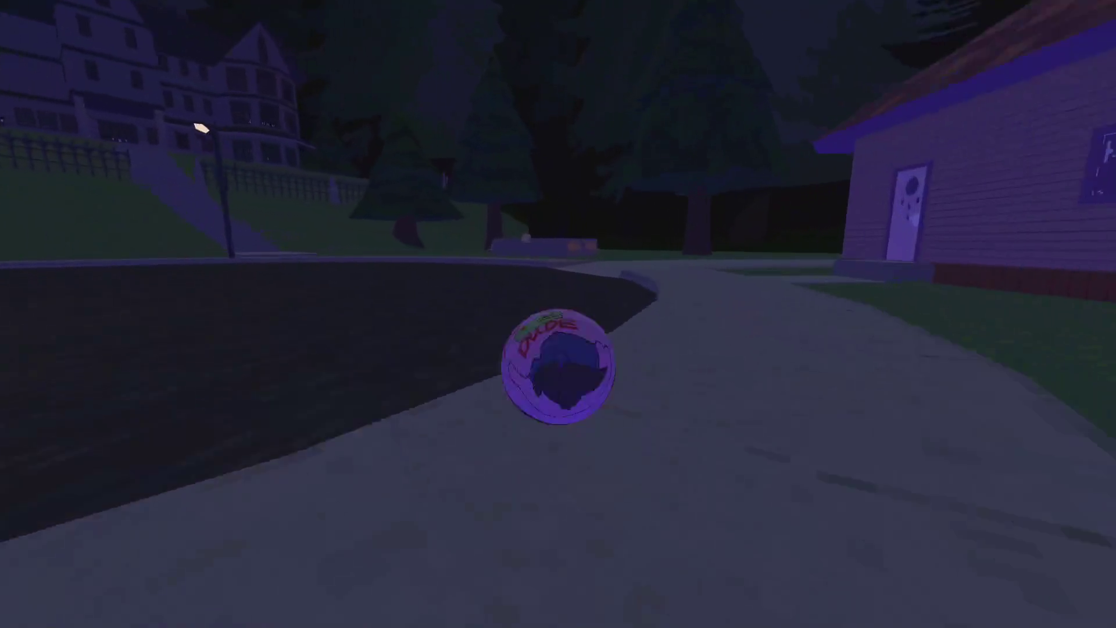
pyautogui.press('w')
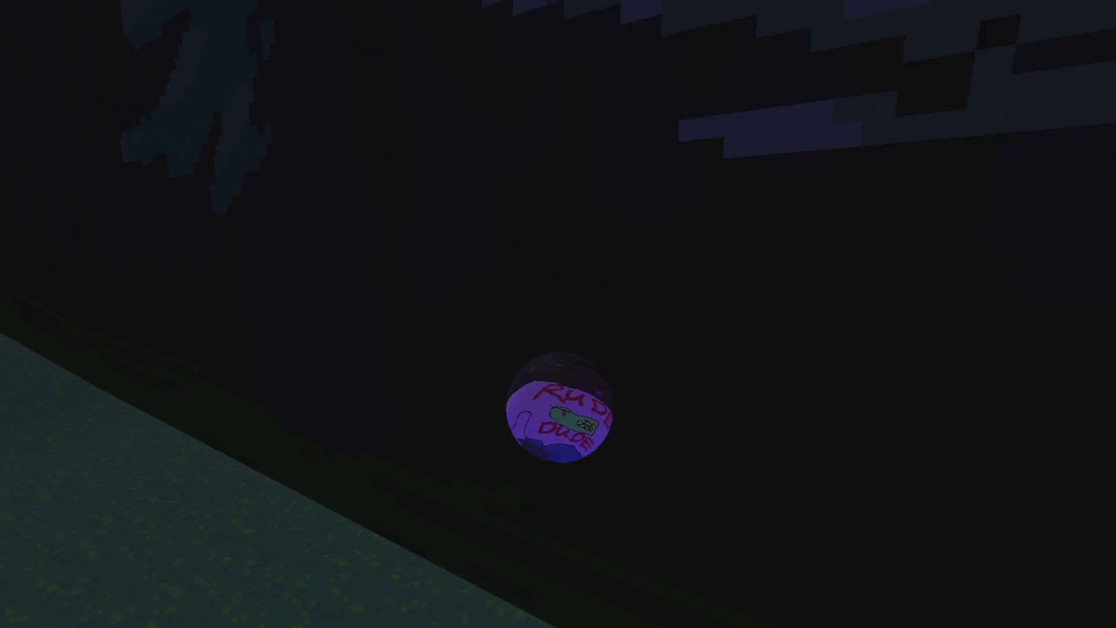
pyautogui.press('w')
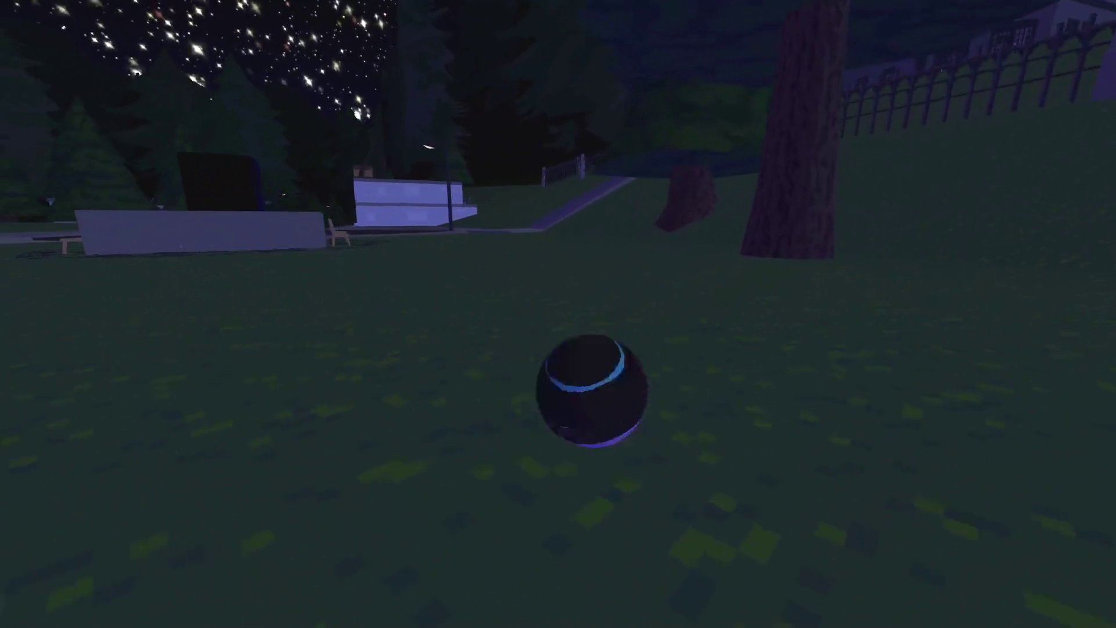
pyautogui.press('Escape')
pyautogui.hotkey('alt', 'Tab')
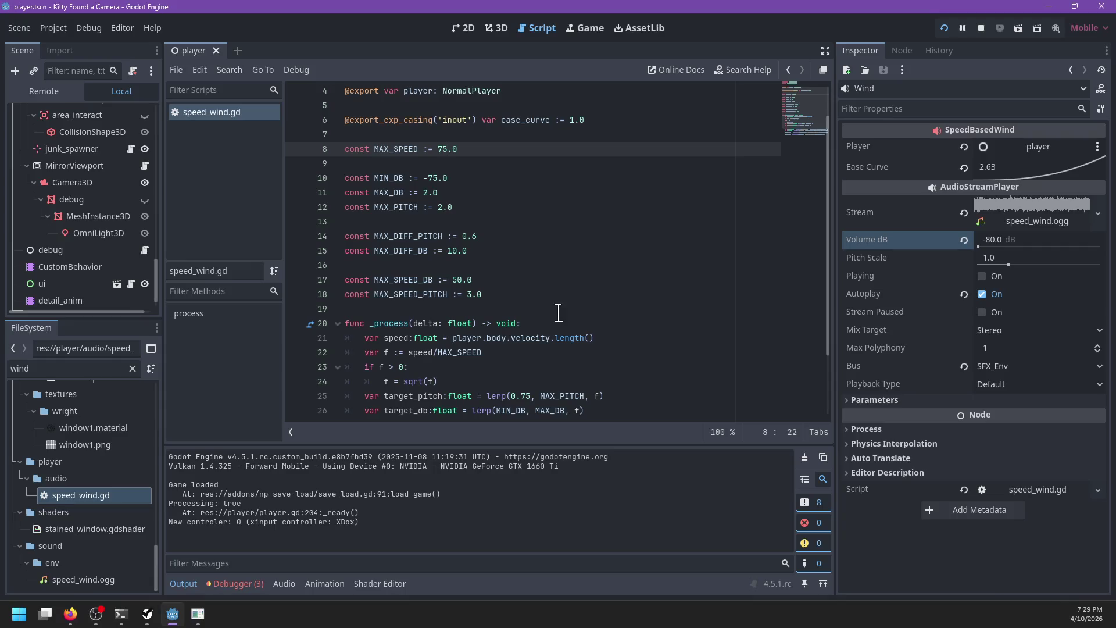
# Try negative MAX_PITCH values (-1.0, then -2.0) on line 12, saving each time.
pyautogui.click(442, 206)
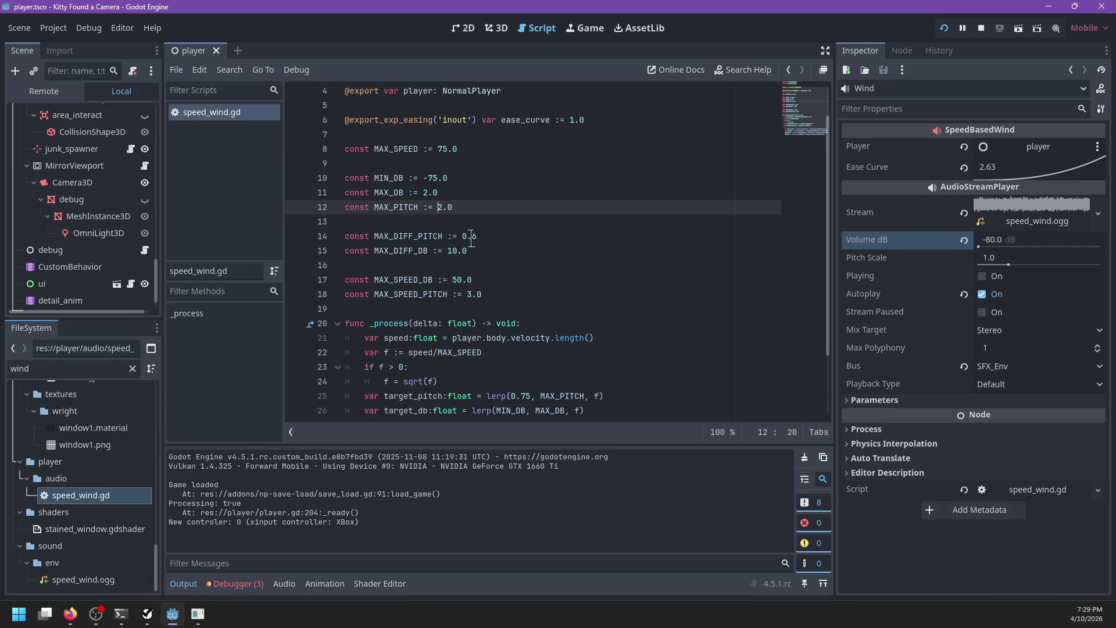
pyautogui.write('-1')
pyautogui.hotkey('ctrl', 's')
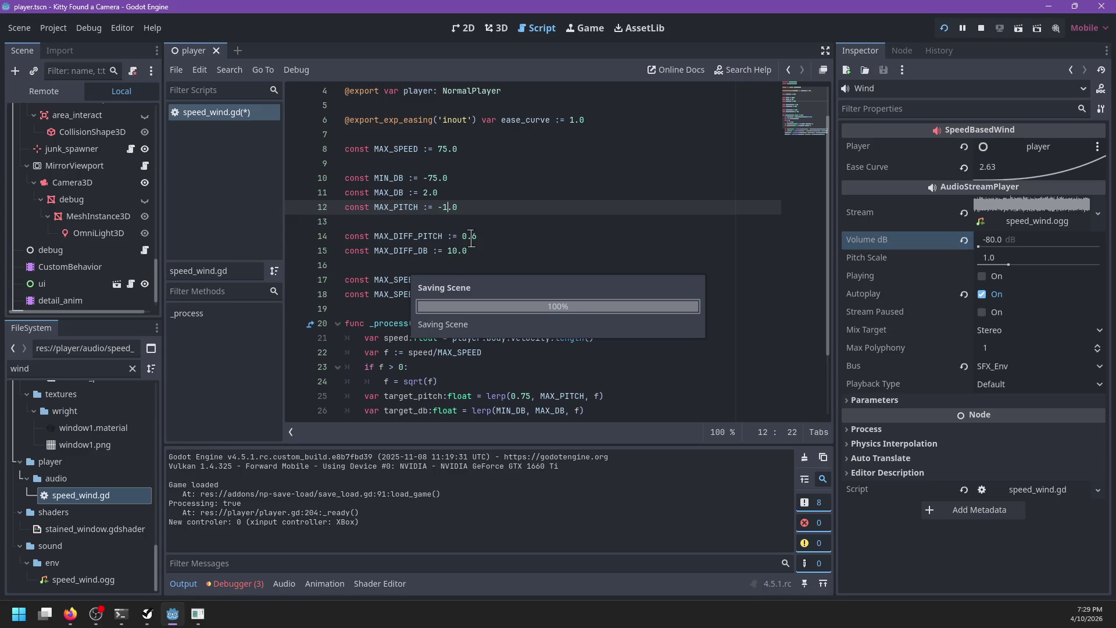
pyautogui.press('BackSpace')
pyautogui.write('2')
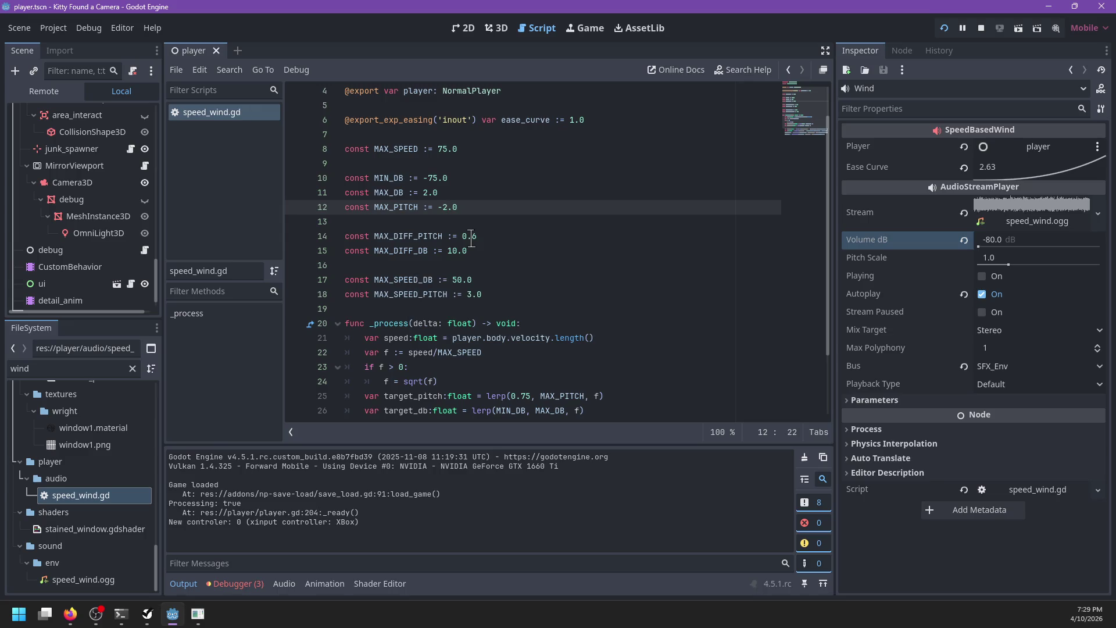
pyautogui.hotkey('ctrl', 's')
# Set MAX_SPEED to 75.0 and MAX_DB to -2.0, save, and rerun the game.
pyautogui.press('Up')
pyautogui.press('Up')
pyautogui.press('Up')
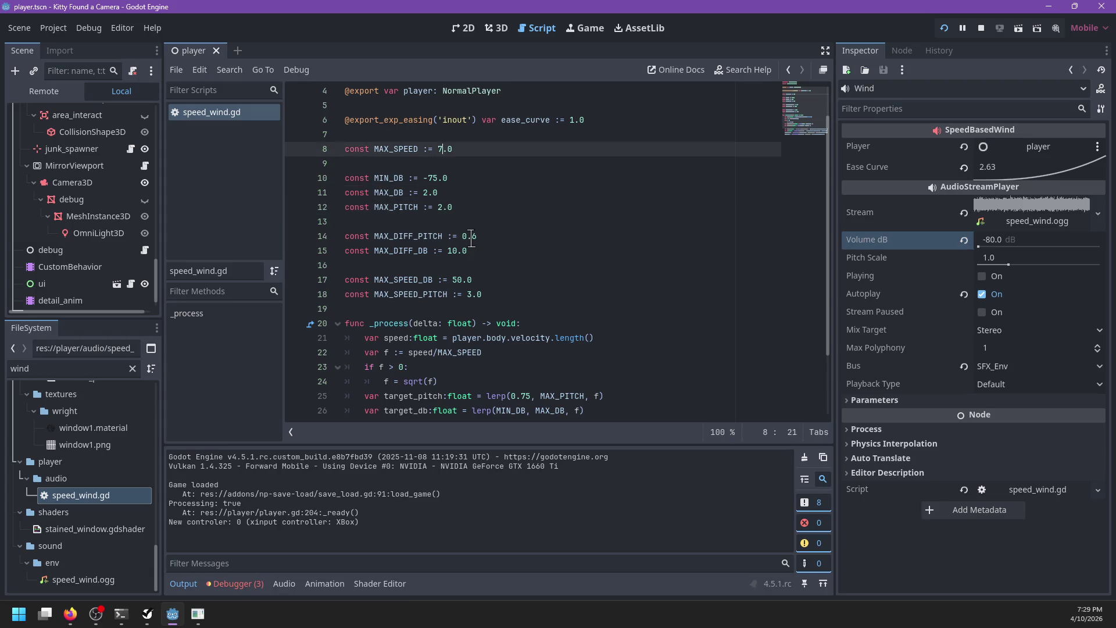
pyautogui.write('5')
pyautogui.press('Down')
pyautogui.press('Down')
pyautogui.press('Down')
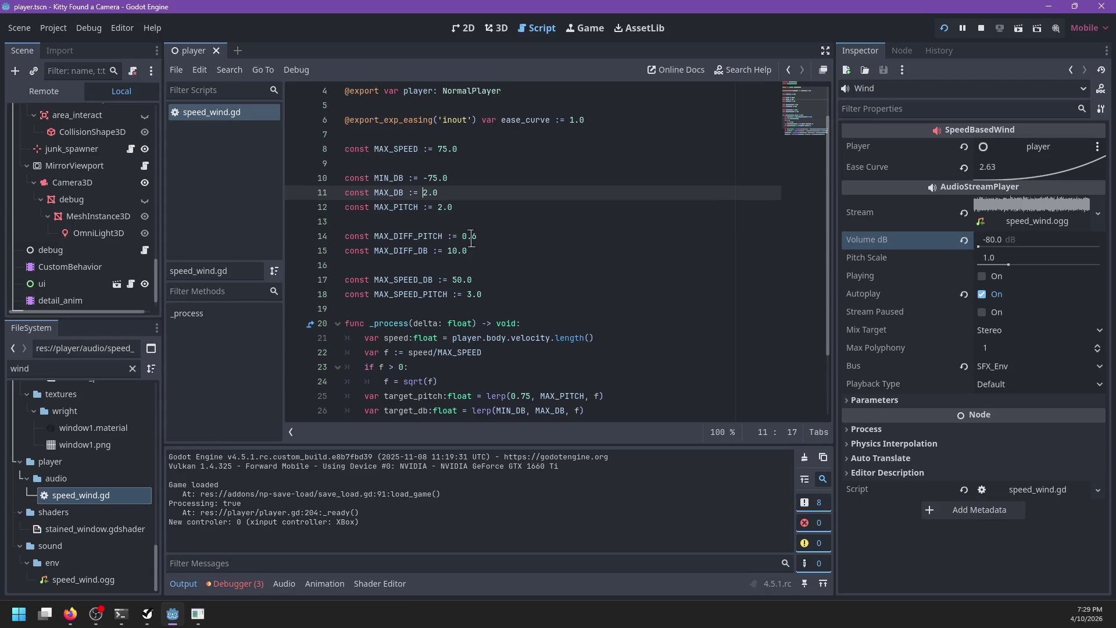
pyautogui.write('-')
pyautogui.hotkey('ctrl', 's')
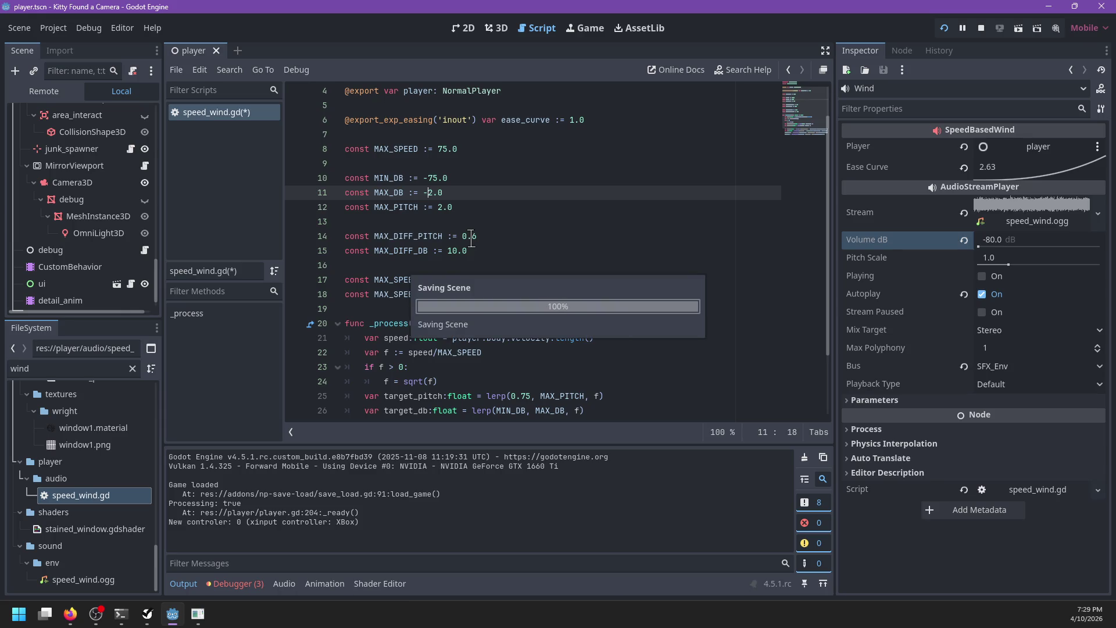
pyautogui.press('F5')
pyautogui.press('Escape')
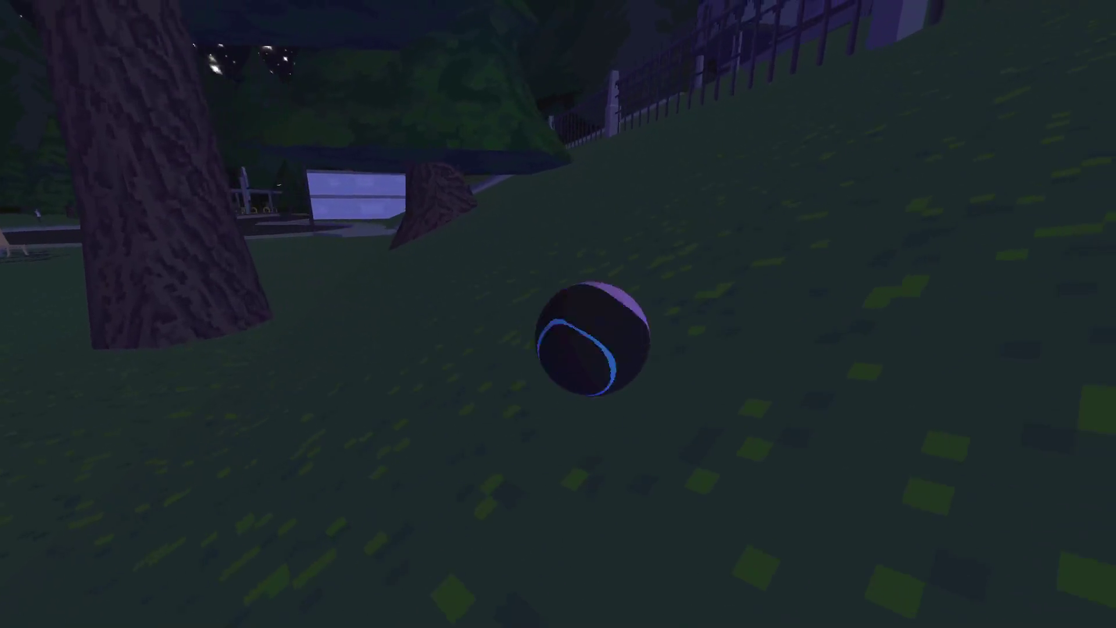
# Roll the orb across the road toward the houses and gas station, then pause and return to the editor.
pyautogui.press('w')
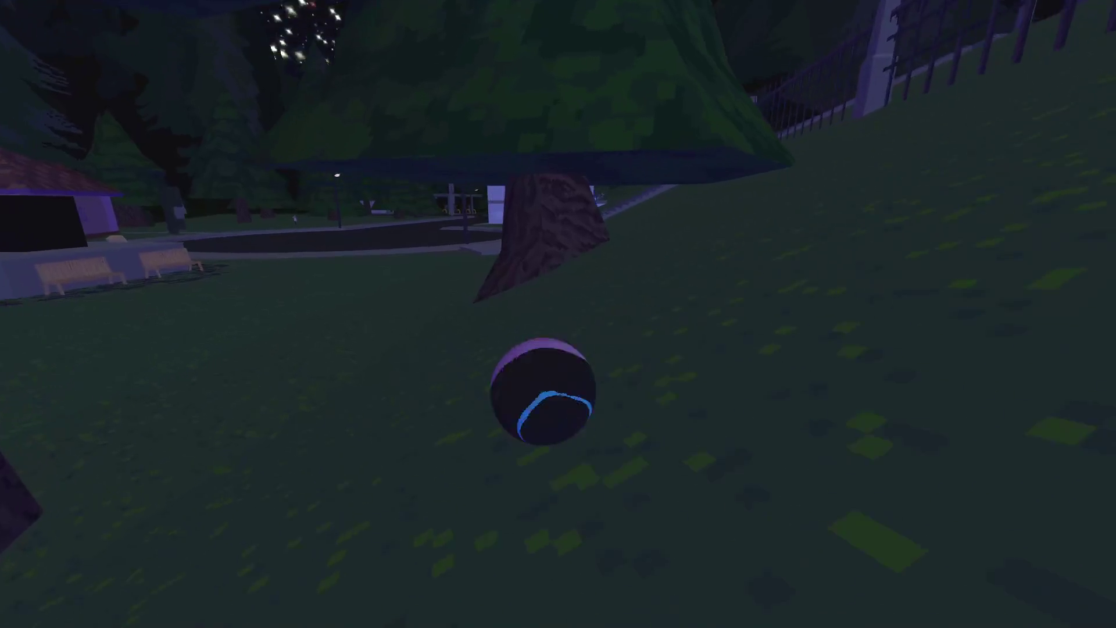
pyautogui.press('w')
pyautogui.press('w')
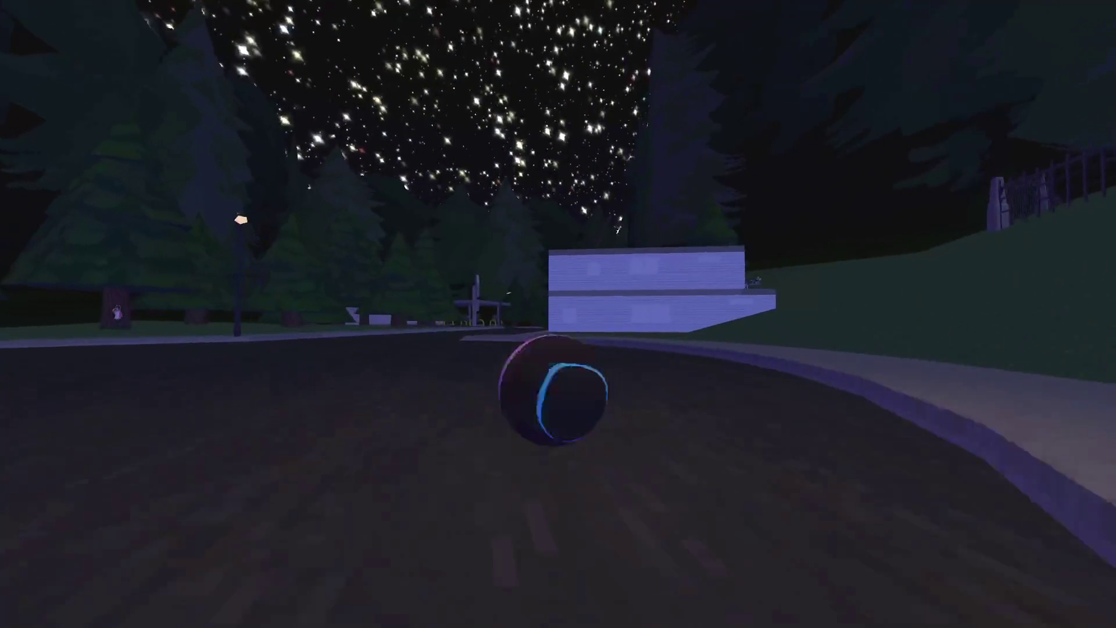
pyautogui.press('w')
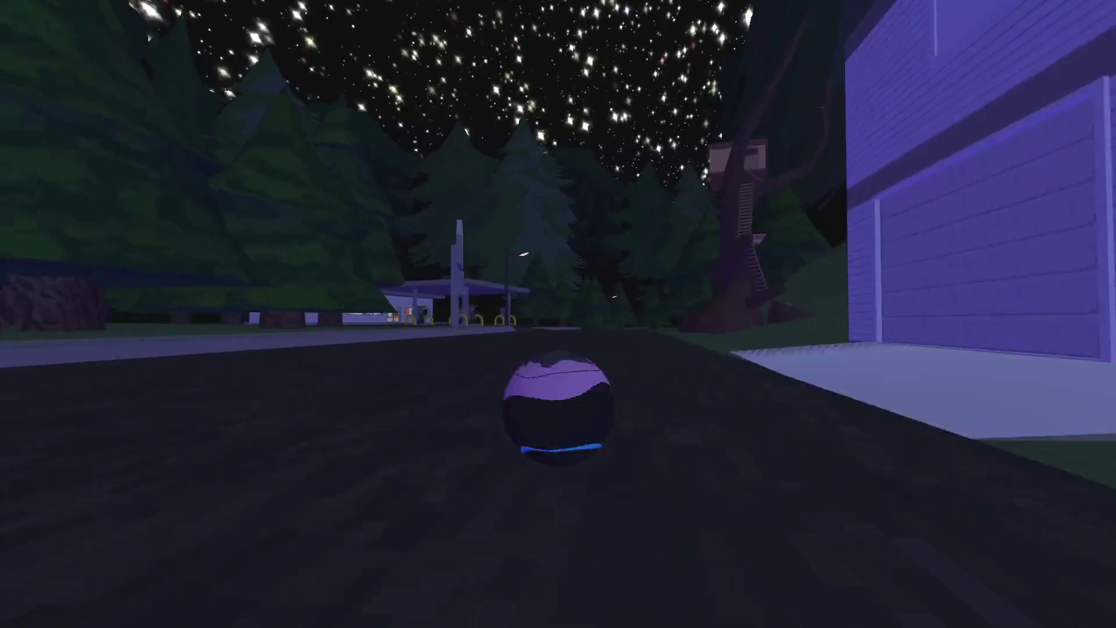
pyautogui.press('w')
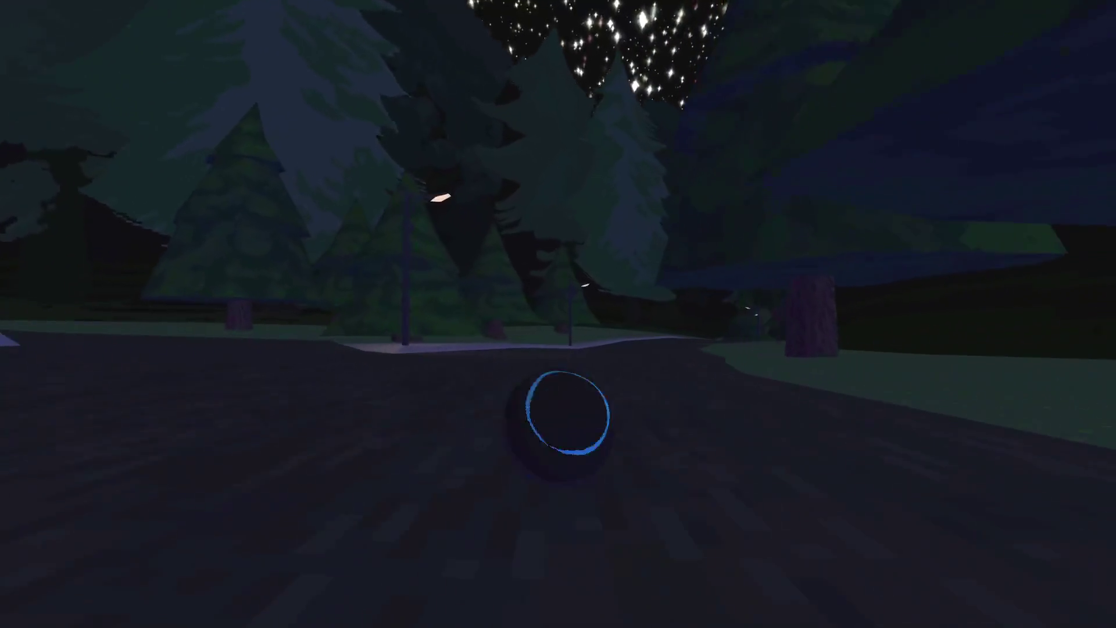
pyautogui.press('w')
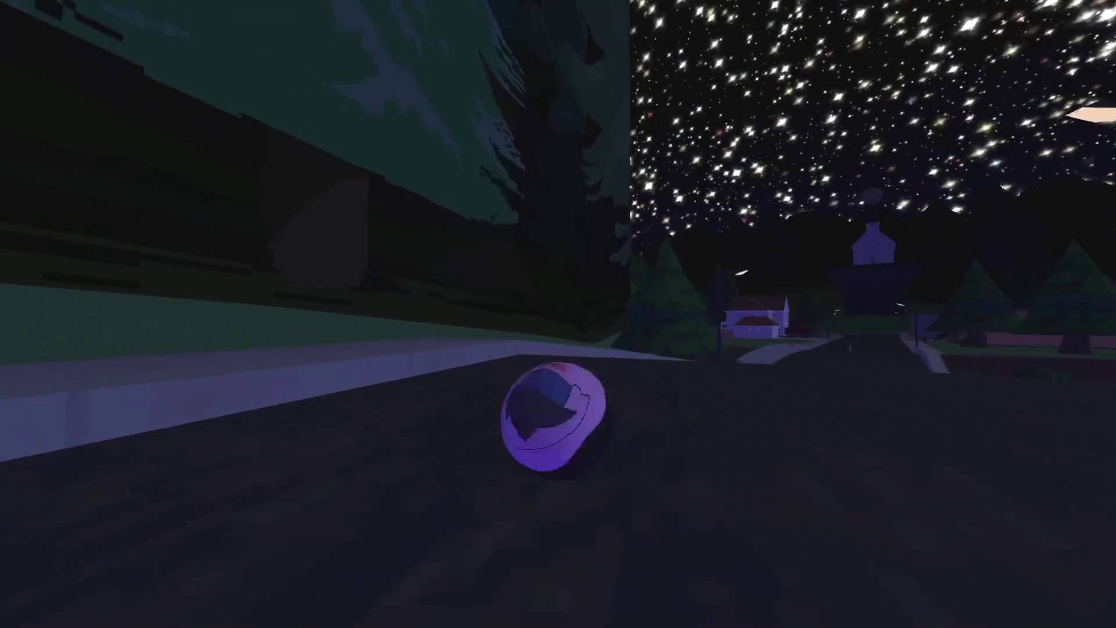
pyautogui.press('s')
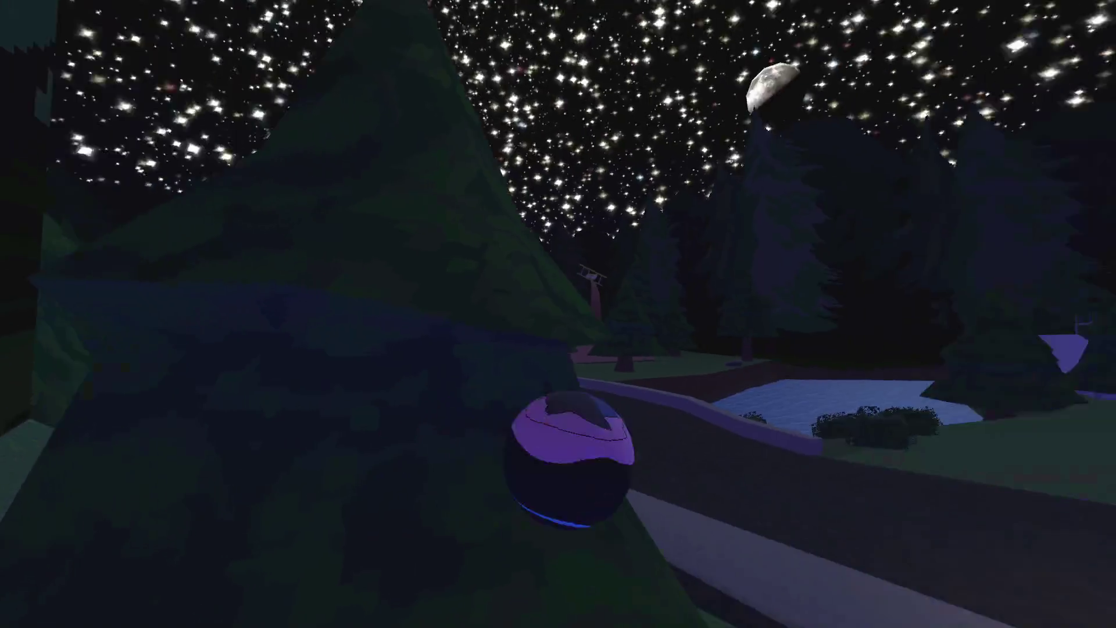
pyautogui.press('w')
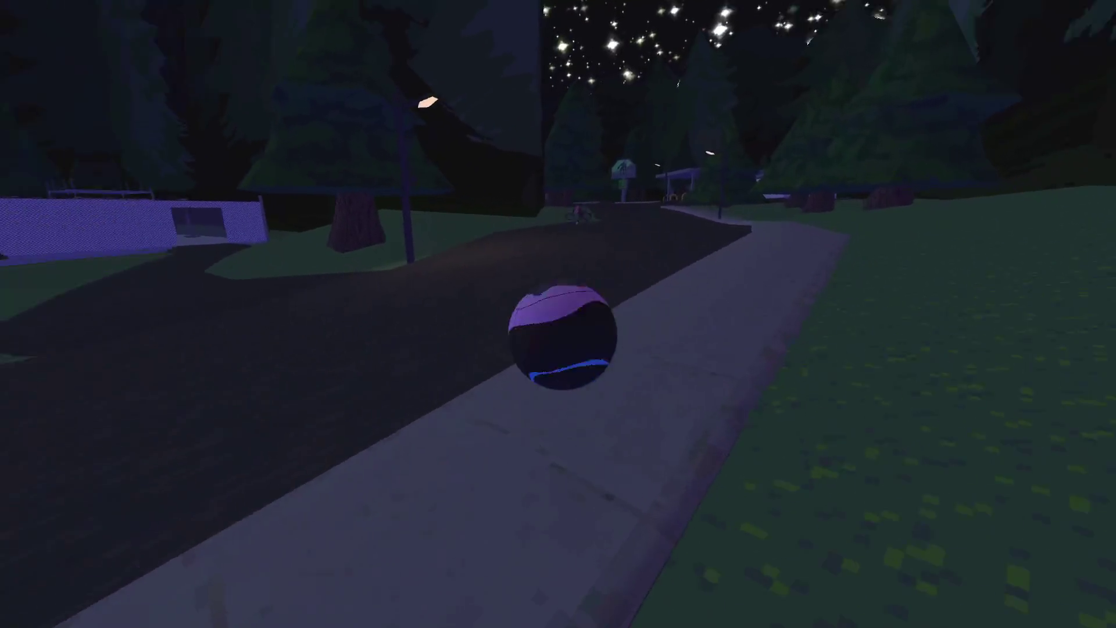
pyautogui.press('w')
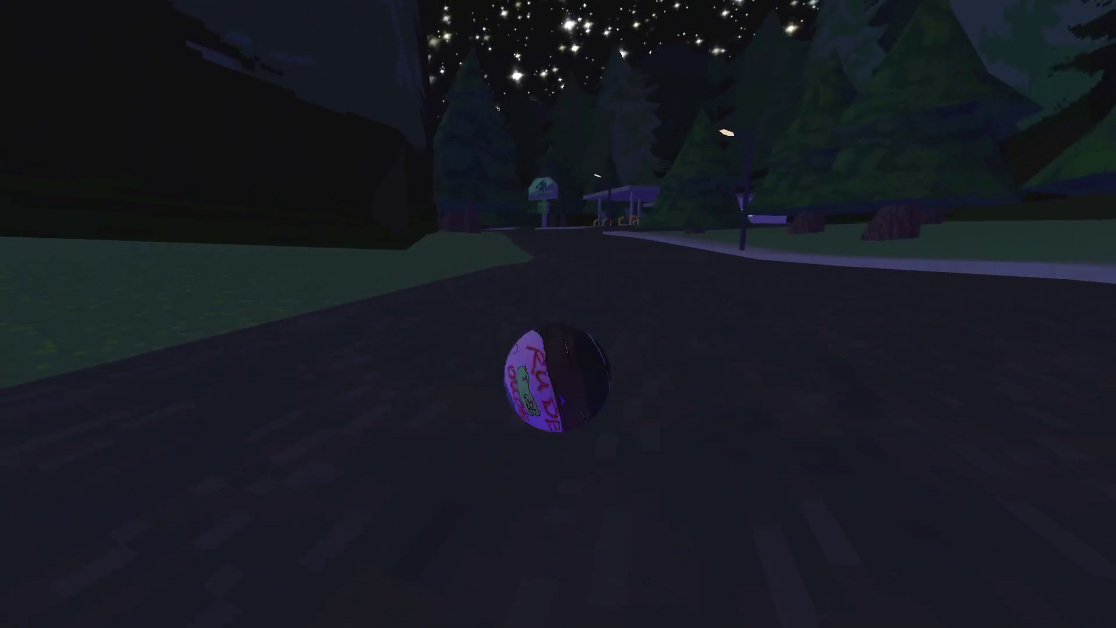
pyautogui.press('w')
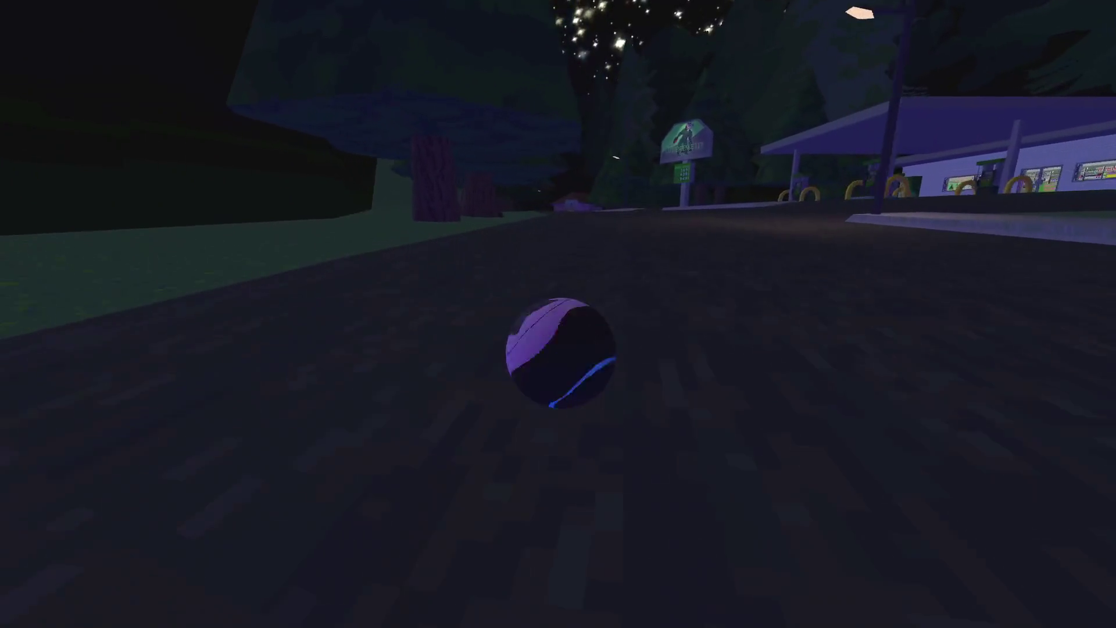
pyautogui.press('Escape')
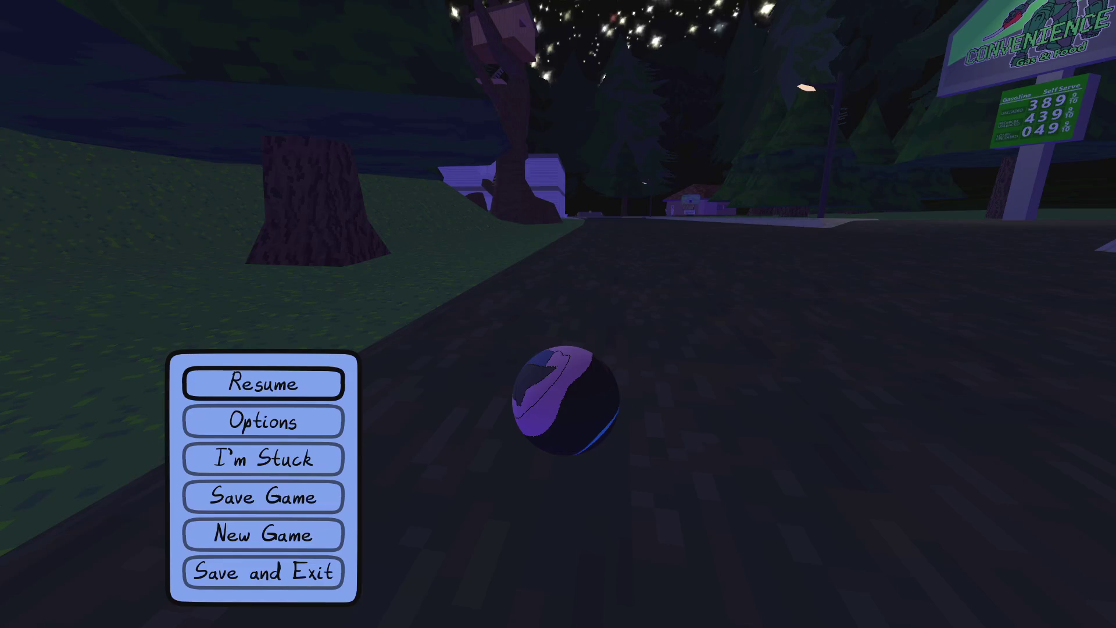
pyautogui.hotkey('alt', 'Tab')
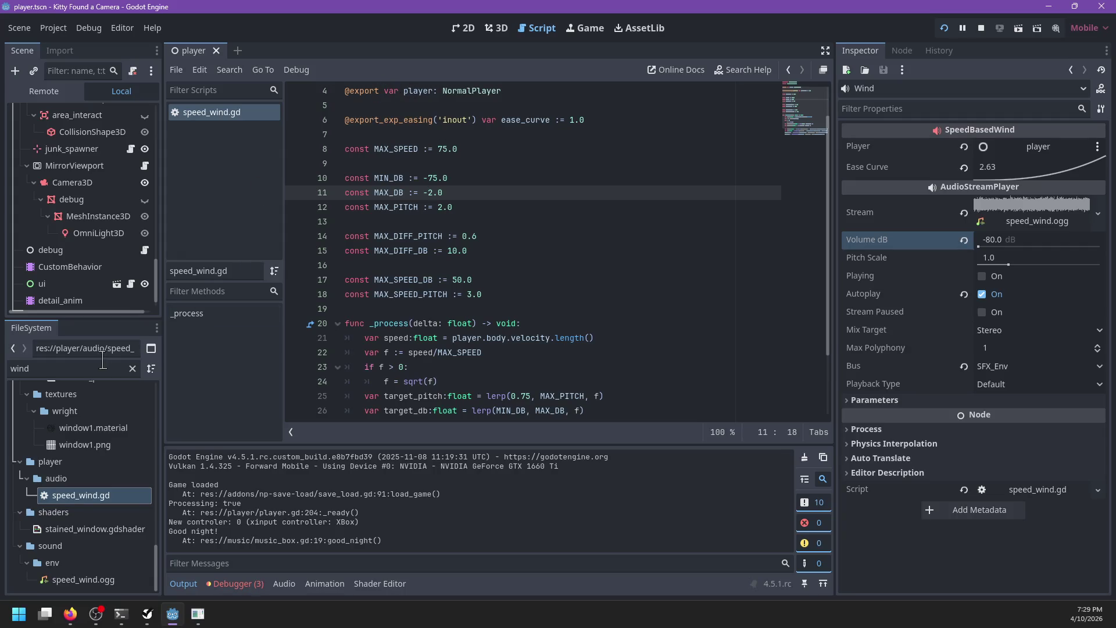
# Filter the FileSystem for 'world' and reimport world.blend from the Import tab.
pyautogui.write('worl')
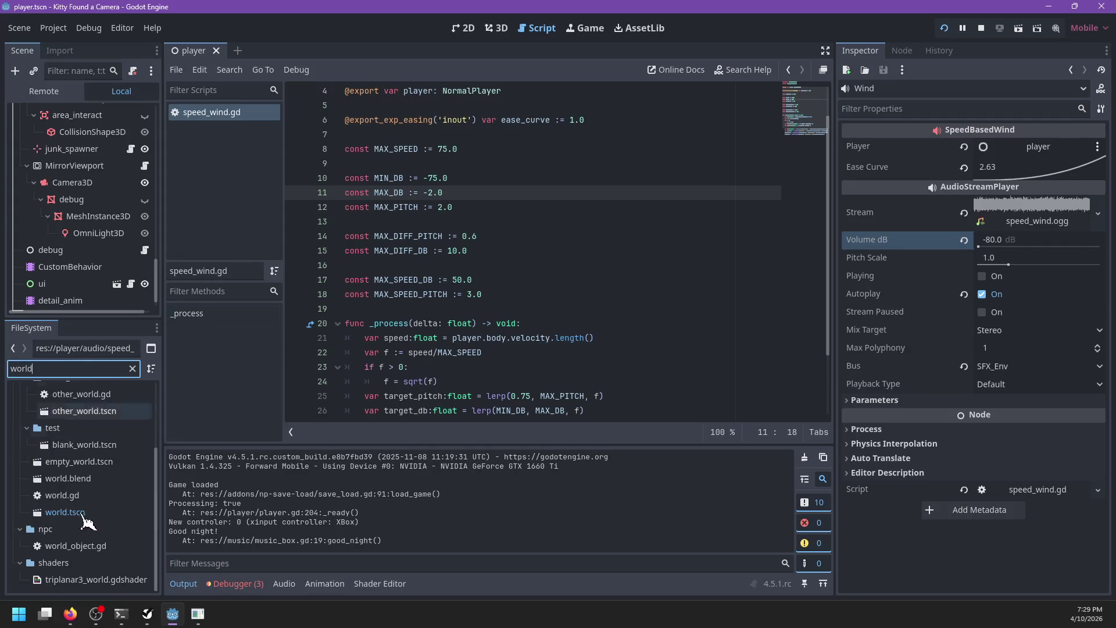
pyautogui.click(64, 484)
pyautogui.click(59, 52)
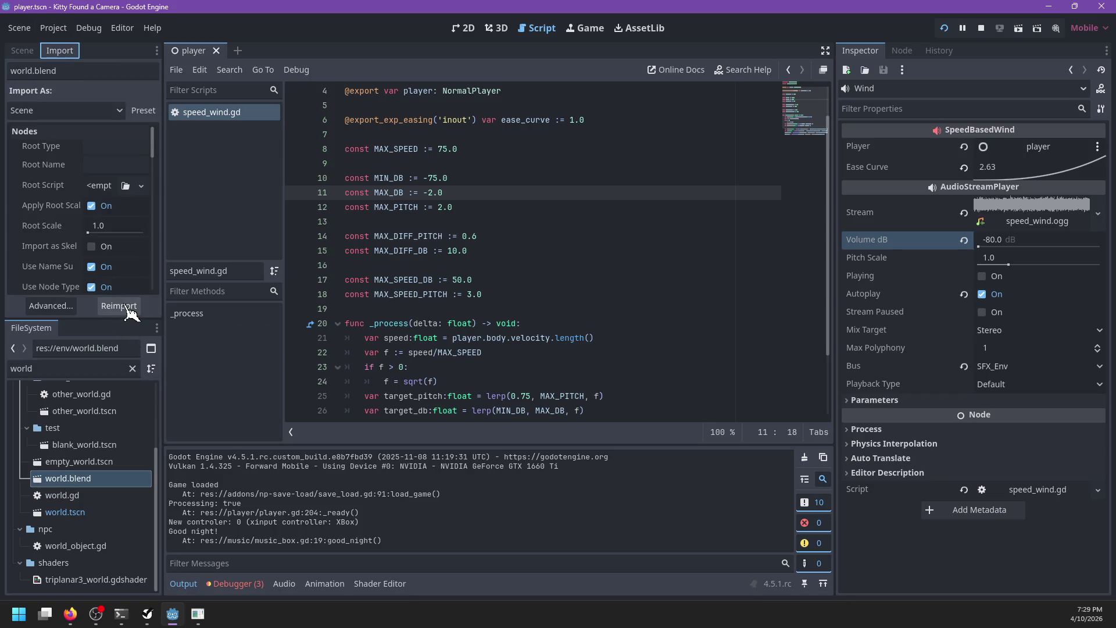
pyautogui.click(122, 306)
# Run git status in the PowerShell terminal, then resume the running game.
pyautogui.click(121, 615)
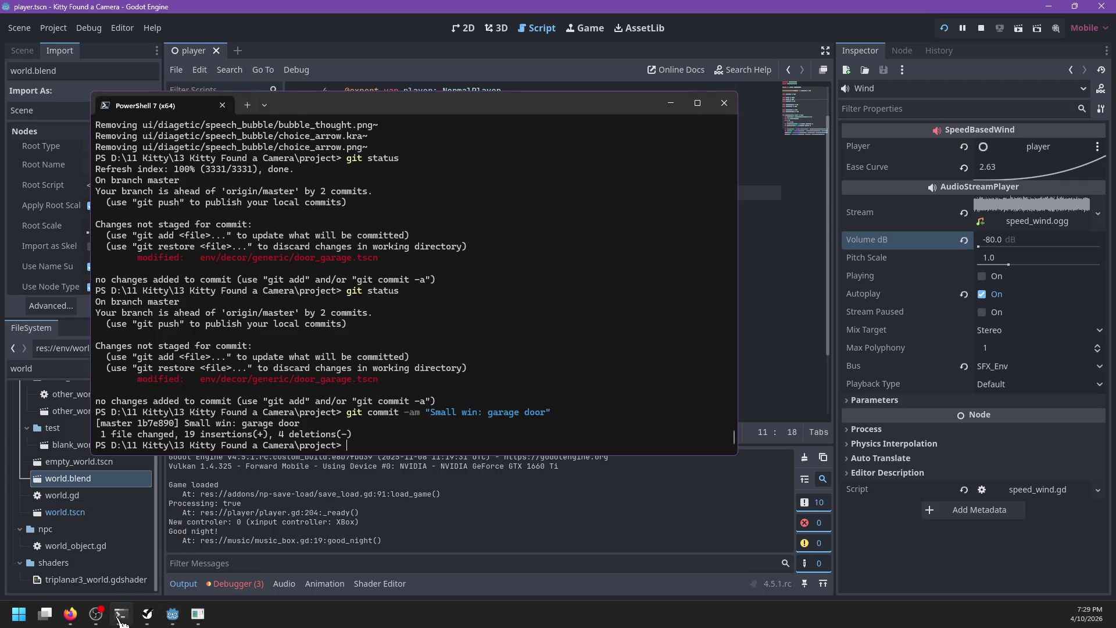
pyautogui.write('git status')
pyautogui.press('Return')
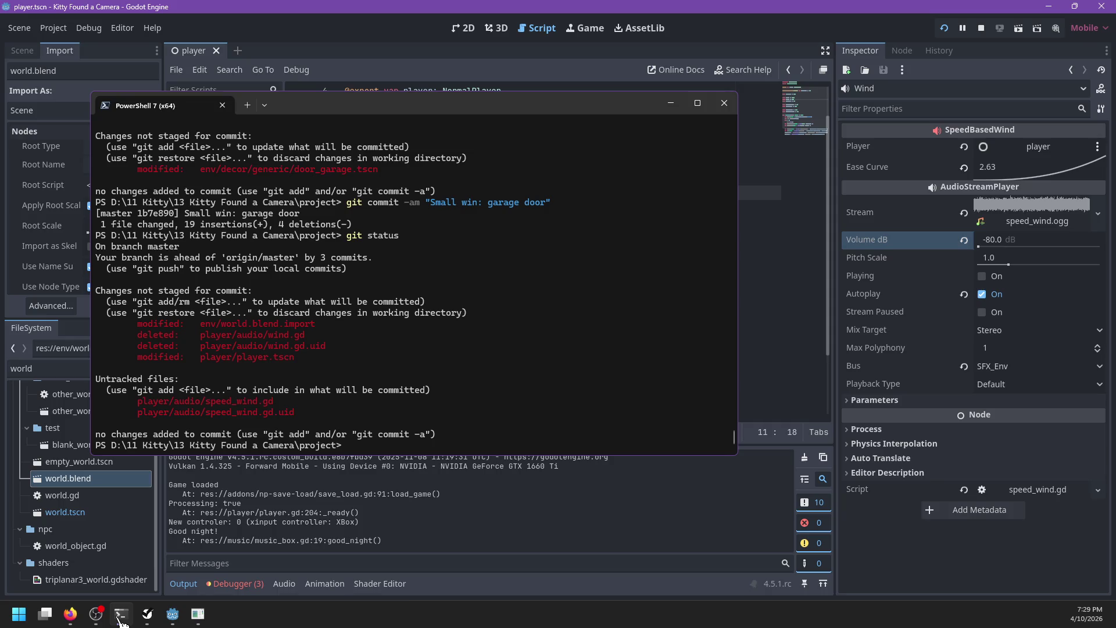
pyautogui.click(120, 619)
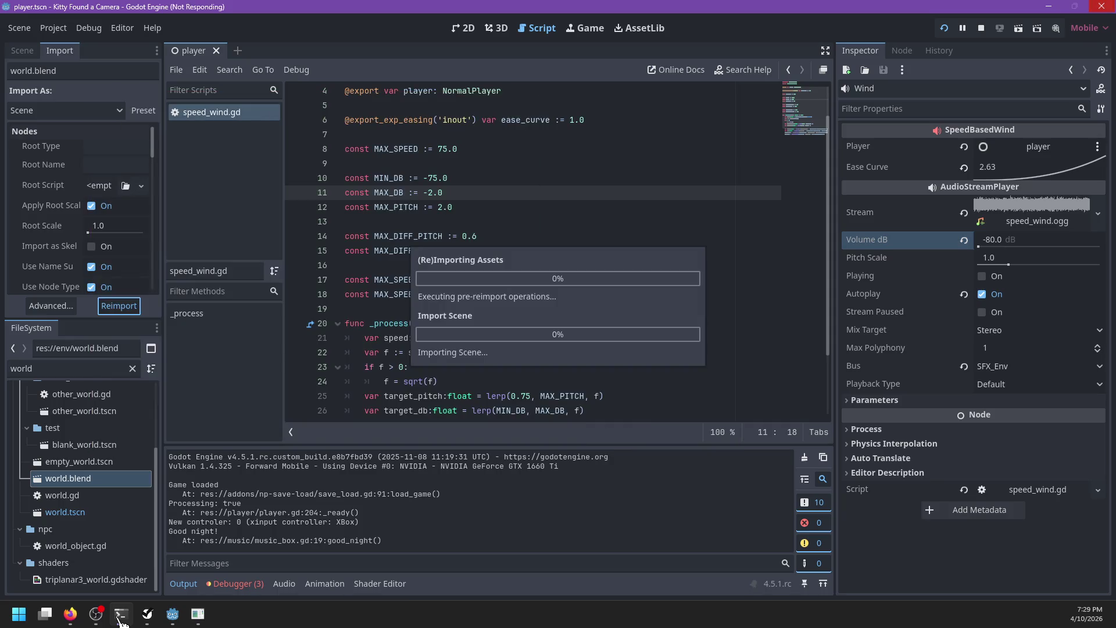
pyautogui.click(120, 621)
pyautogui.press('Escape')
# Roll the orb onto the grass by the tree, back away, and return to orb mode.
pyautogui.press('w')
pyautogui.press('a')
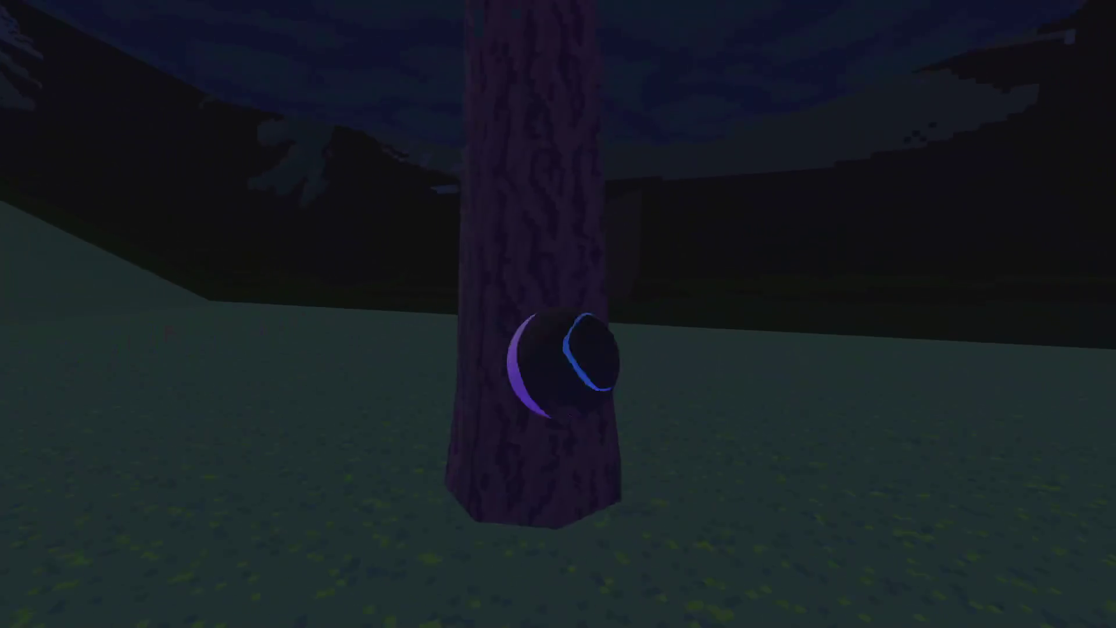
pyautogui.press('s')
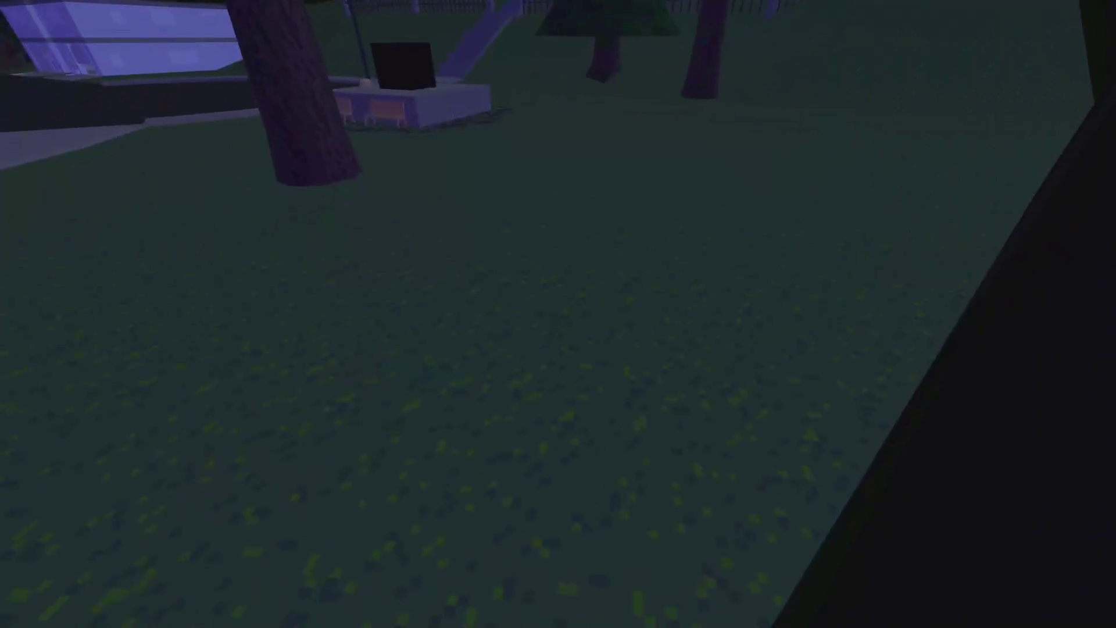
pyautogui.press('w')
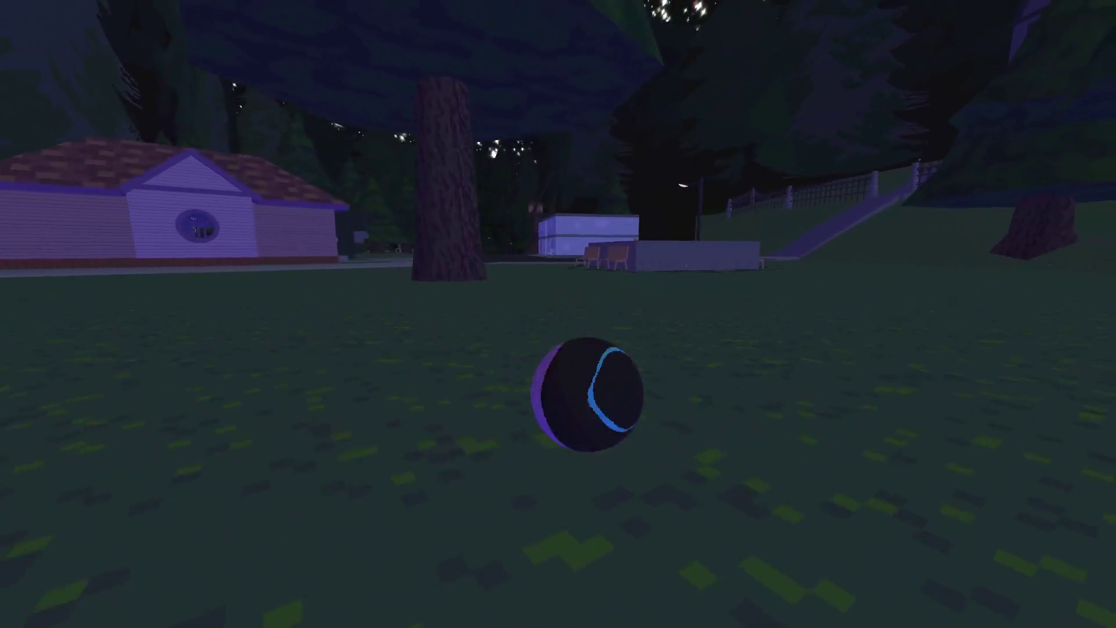
pyautogui.press('w')
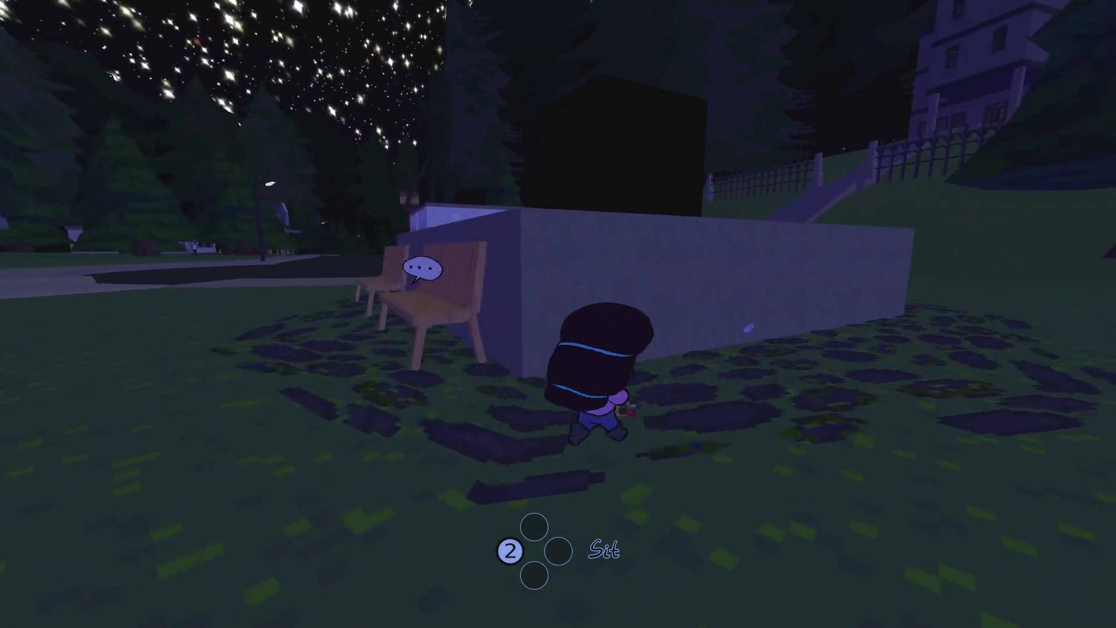
pyautogui.press('s')
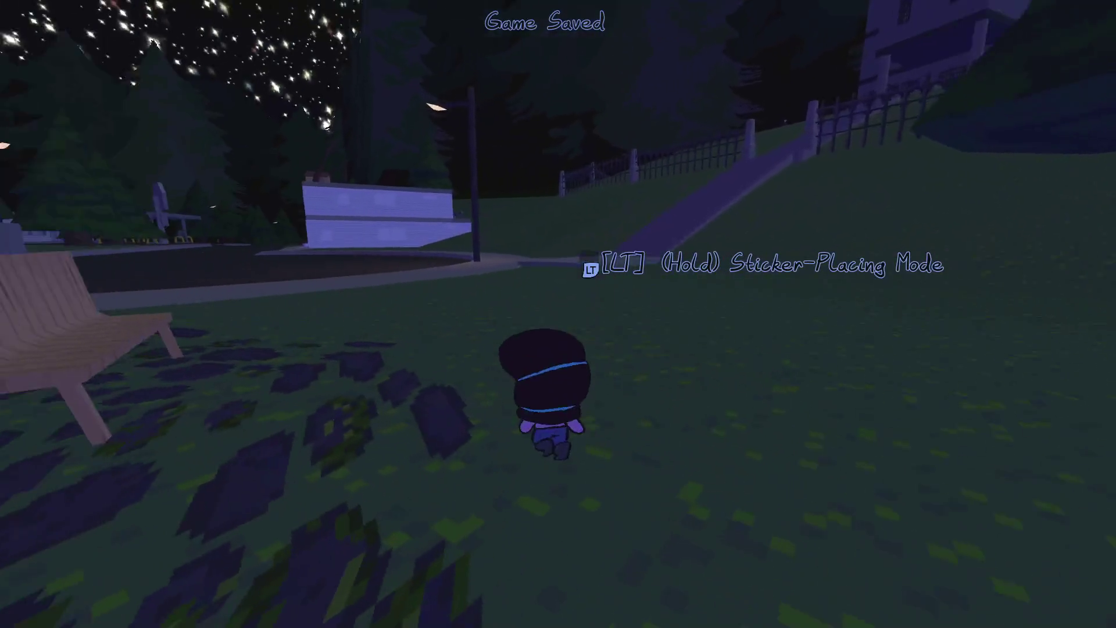
# Roll the orb onto the road, turning past the gas station toward the church.
pyautogui.press('w')
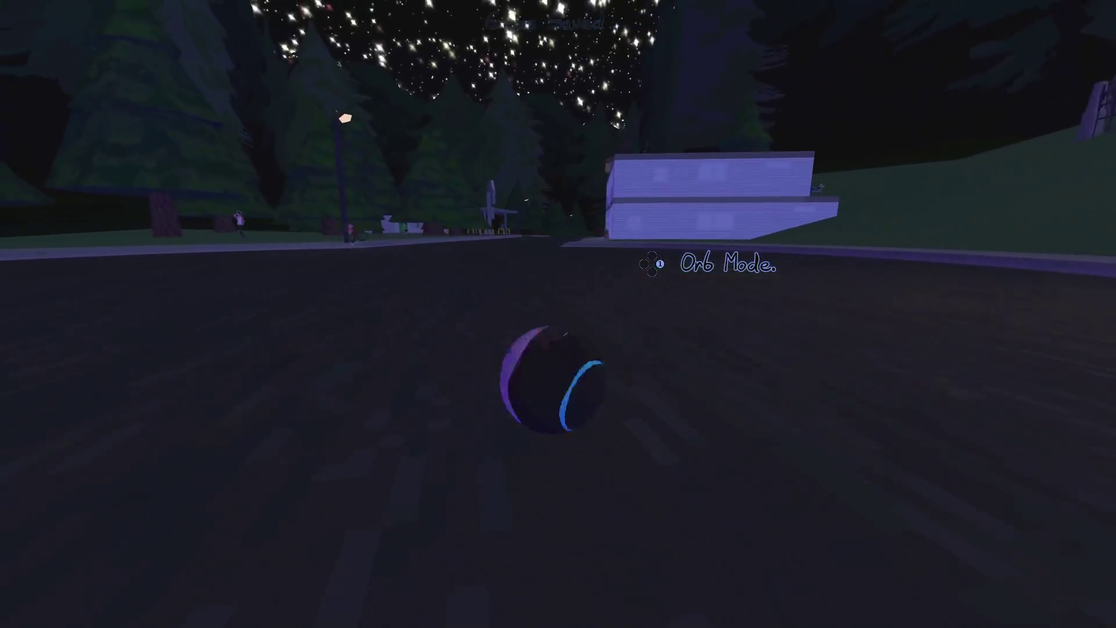
pyautogui.press('w')
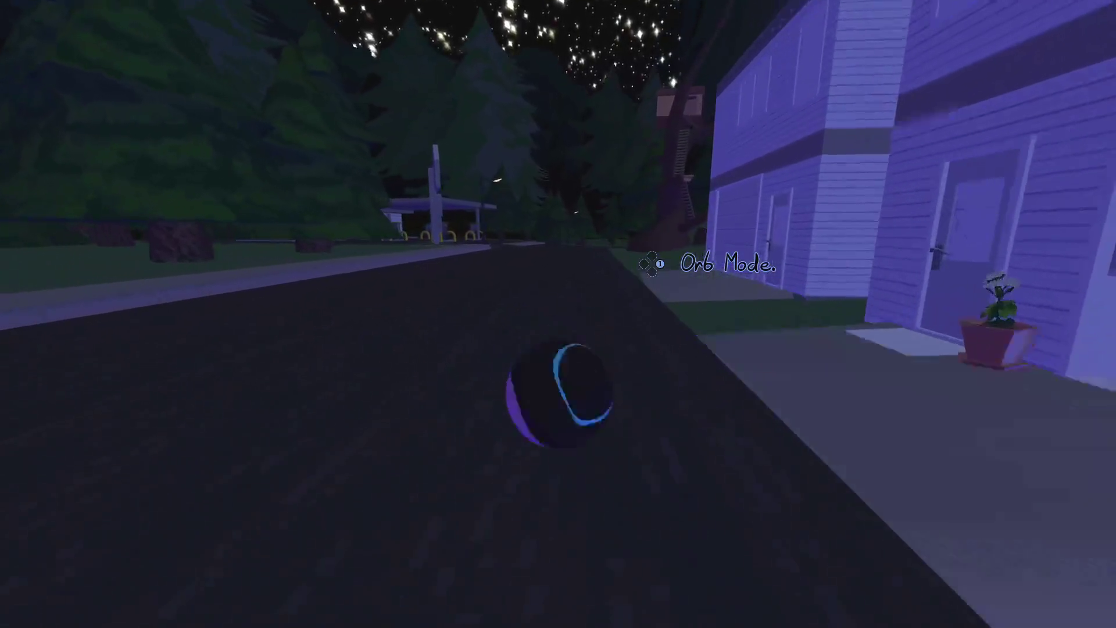
pyautogui.press('w')
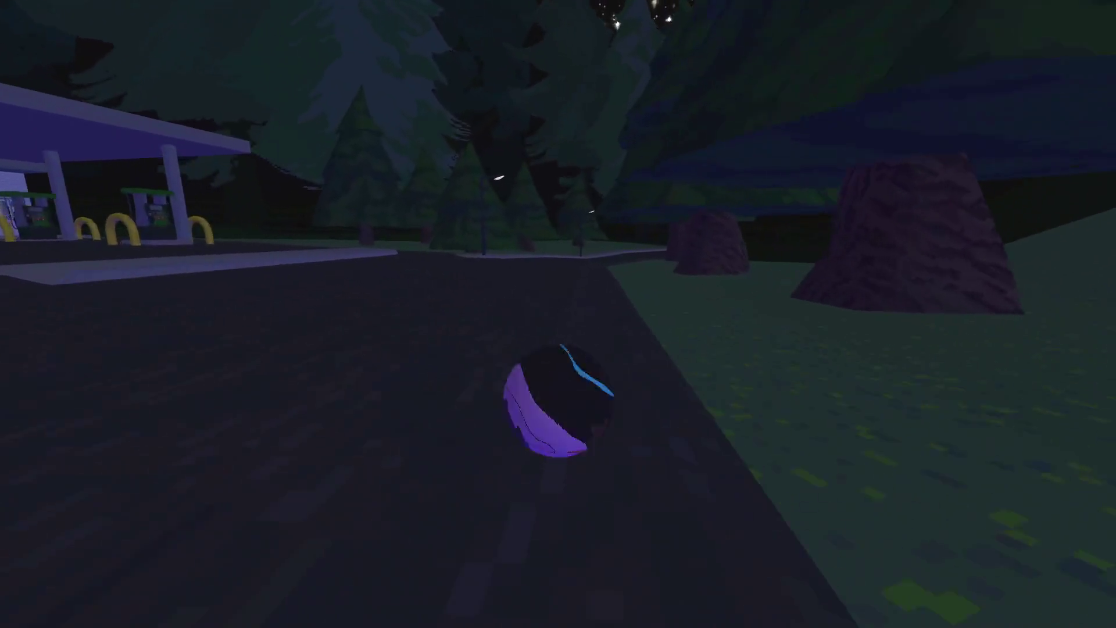
pyautogui.press('w')
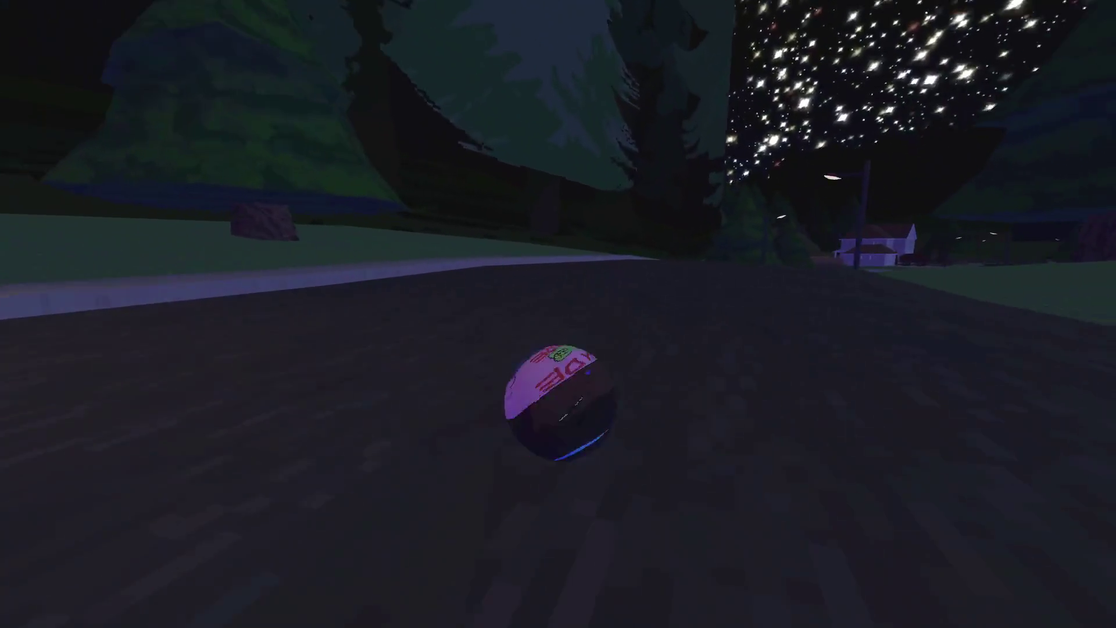
pyautogui.press('w')
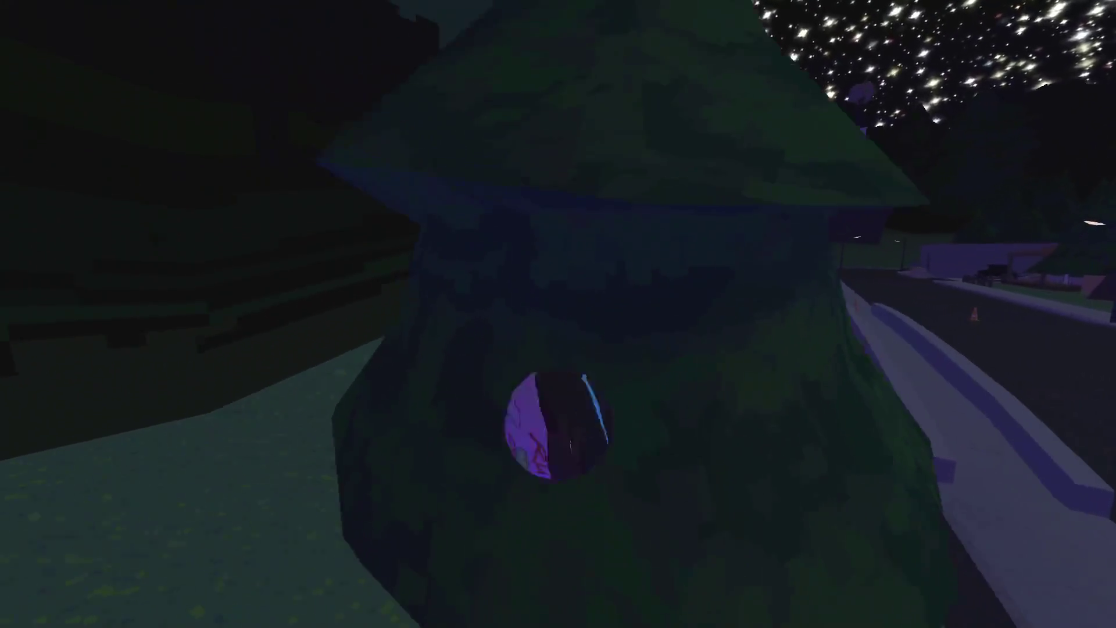
# Steer back onto the road and roll past the traffic cone toward the houses and church.
pyautogui.press('d')
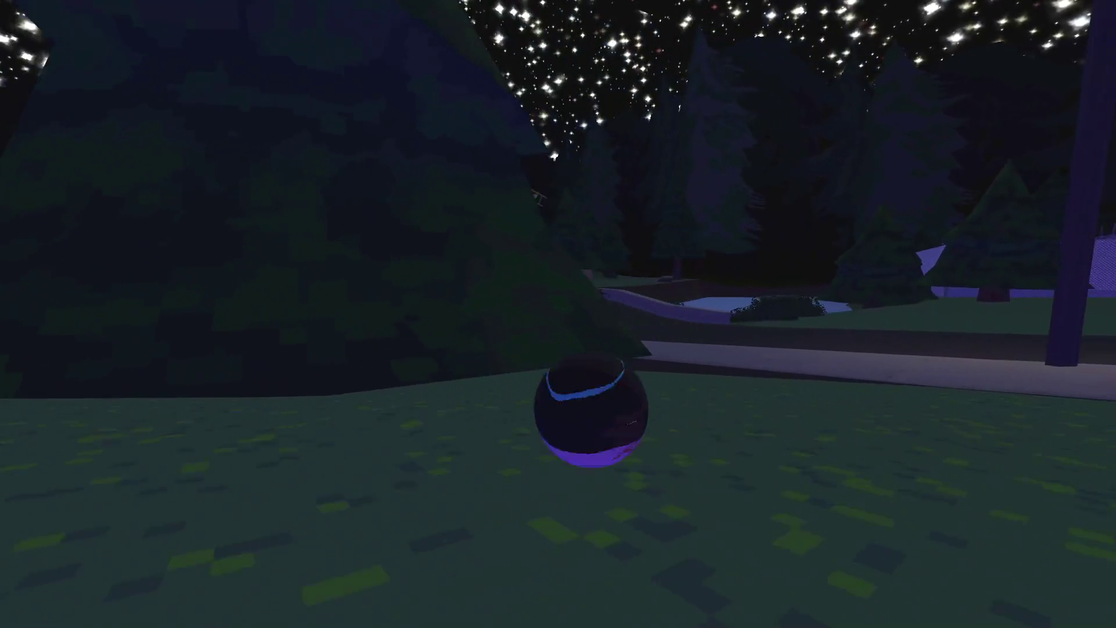
pyautogui.press('a')
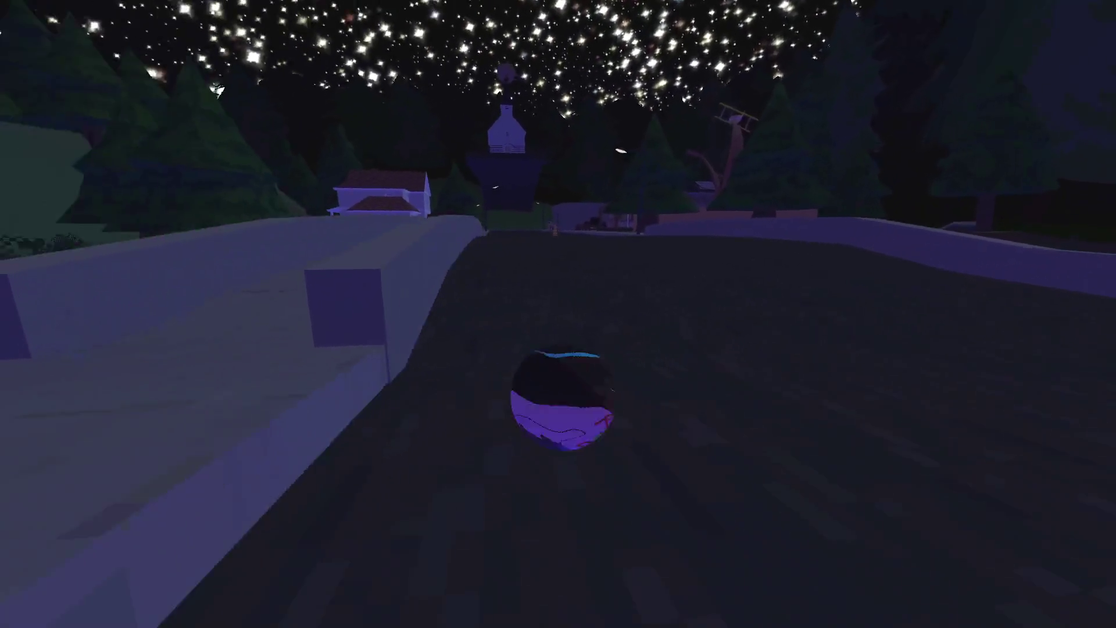
pyautogui.press('w')
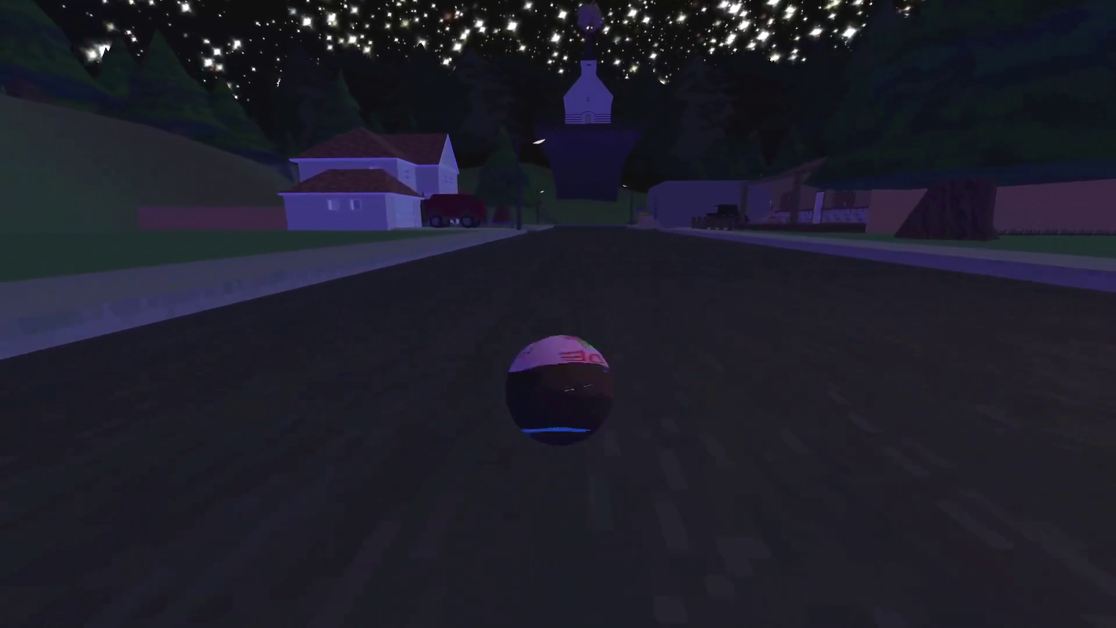
pyautogui.press('w')
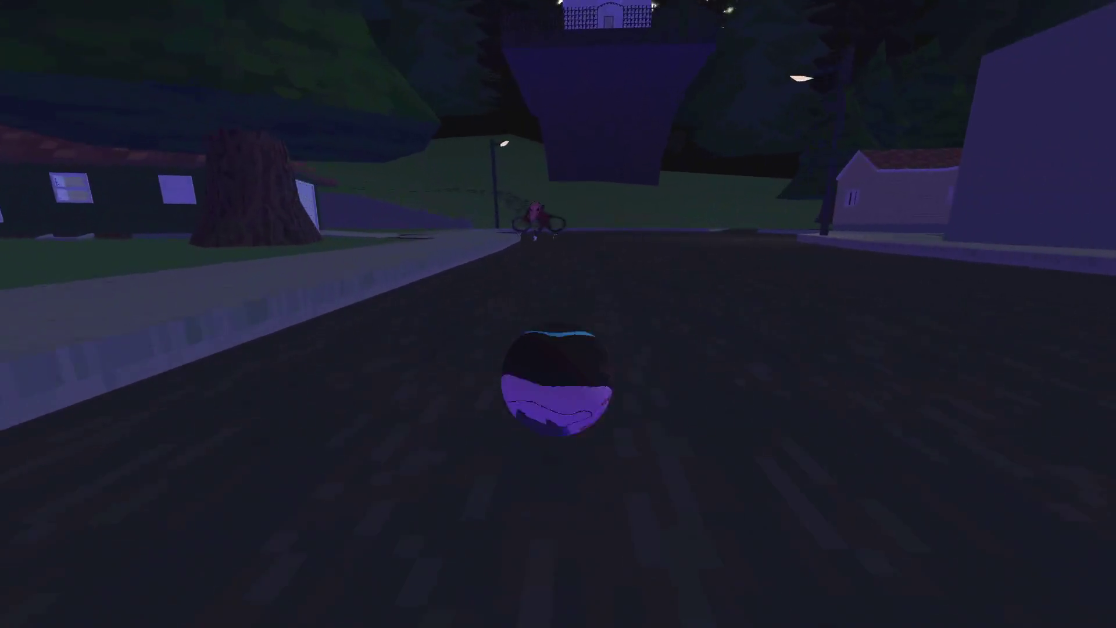
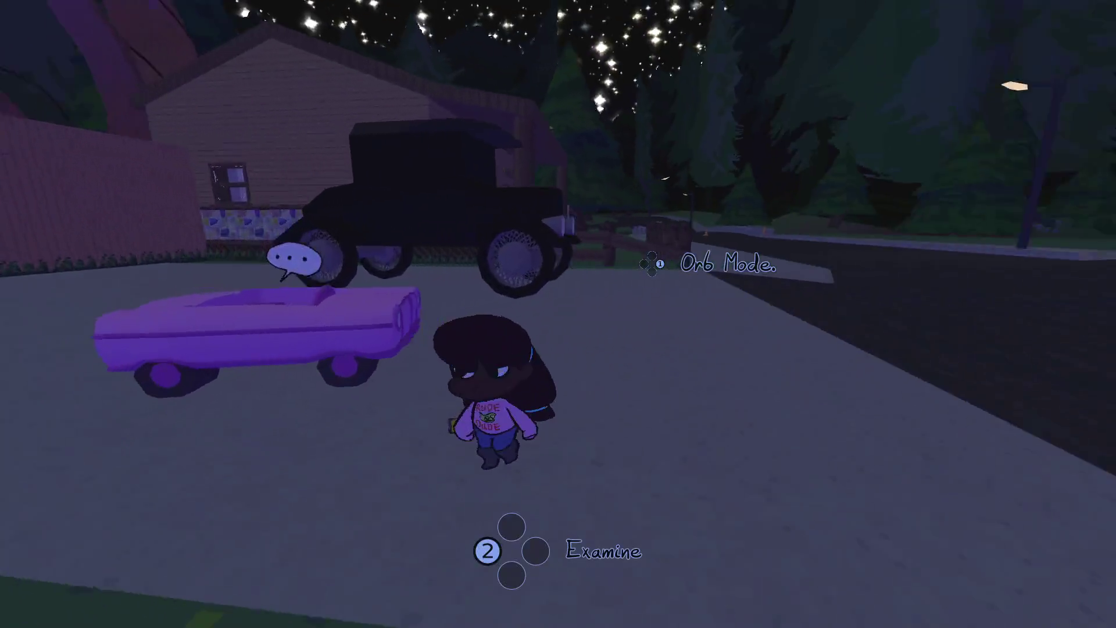
# Get into the purple toy car and drive it across the street onto the grass.
pyautogui.press('e')
pyautogui.press('s')
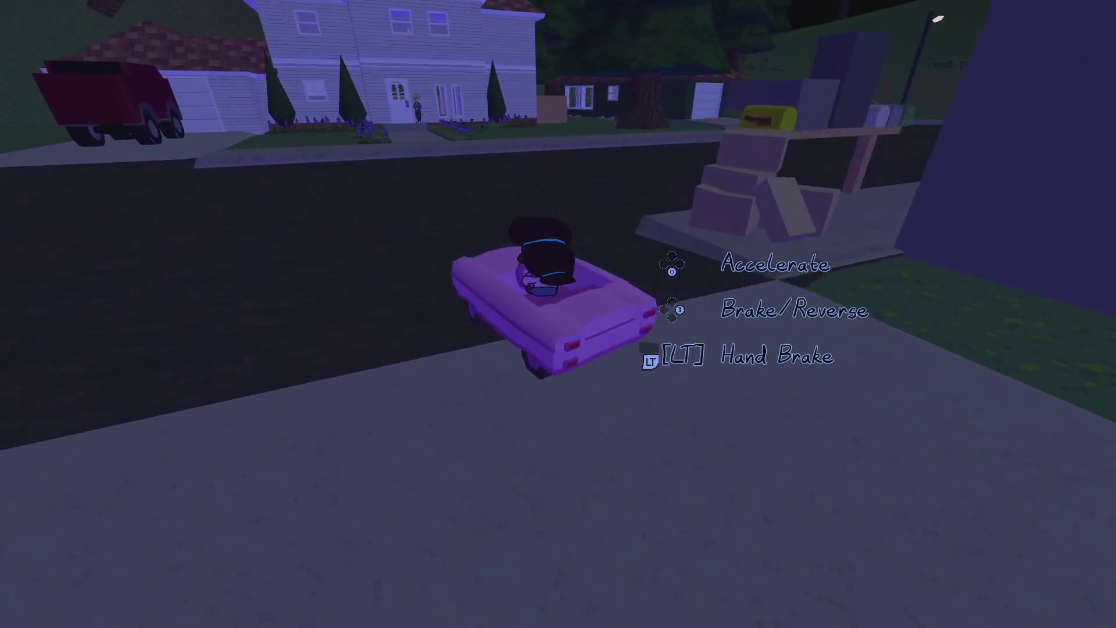
pyautogui.press('w')
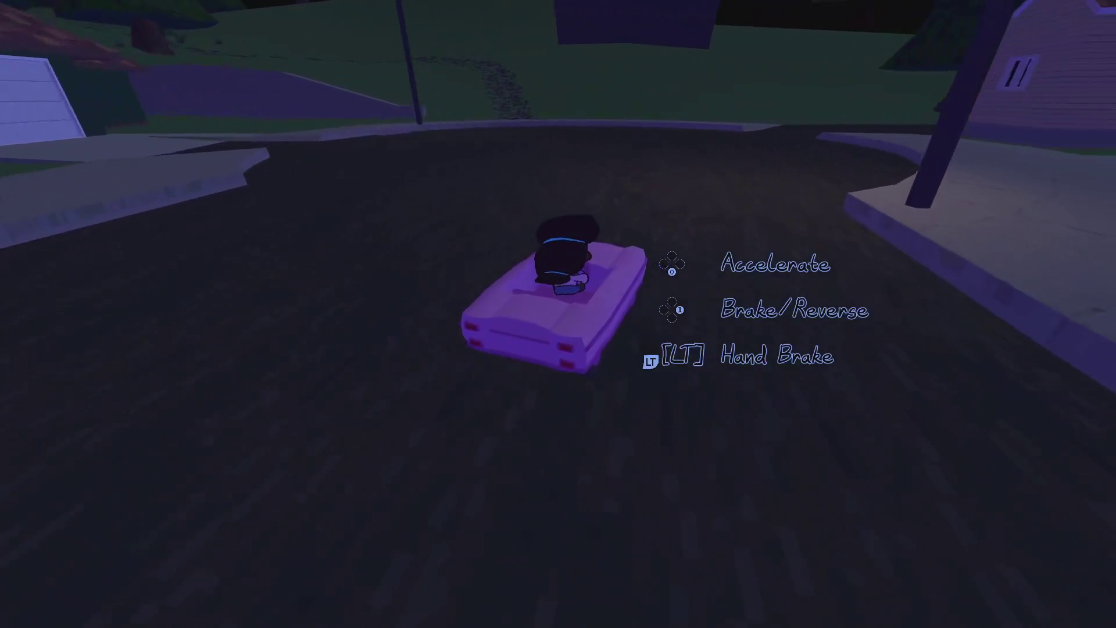
pyautogui.press('w')
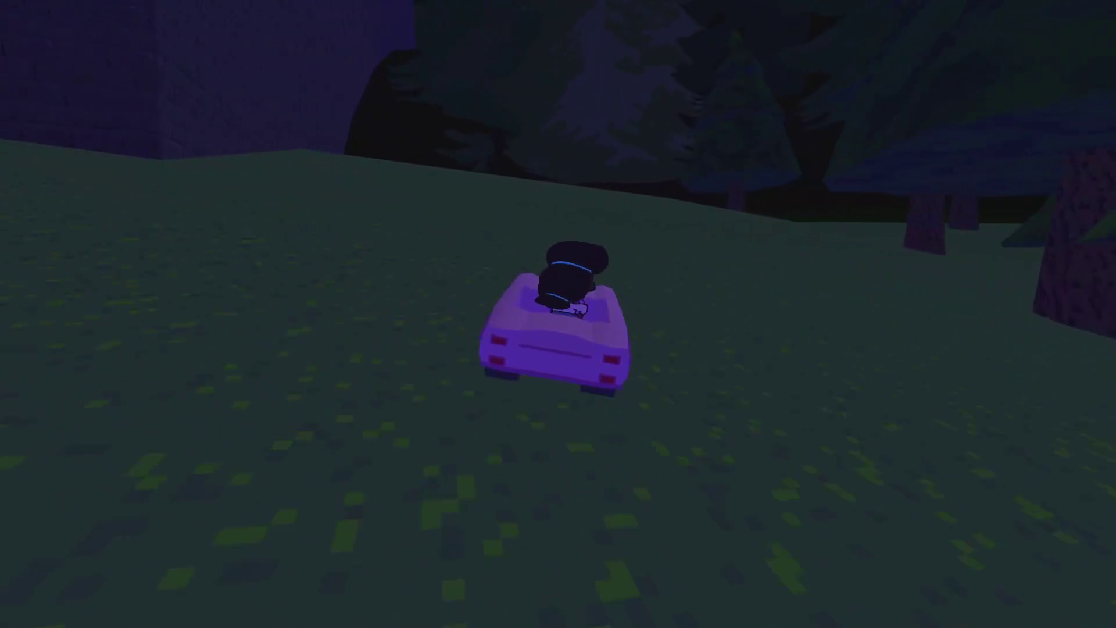
pyautogui.press('w')
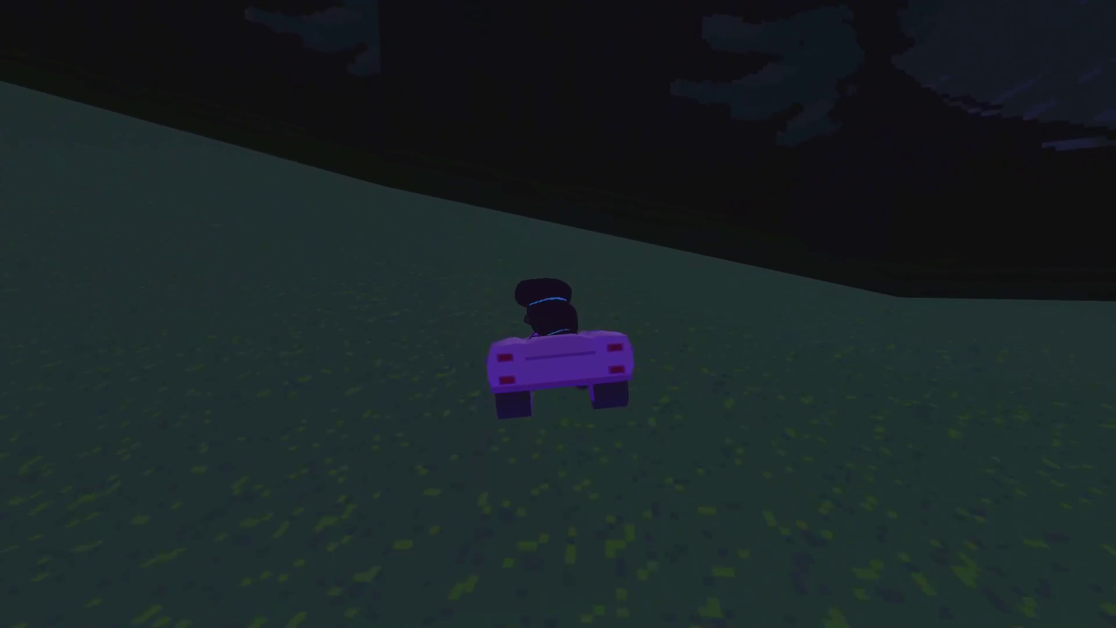
# Flip the overturned car upright on the bridge, get back in, and pause the game.
pyautogui.press('Escape')
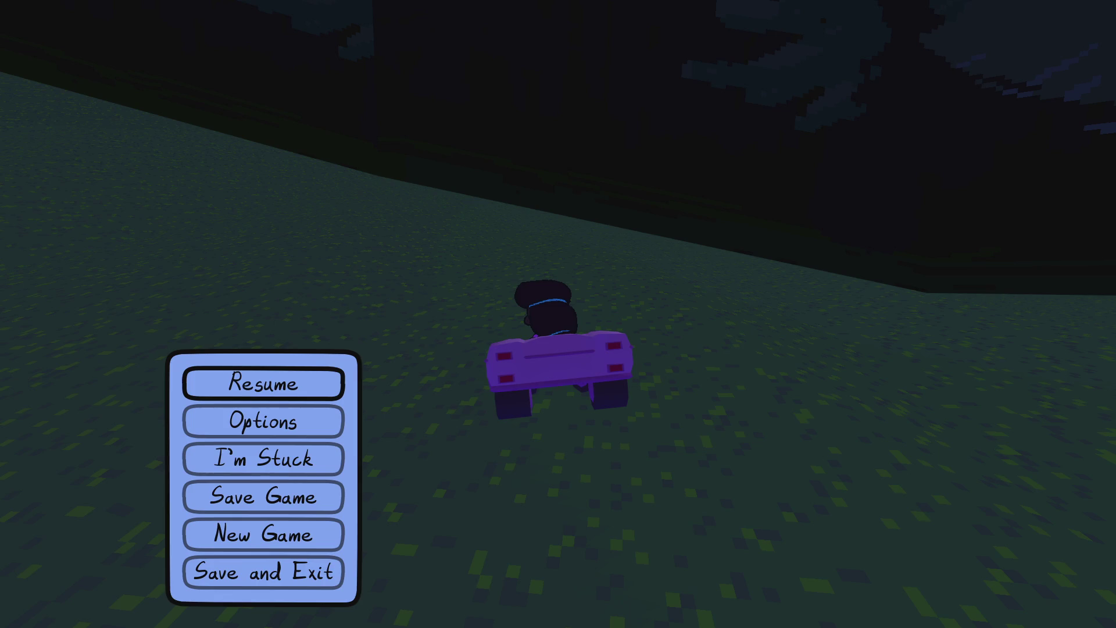
pyautogui.press('Escape')
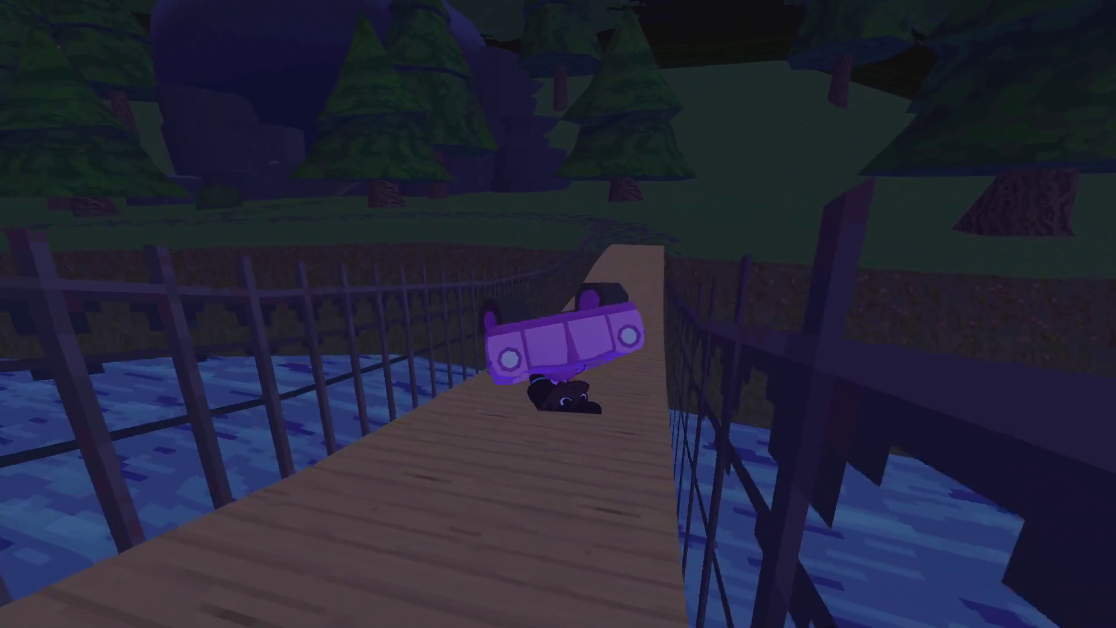
pyautogui.press('2')
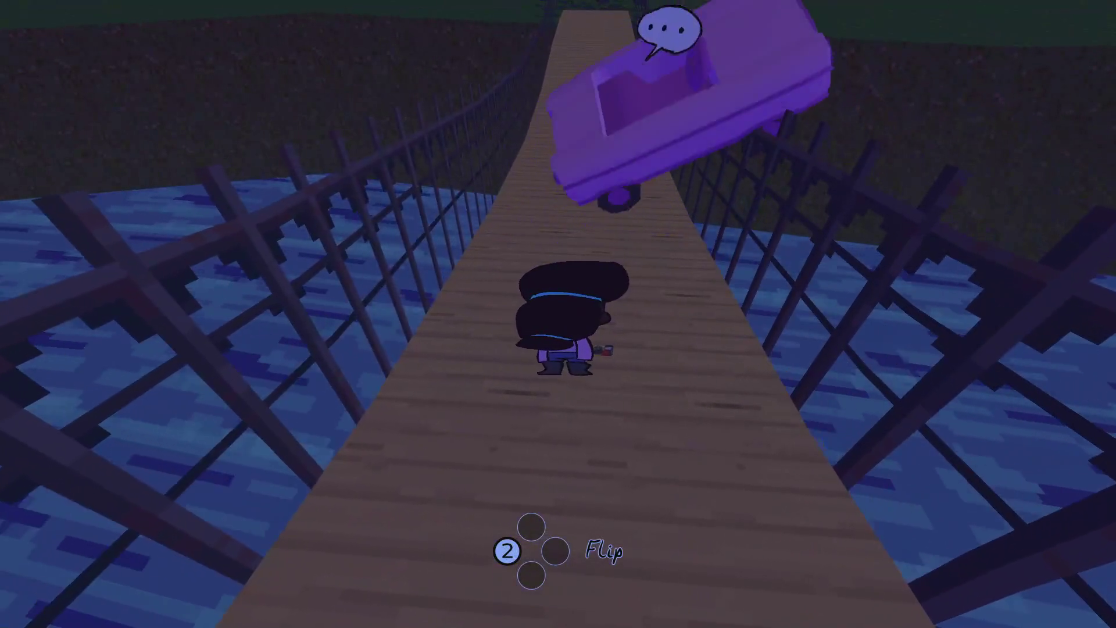
pyautogui.press('e')
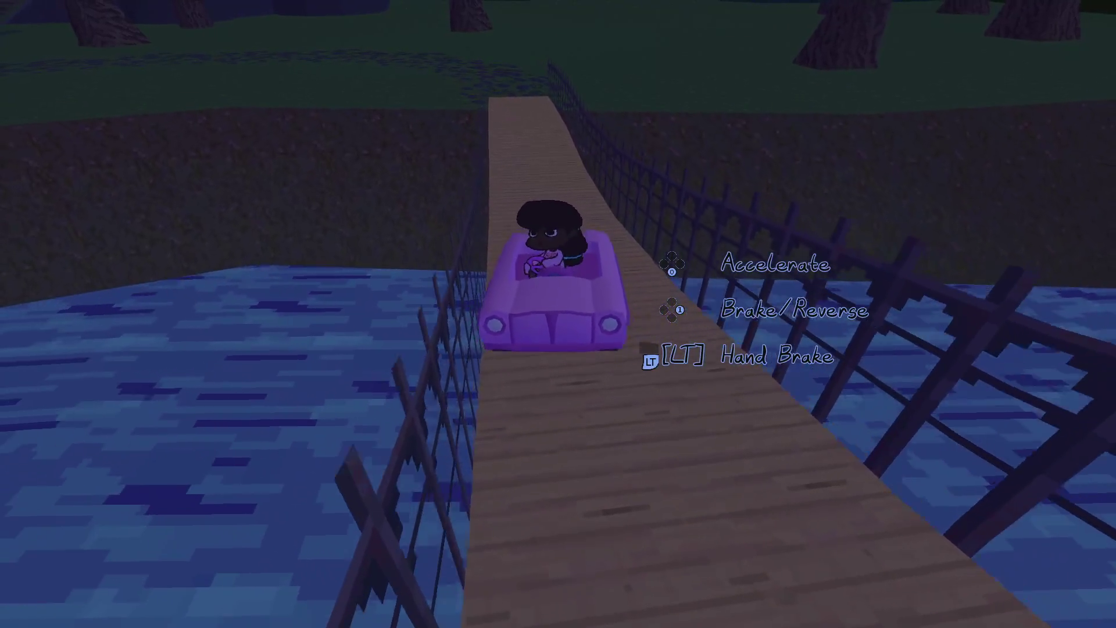
pyautogui.press('Escape')
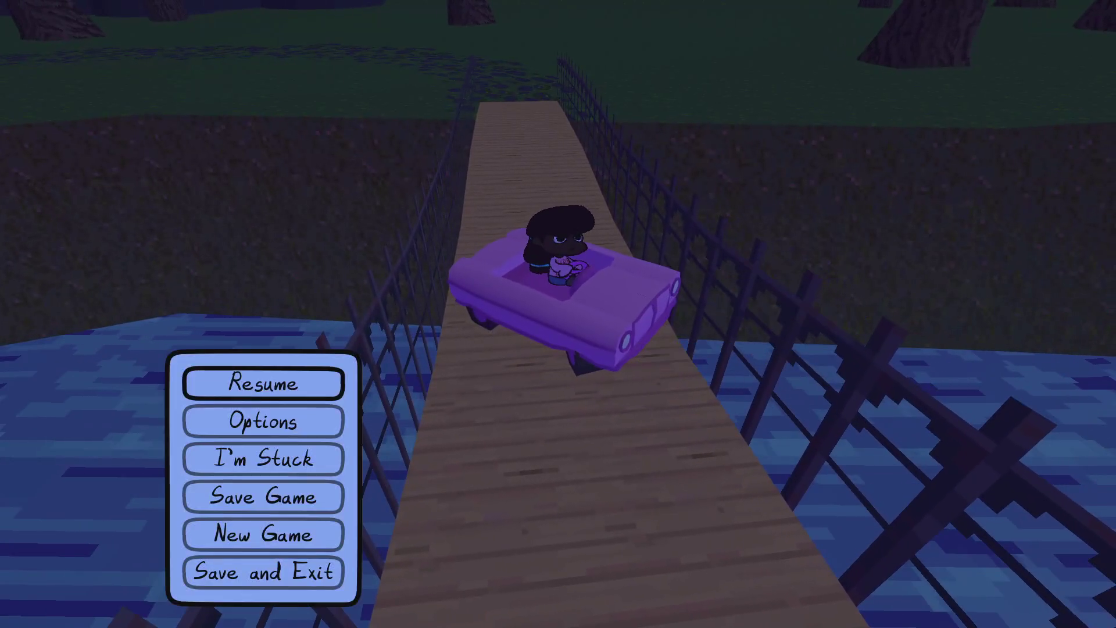
# In Godot's 3D view, filter FileSystem for 'player', then 'world', and select world.tscn.
pyautogui.hotkey('alt', 'Tab')
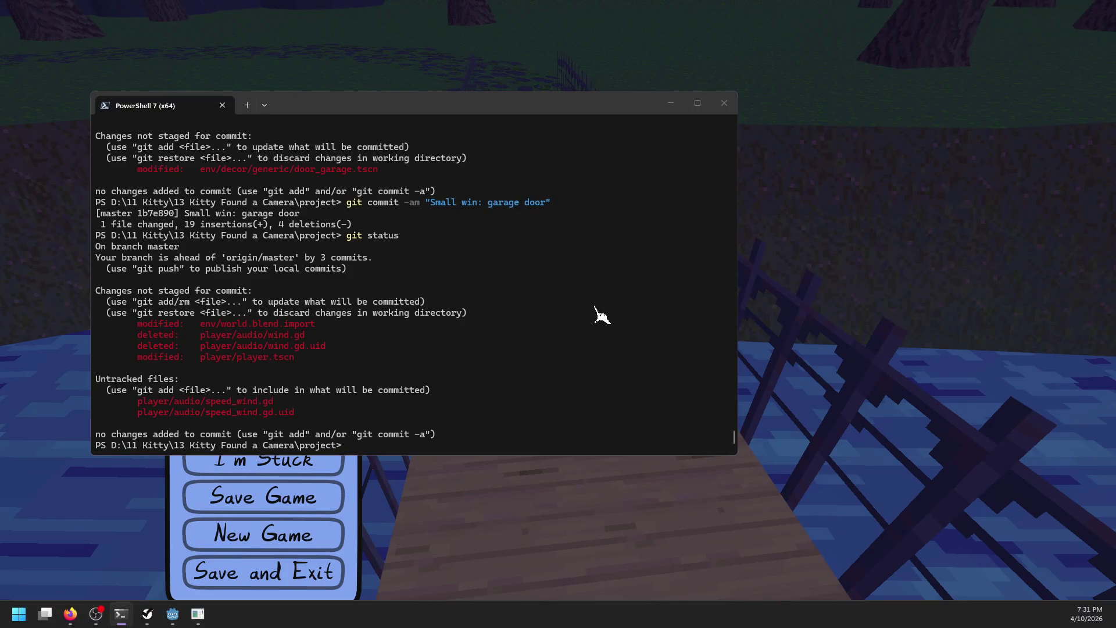
pyautogui.hotkey('alt', 'Tab')
pyautogui.click(495, 29)
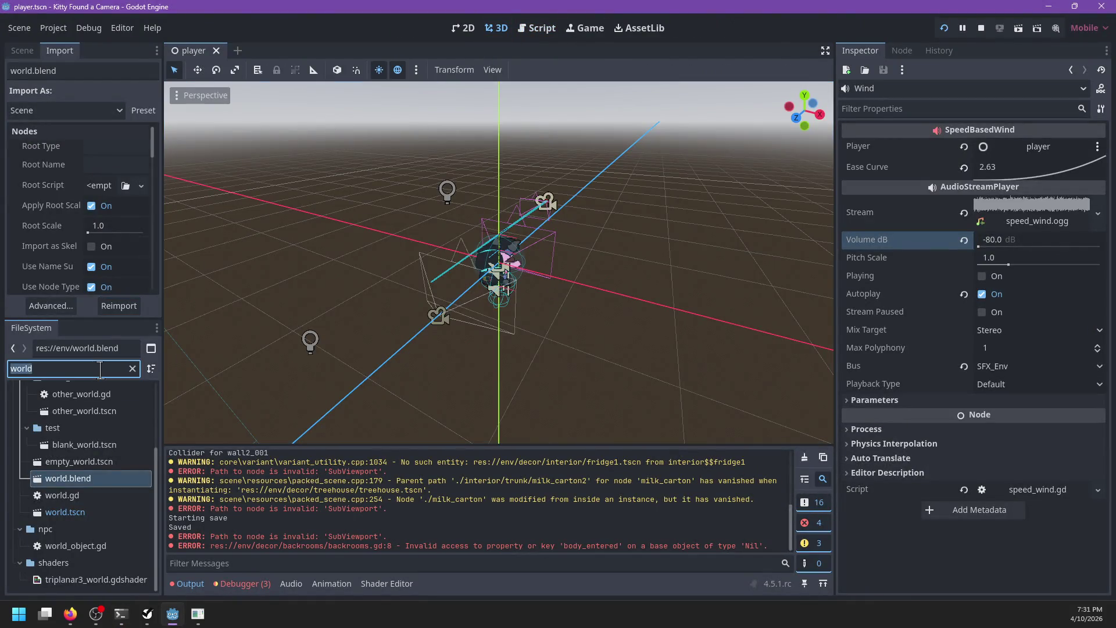
pyautogui.write('player')
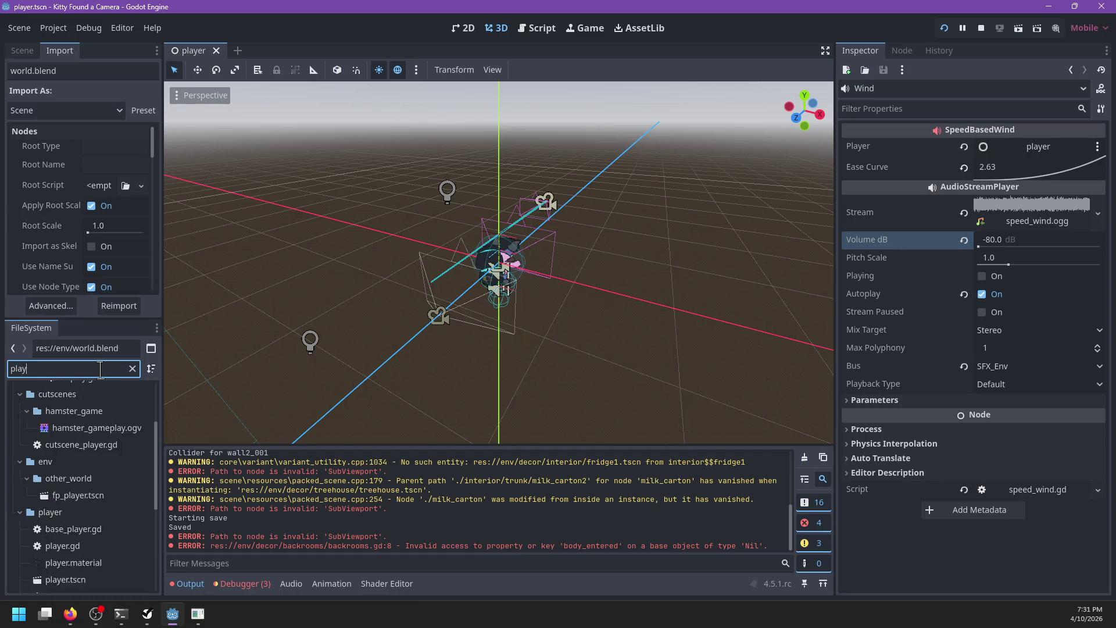
pyautogui.scroll(-2, 83, 529)
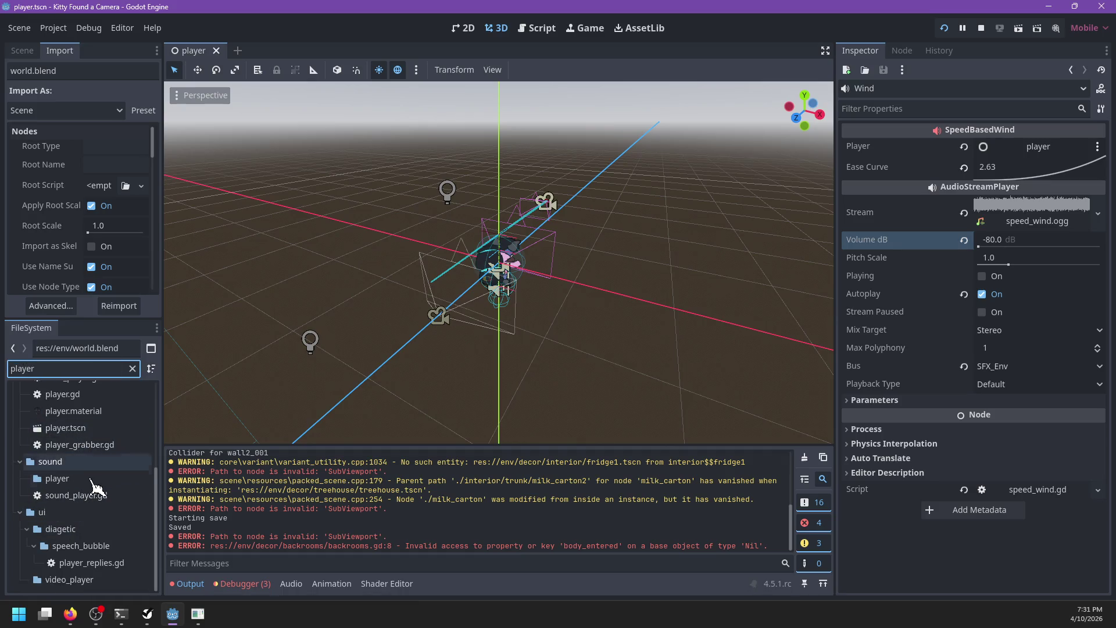
pyautogui.scroll(5, 88, 463)
pyautogui.scroll(-5, 87, 477)
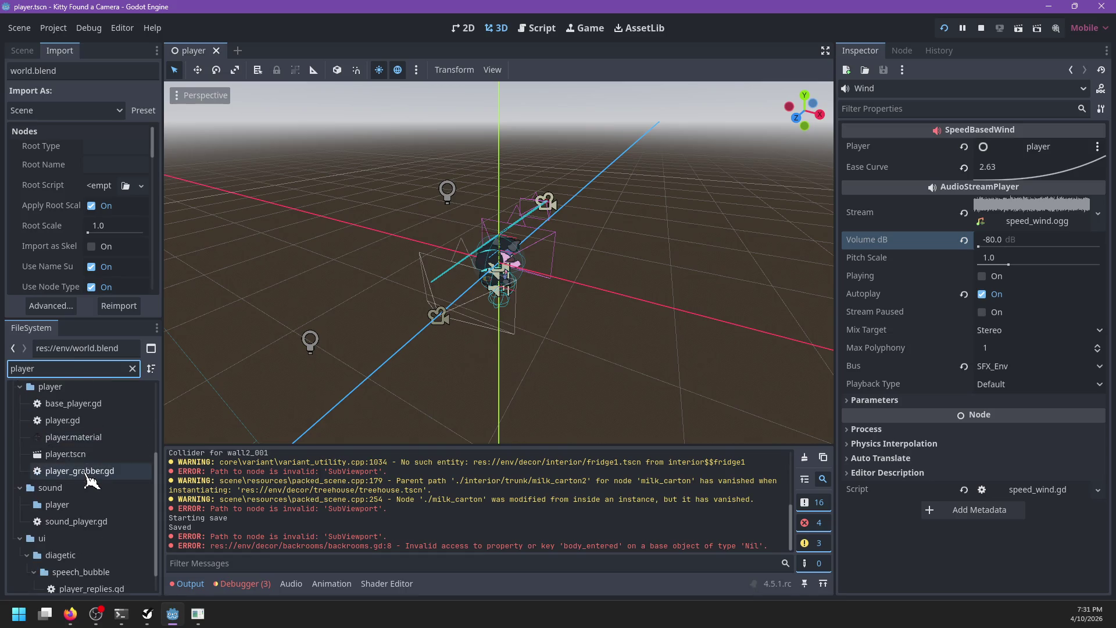
pyautogui.hotkey('ctrl', 'a')
pyautogui.write('world')
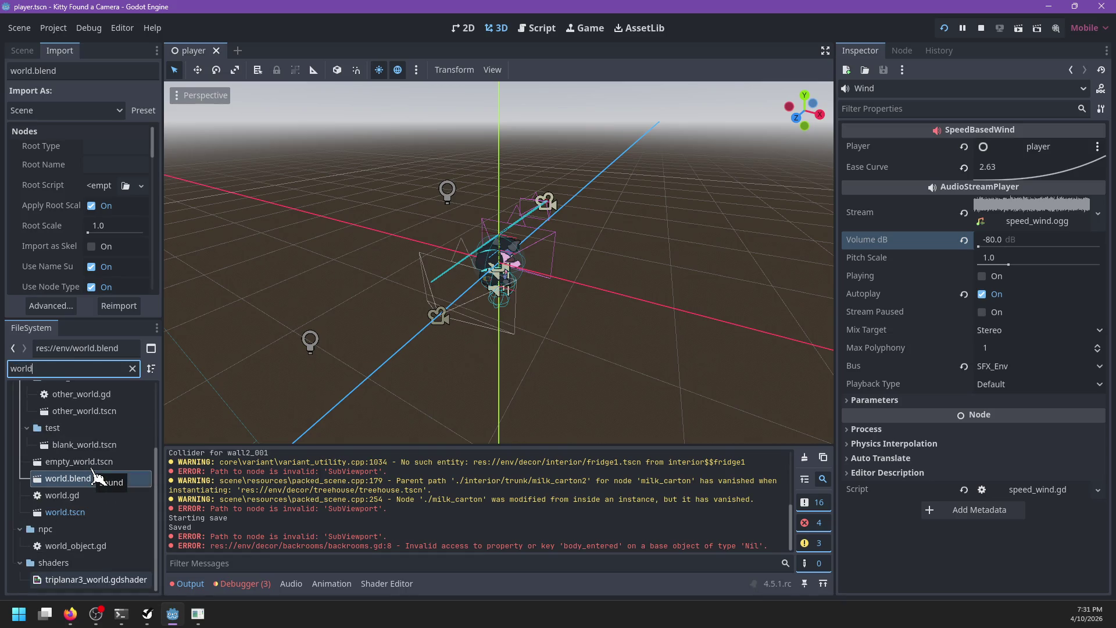
pyautogui.click(65, 512)
# In PowerShell, run git diff and page through the wind.gd changes, then run git status.
pyautogui.hotkey('alt', 'Tab')
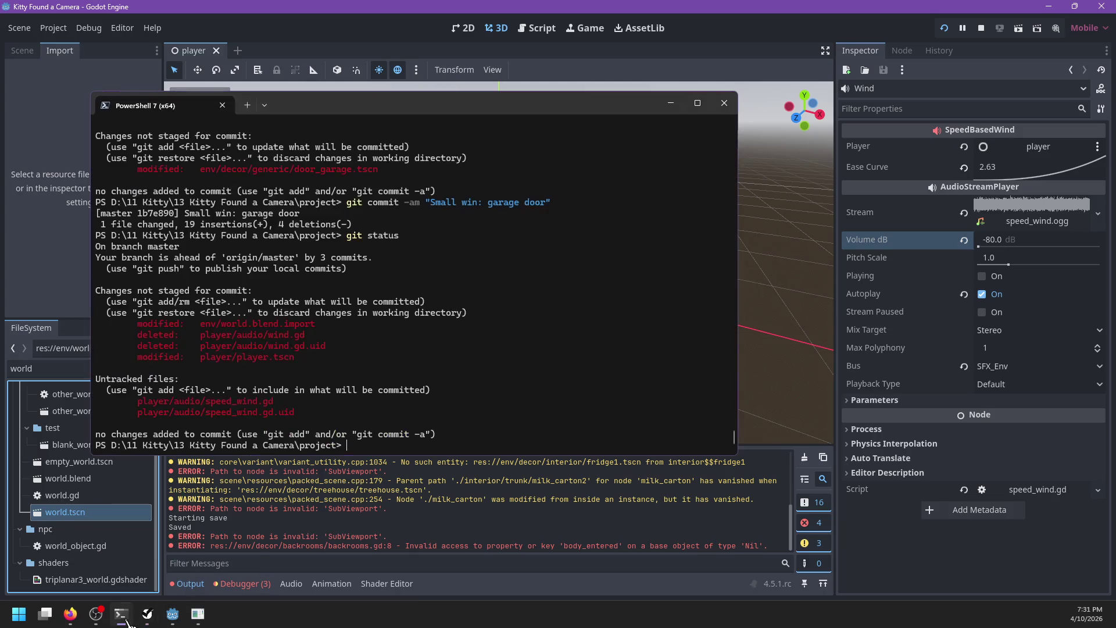
pyautogui.write('git diff')
pyautogui.press('Return')
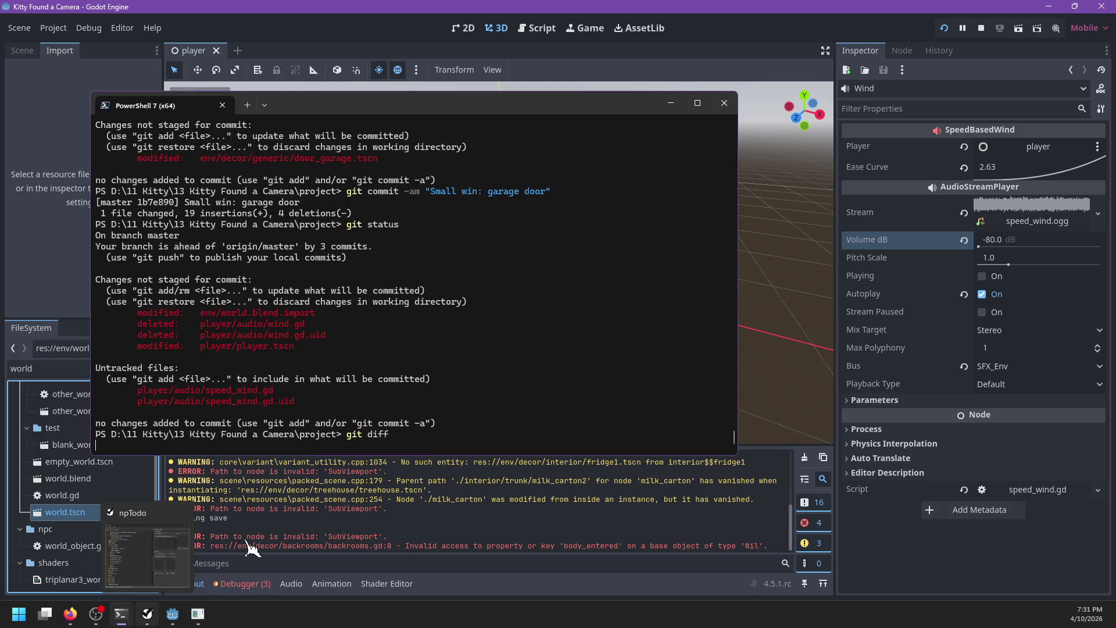
pyautogui.press('space')
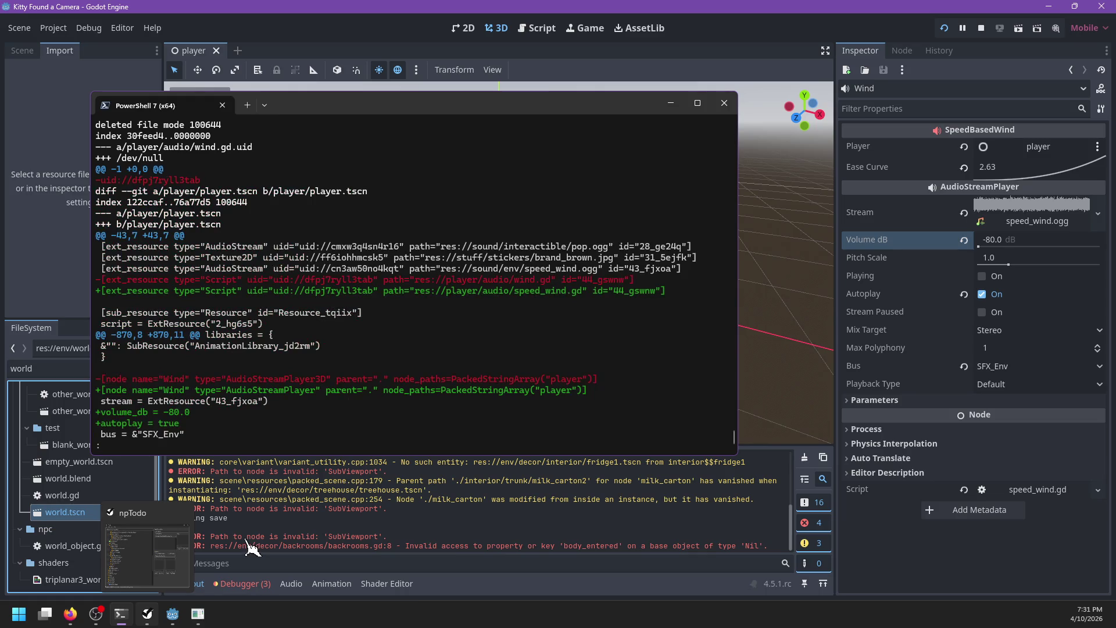
pyautogui.press('space')
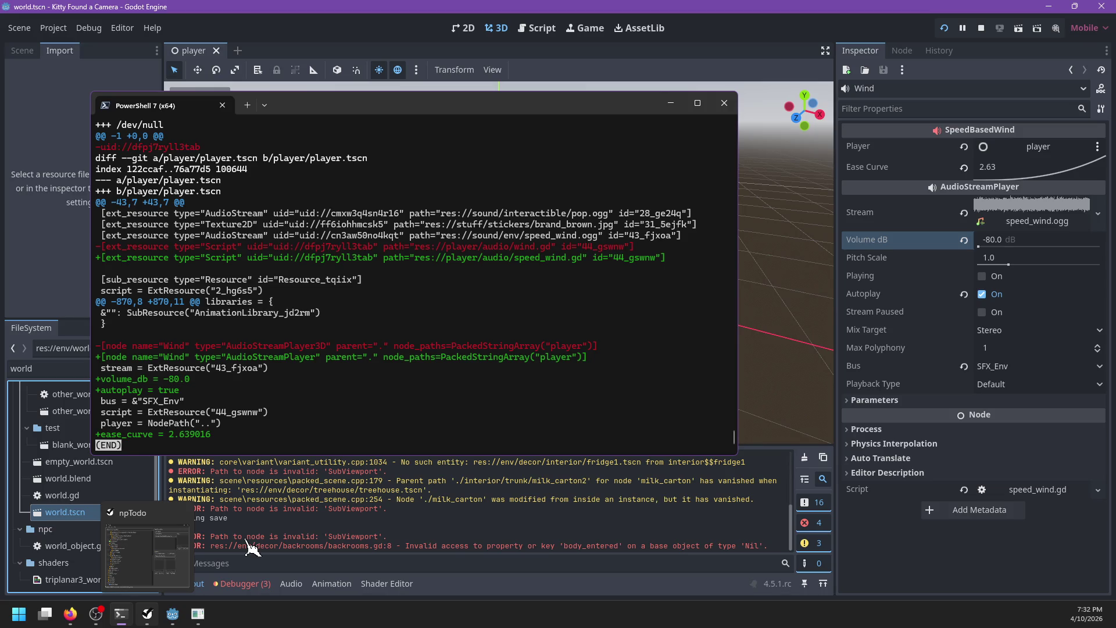
pyautogui.press('Up')
pyautogui.press('Up')
pyautogui.press('Up')
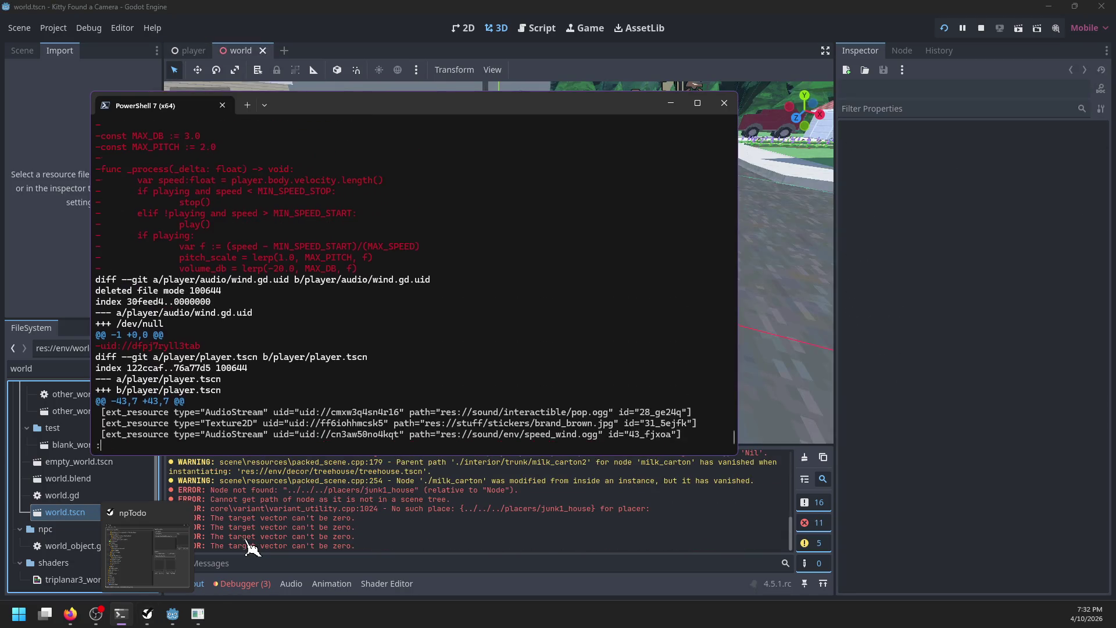
pyautogui.press('Down')
pyautogui.press('Down')
pyautogui.press('Down')
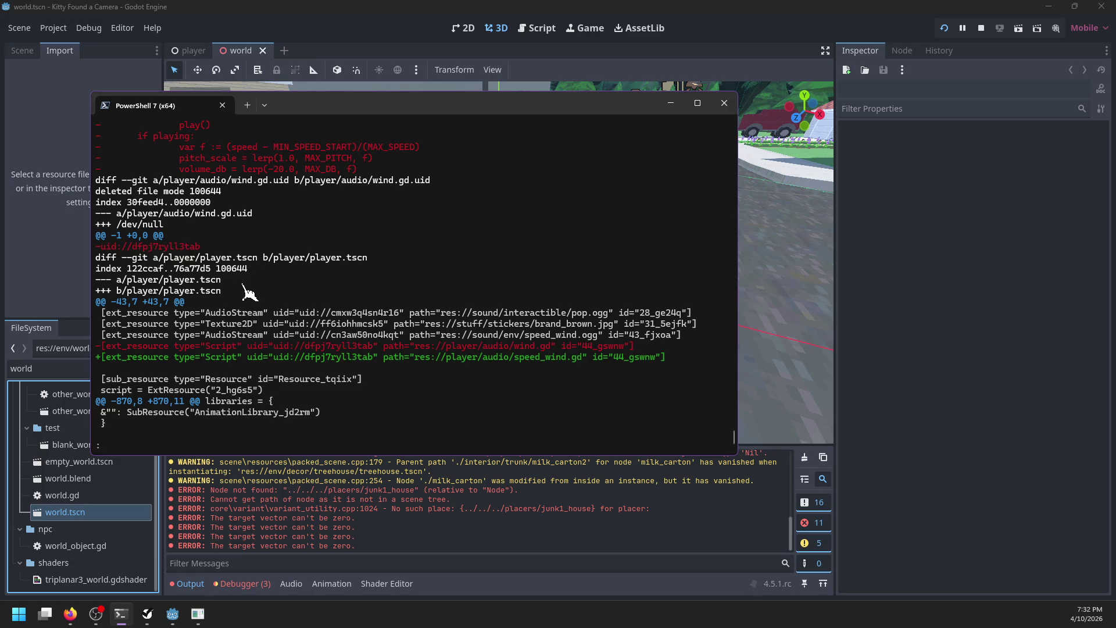
pyautogui.press('Up')
pyautogui.press('Up')
pyautogui.press('Up')
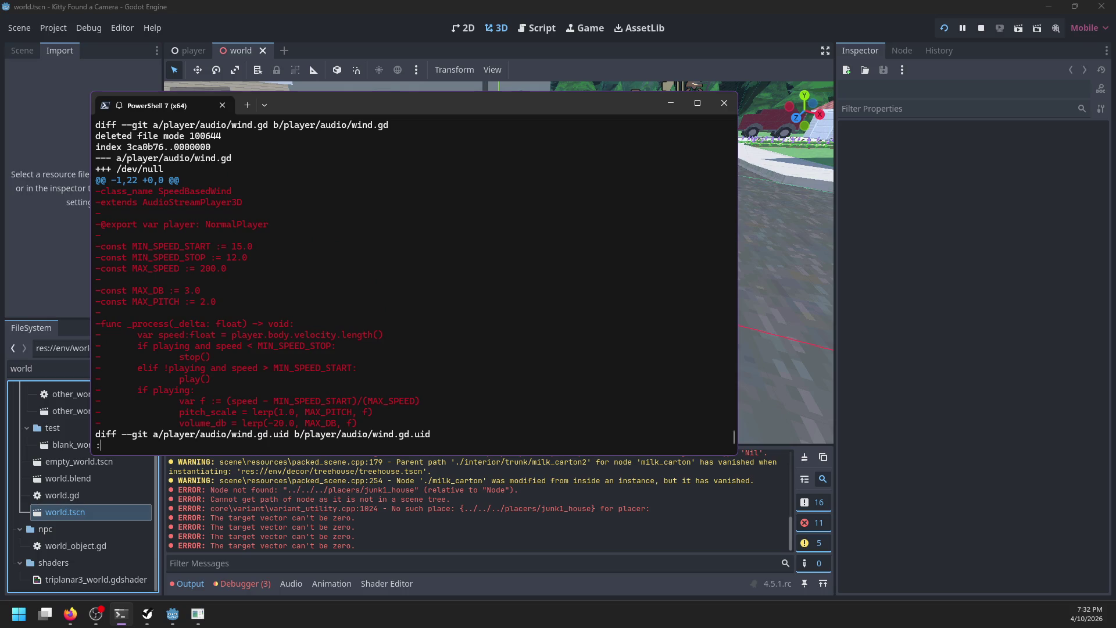
pyautogui.press('Down')
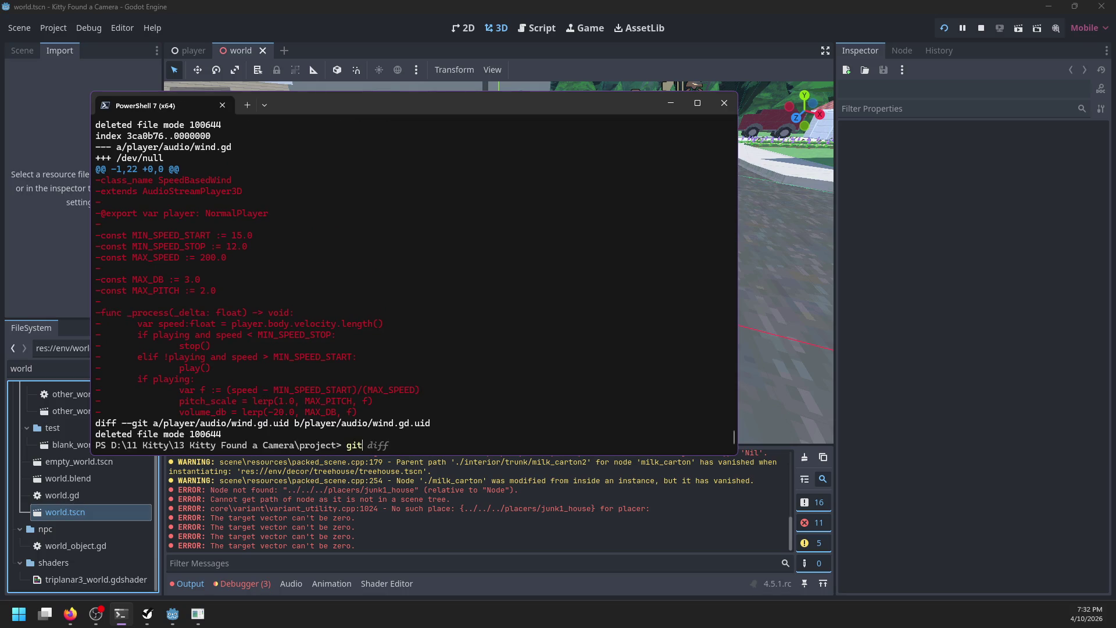
pyautogui.write('status')
pyautogui.press('Return')
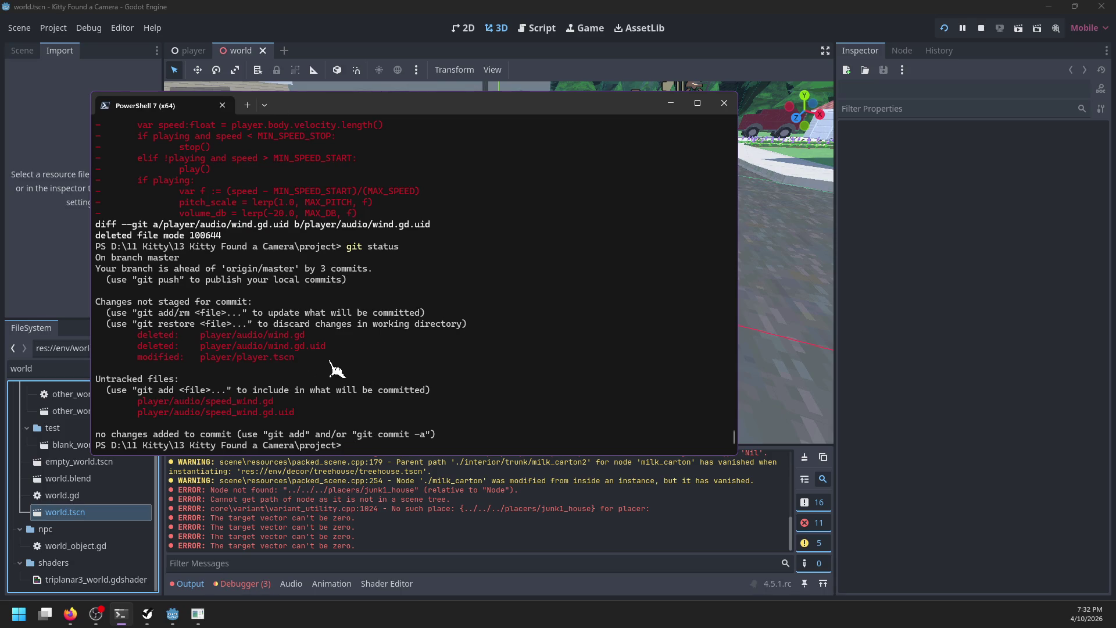
pyautogui.hotkey('alt', 'Tab')
# Orbit the world view over the trees and road and focus on the bridge's collision shape.
pyautogui.scroll(-5, 533, 288)
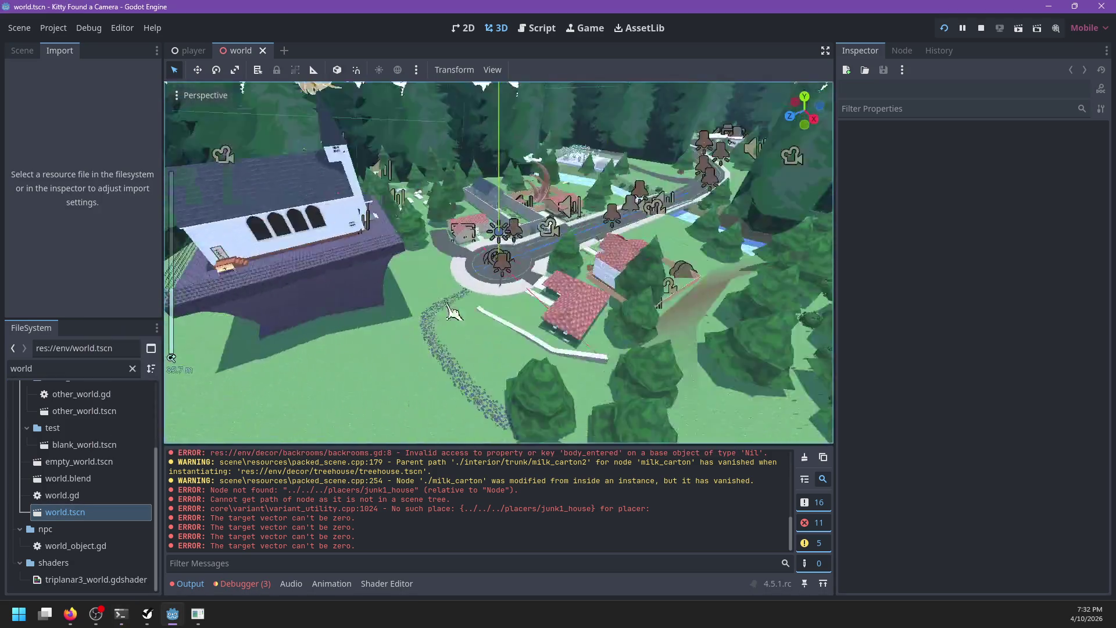
pyautogui.moveTo(534, 287)
pyautogui.mouseDown()
pyautogui.moveTo(381, 349)
pyautogui.moveTo(537, 269)
pyautogui.moveTo(420, 353)
pyautogui.mouseUp()
pyautogui.scroll(5, 369, 308)
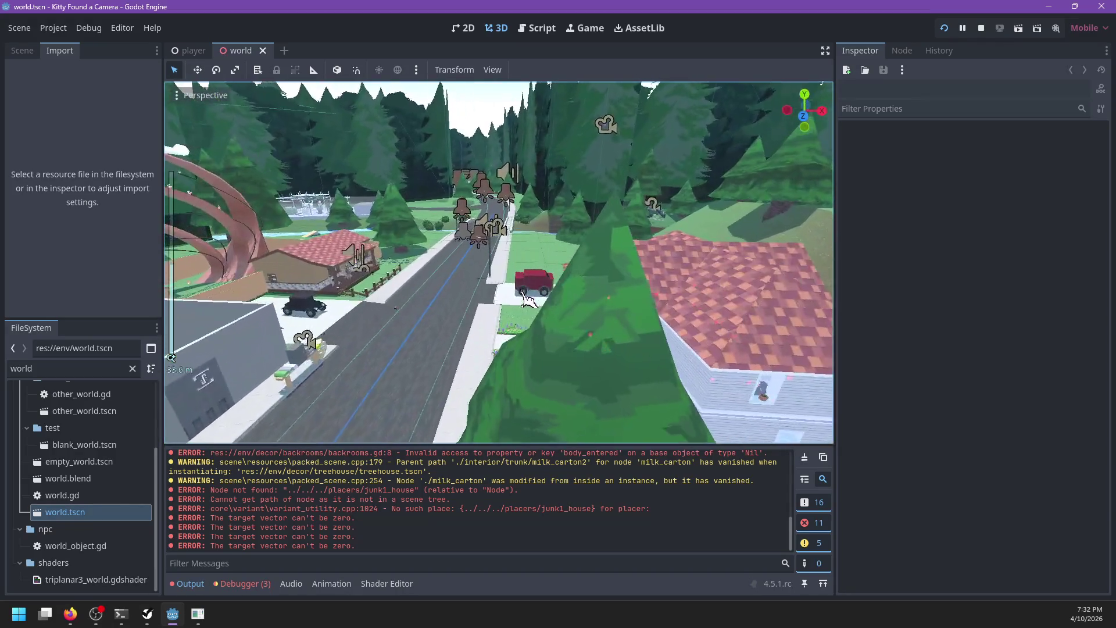
pyautogui.hotkey('alt', 'Tab')
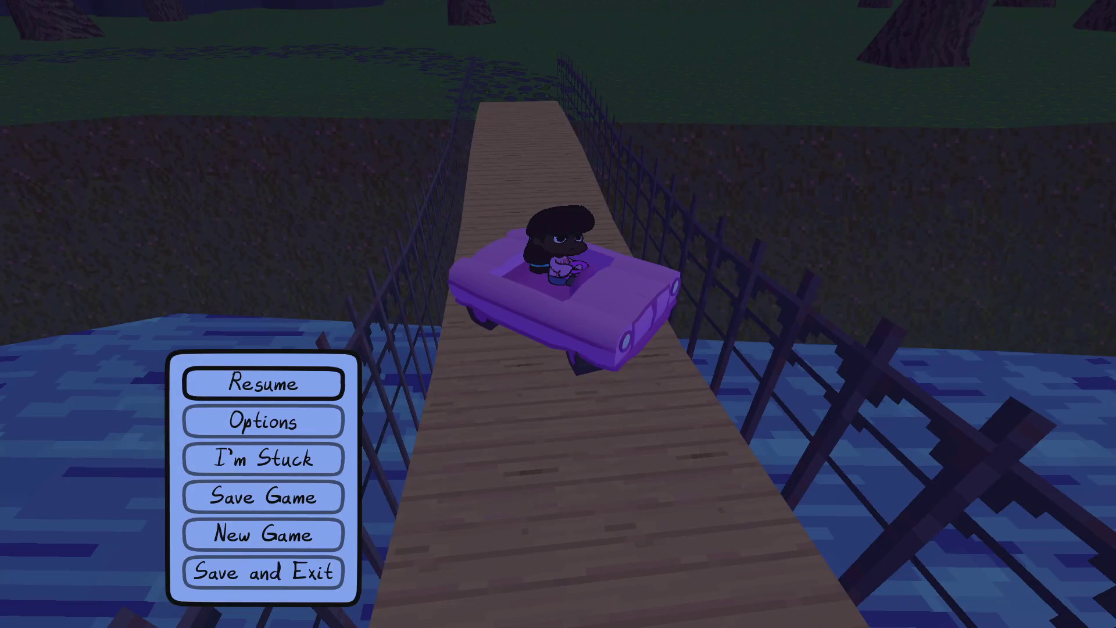
pyautogui.hotkey('alt', 'Tab')
pyautogui.hotkey('alt', 'Tab')
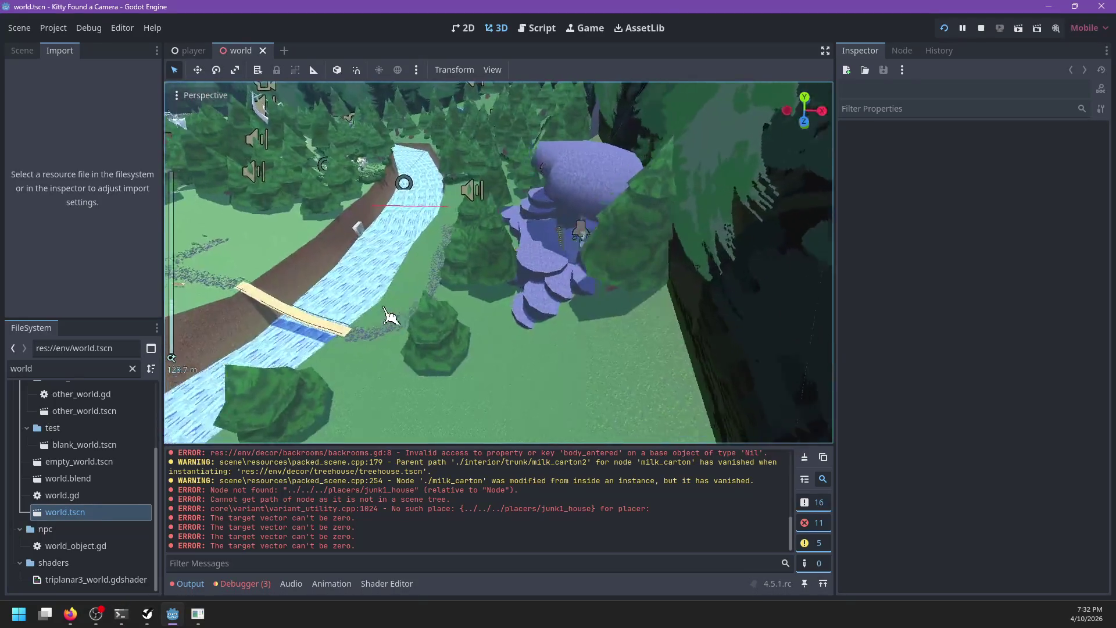
pyautogui.click(405, 349)
pyautogui.press('f')
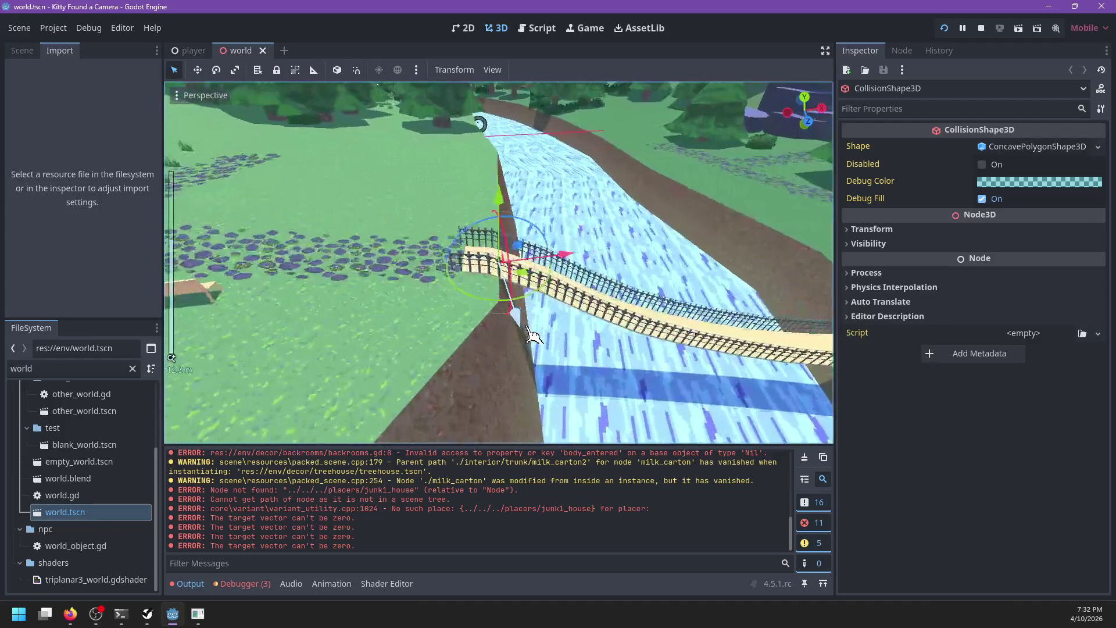
# Enable collision mask bit 4 on the bridge_rail static body and save world.tscn.
pyautogui.click(22, 51)
pyautogui.click(84, 188)
pyautogui.press('f')
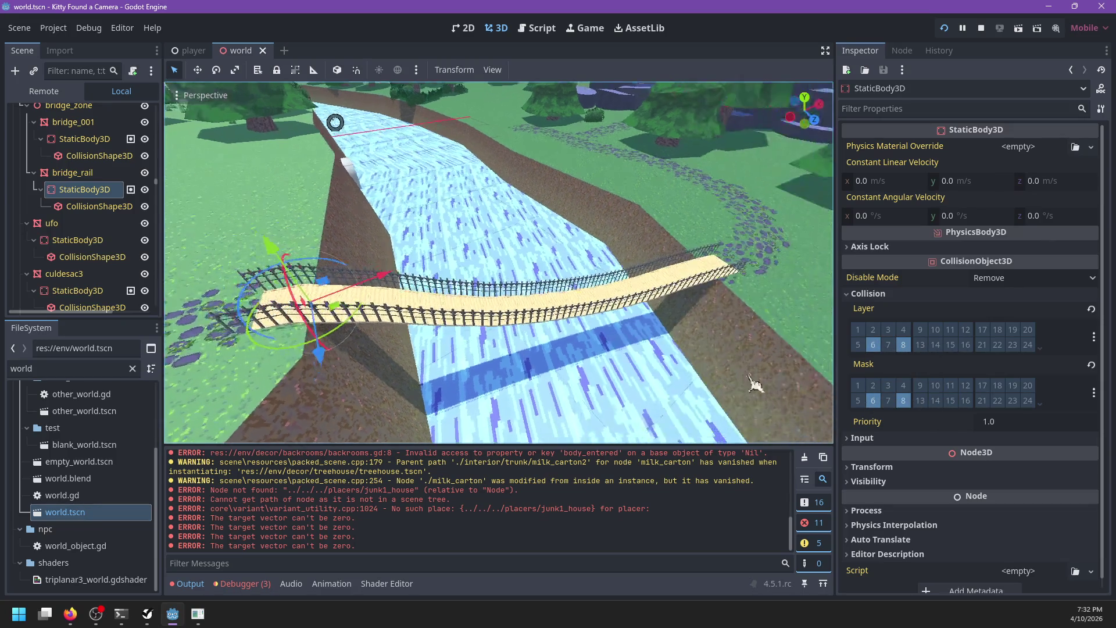
pyautogui.click(902, 386)
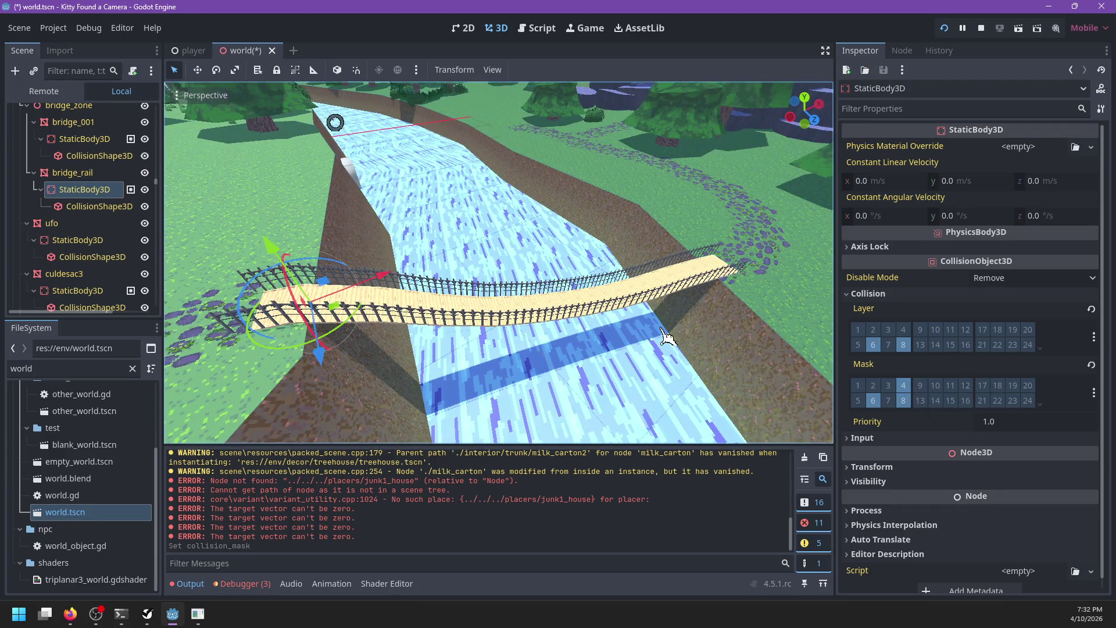
pyautogui.hotkey('ctrl', 's')
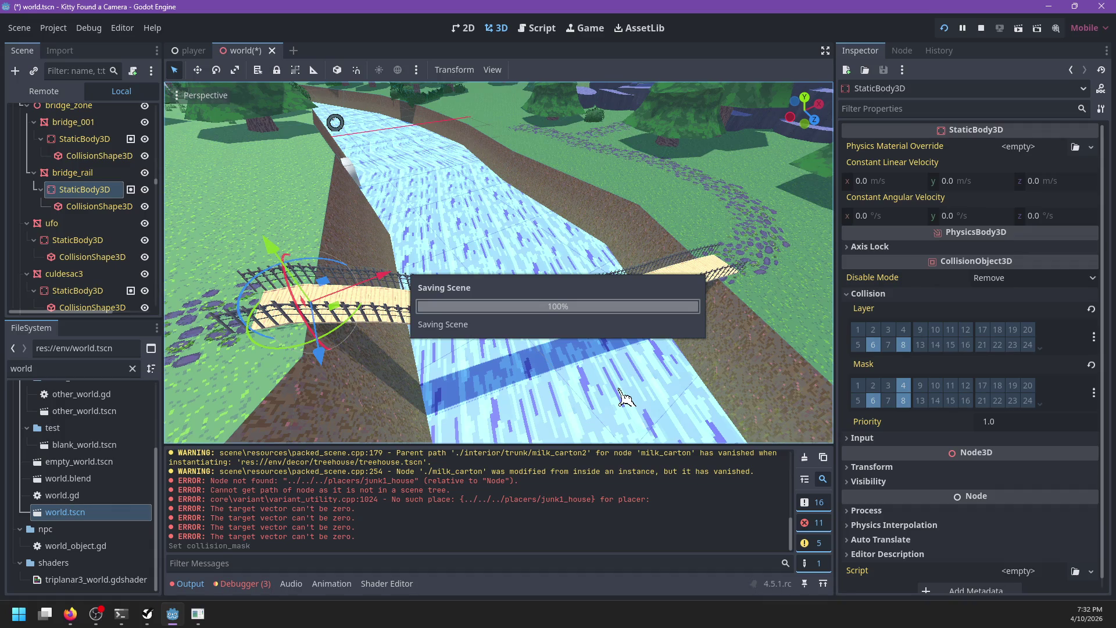
pyautogui.hotkey('alt', 'Tab')
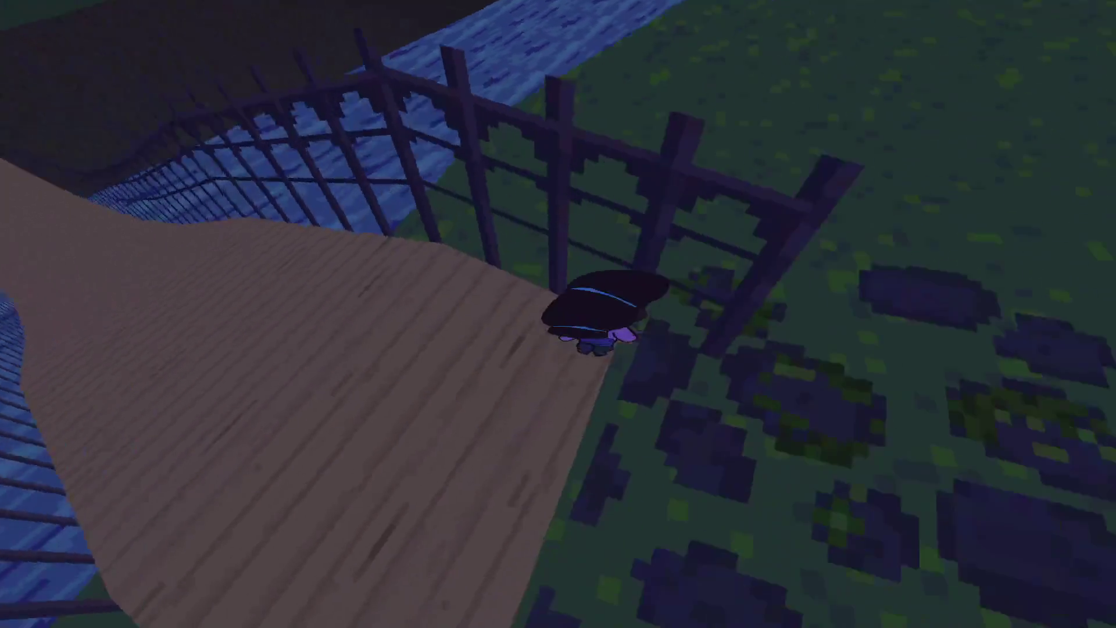
# Pause the game after the kitty's fall onto the riverside grass and bring PowerShell forward.
pyautogui.press('Escape')
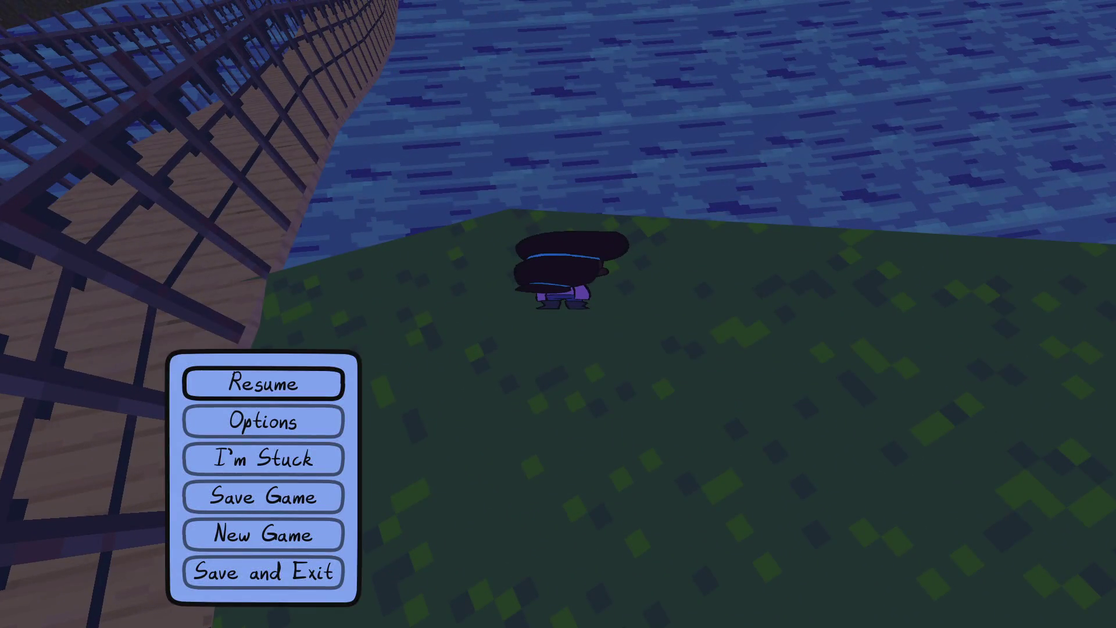
pyautogui.hotkey('alt', 'Tab')
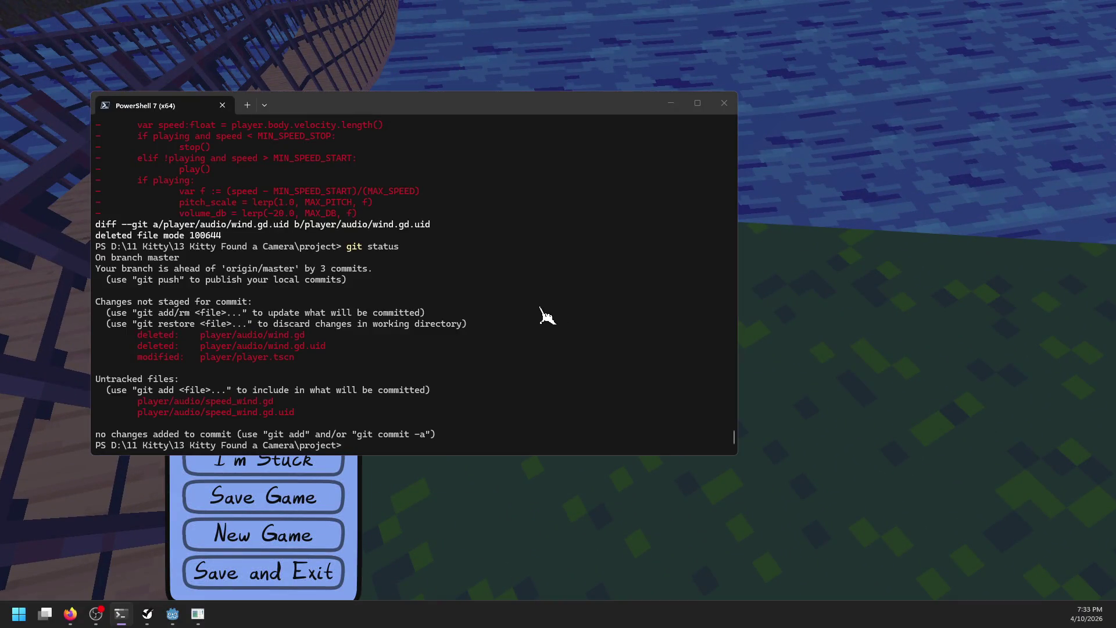
pyautogui.hotkey('alt', 'Tab')
# Filter the FileSystem dock for 'car' and open car.tscn.
pyautogui.click(905, 385)
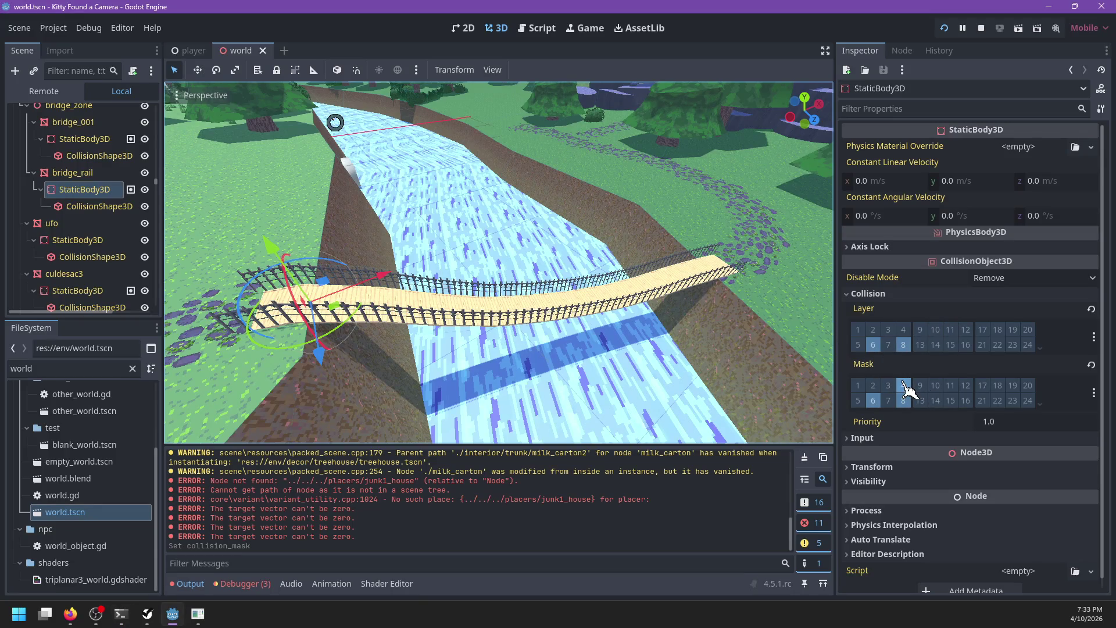
pyautogui.doubleClick(50, 374)
pyautogui.write('car')
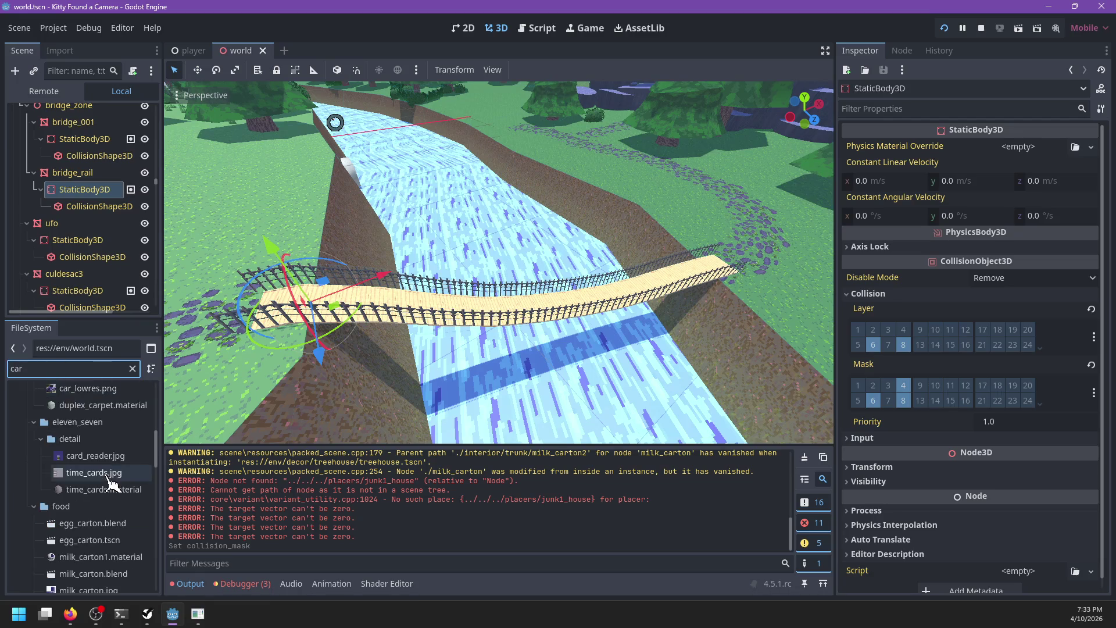
pyautogui.scroll(5, 111, 477)
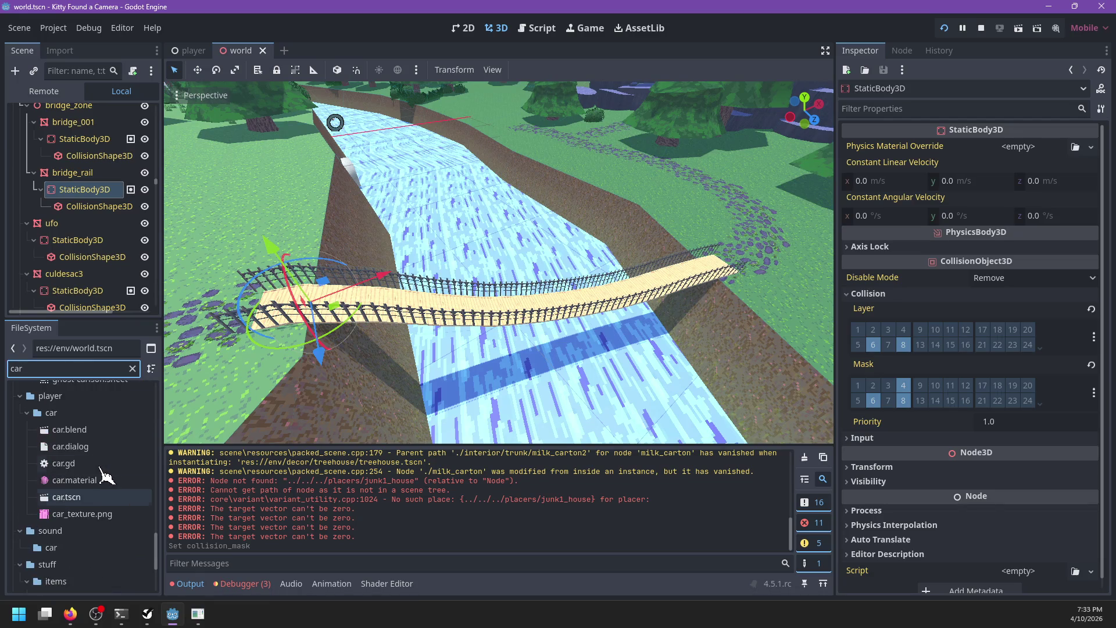
pyautogui.scroll(-3, 82, 442)
pyautogui.doubleClick(66, 418)
# Select the car's root vehicle body and scroll the Inspector to its collision layers and mask.
pyautogui.click(473, 279)
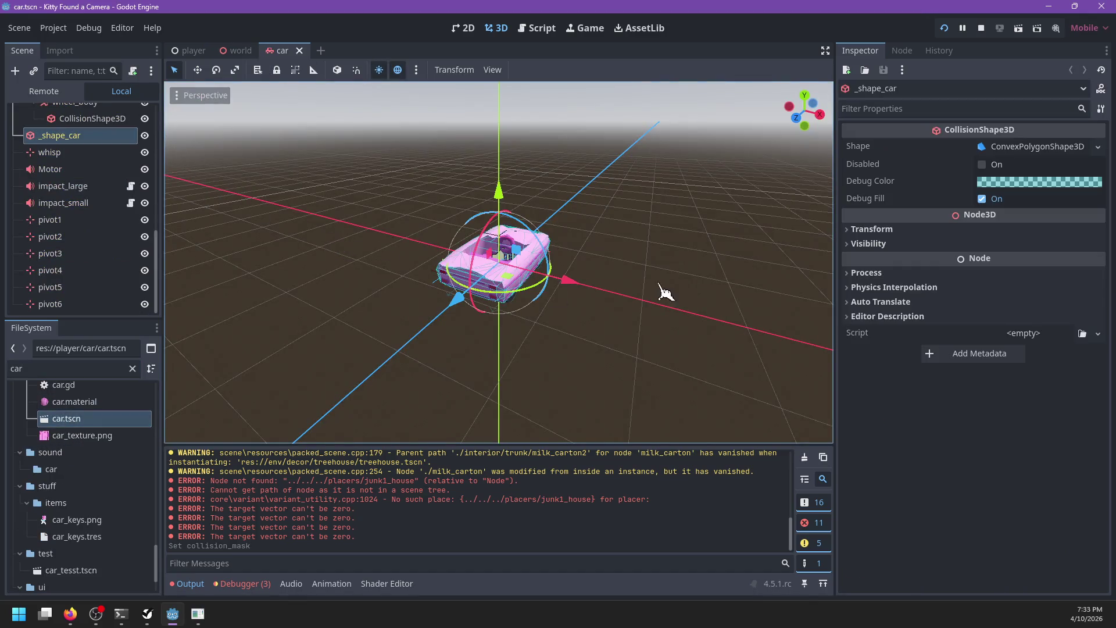
pyautogui.moveTo(643, 294); pyautogui.dragTo(307, 200)
pyautogui.scroll(4, 98, 184)
pyautogui.scroll(5, 81, 172)
pyautogui.click(47, 113)
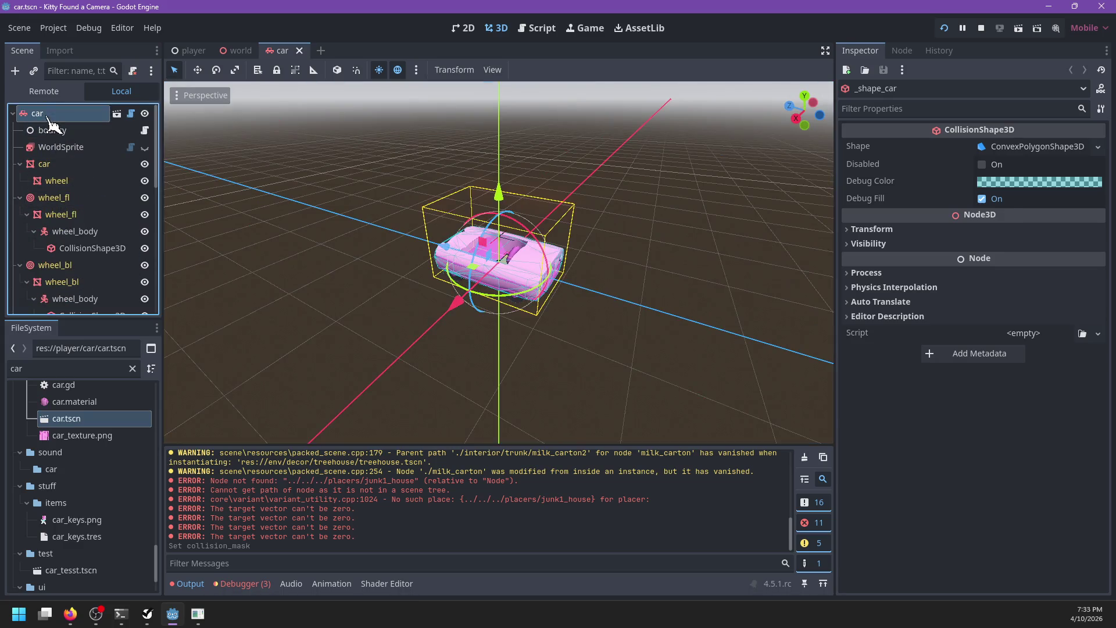
pyautogui.scroll(-5, 996, 476)
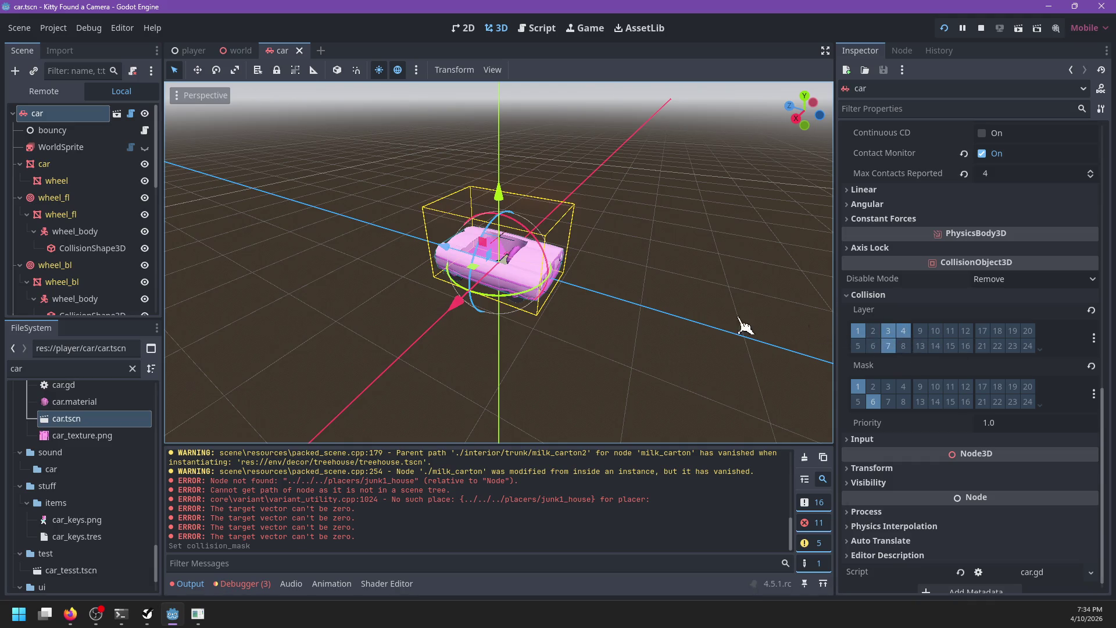
# Open car.gd, search for 'exit' to reach exit_first_person, and browse the code.
pyautogui.click(130, 114)
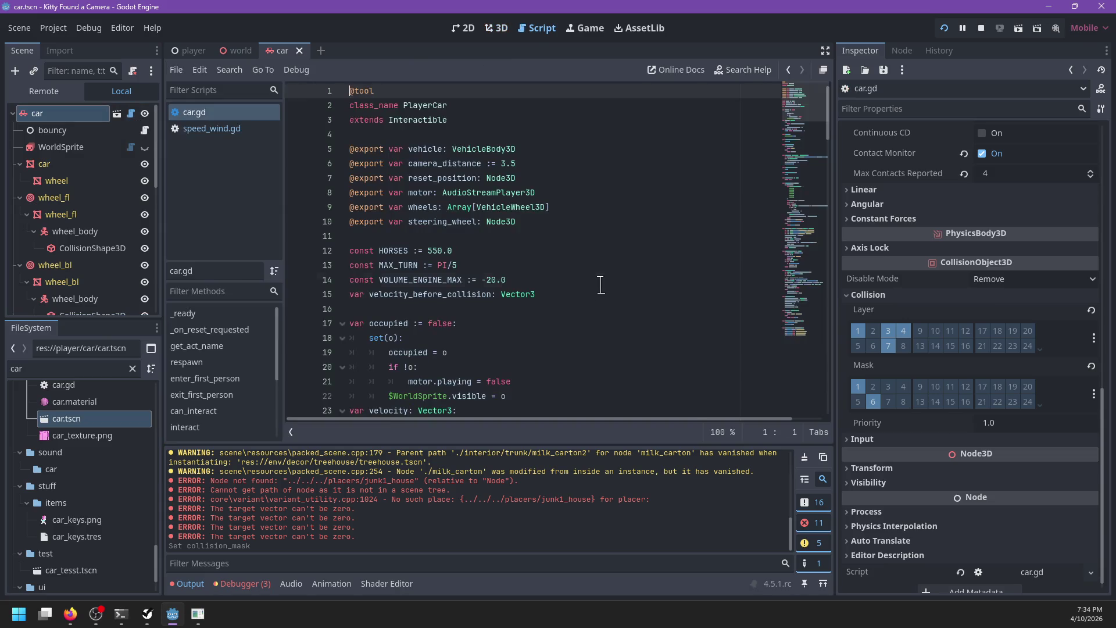
pyautogui.hotkey('ctrl', 'f')
pyautogui.write('exit')
pyautogui.press('Escape')
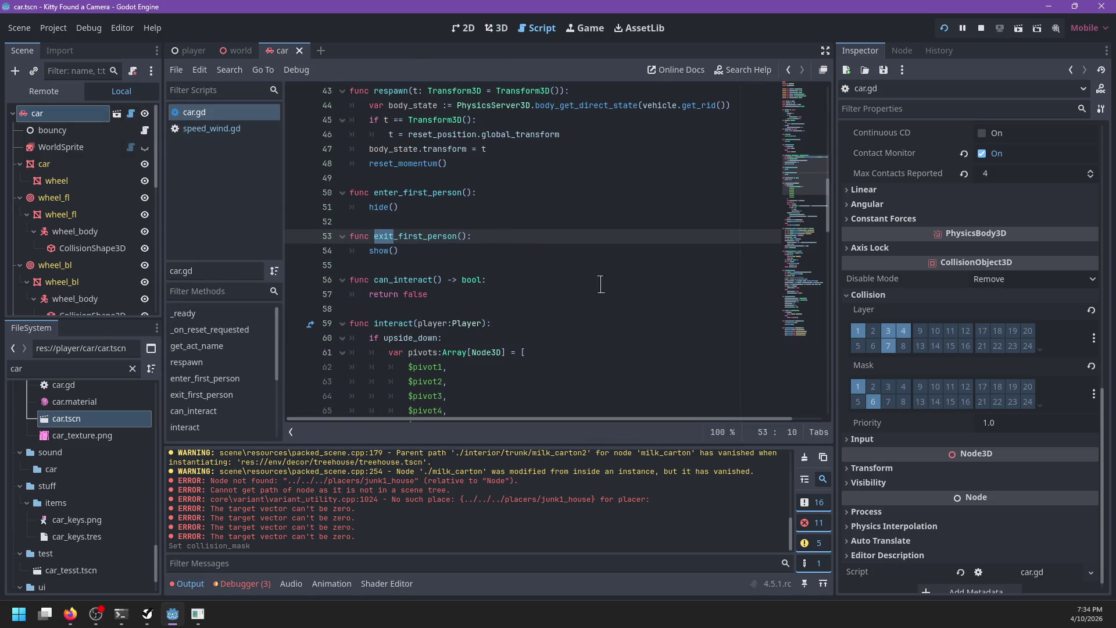
pyautogui.scroll(-12, 601, 283)
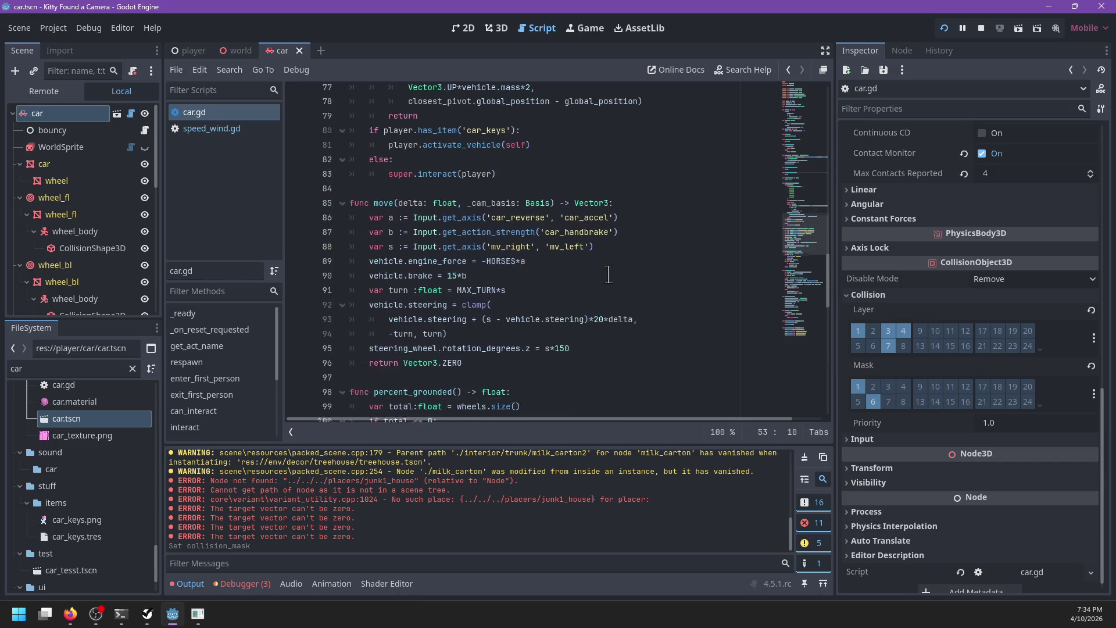
pyautogui.scroll(5, 607, 275)
pyautogui.scroll(-5, 609, 275)
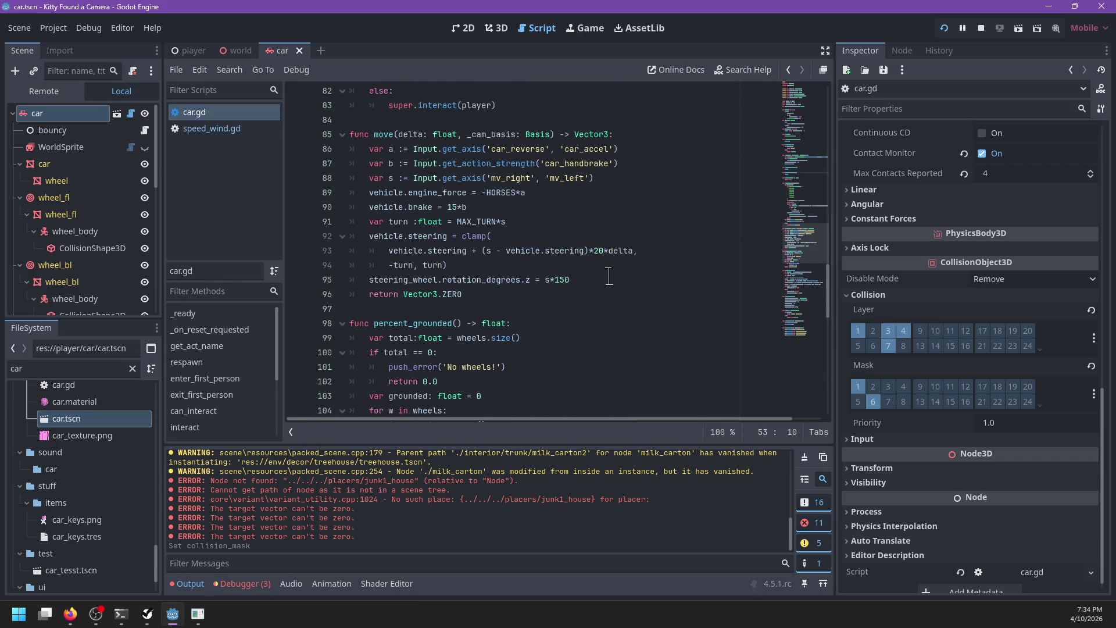
pyautogui.scroll(-10, 608, 278)
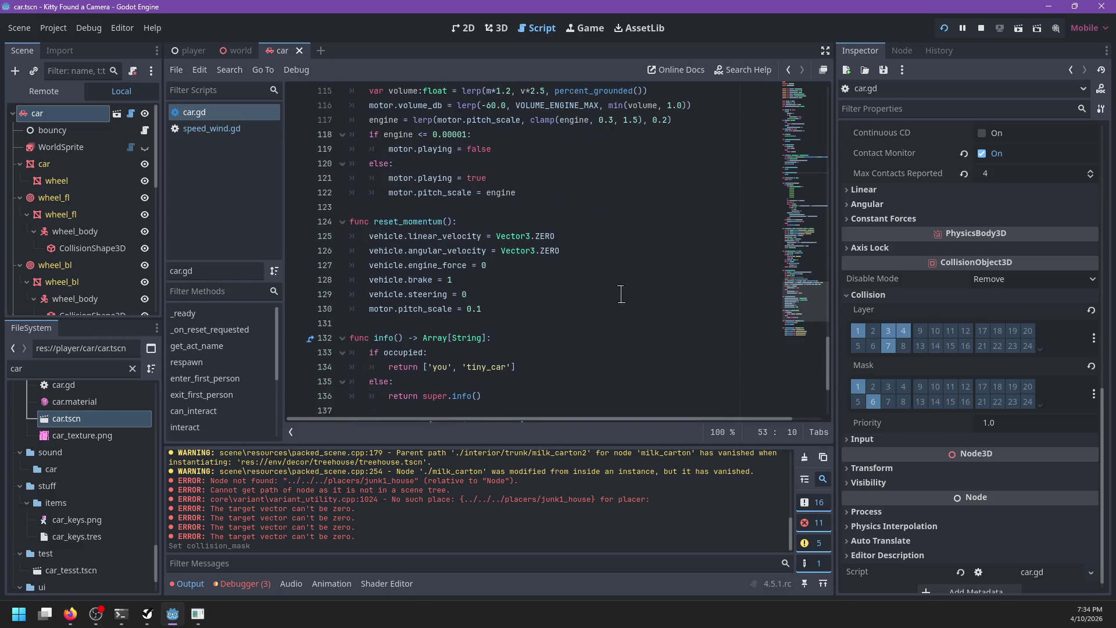
pyautogui.scroll(-4, 618, 292)
pyautogui.moveTo(805, 299); pyautogui.dragTo(807, 71)
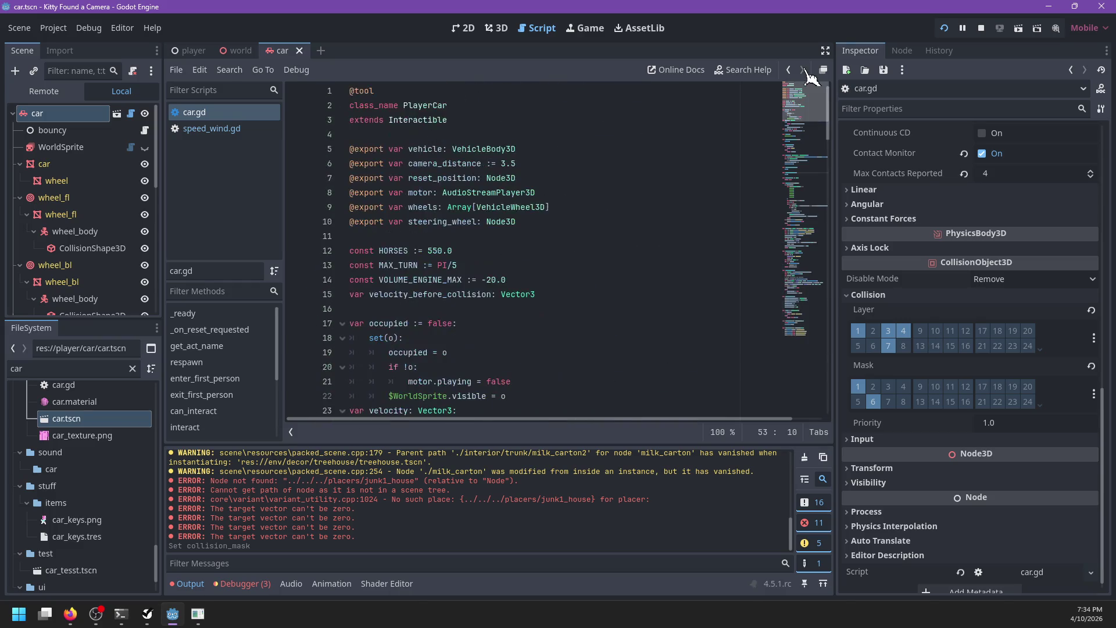
pyautogui.scroll(-5, 807, 105)
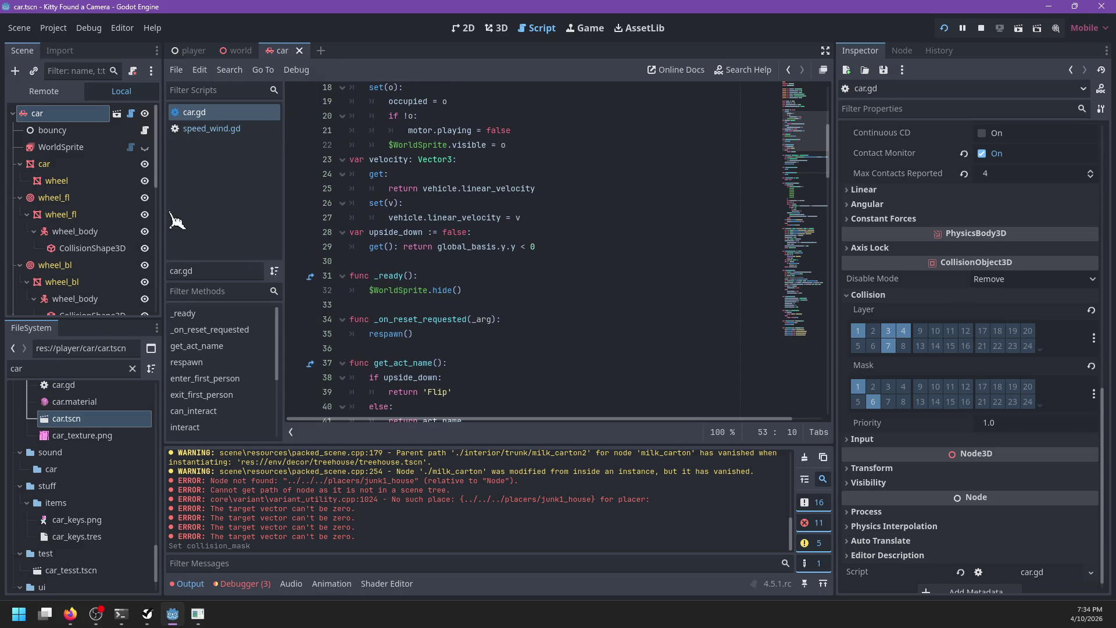
# Filter the FileSystem dock for 'player' and open player.tscn.
pyautogui.doubleClick(70, 368)
pyautogui.write('player')
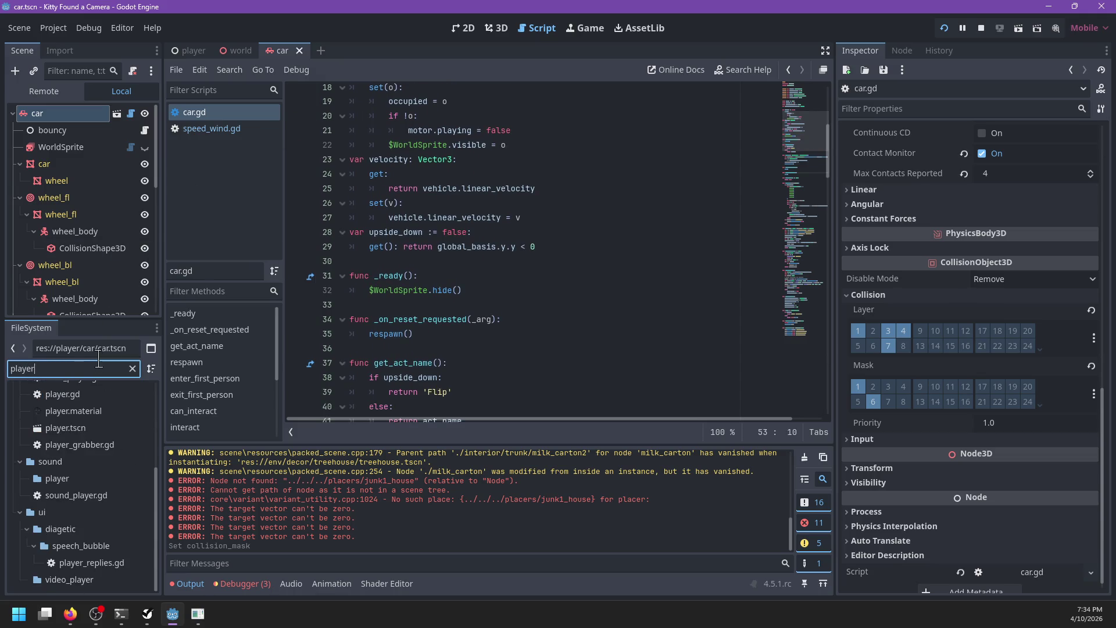
pyautogui.doubleClick(72, 428)
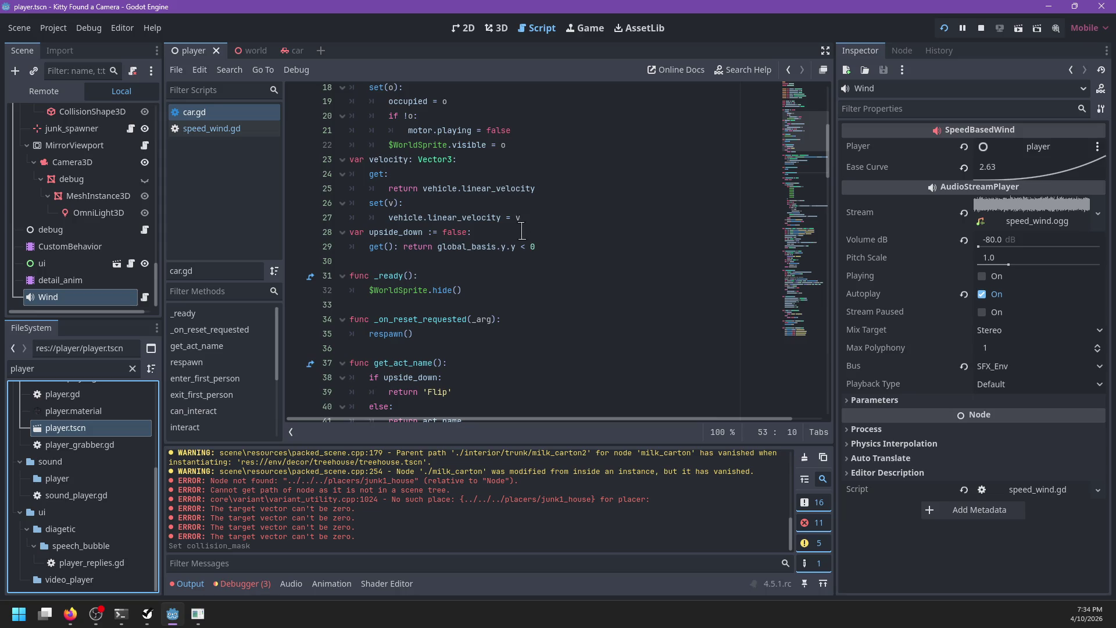
# In player.gd, search for exit_vehicle and jump to its function definition.
pyautogui.scroll(3, 152, 229)
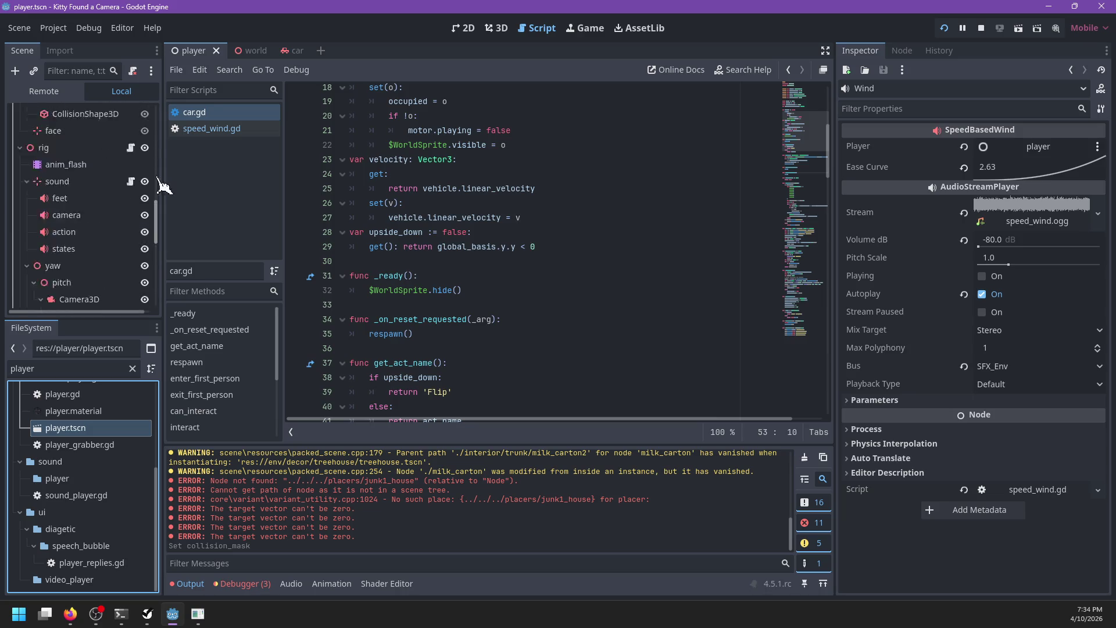
pyautogui.scroll(3, 158, 192)
pyautogui.click(145, 113)
pyautogui.click(535, 234)
pyautogui.hotkey('ctrl', 'f')
pyautogui.press('Return')
pyautogui.press('Return')
pyautogui.write('_ve')
pyautogui.press('Escape')
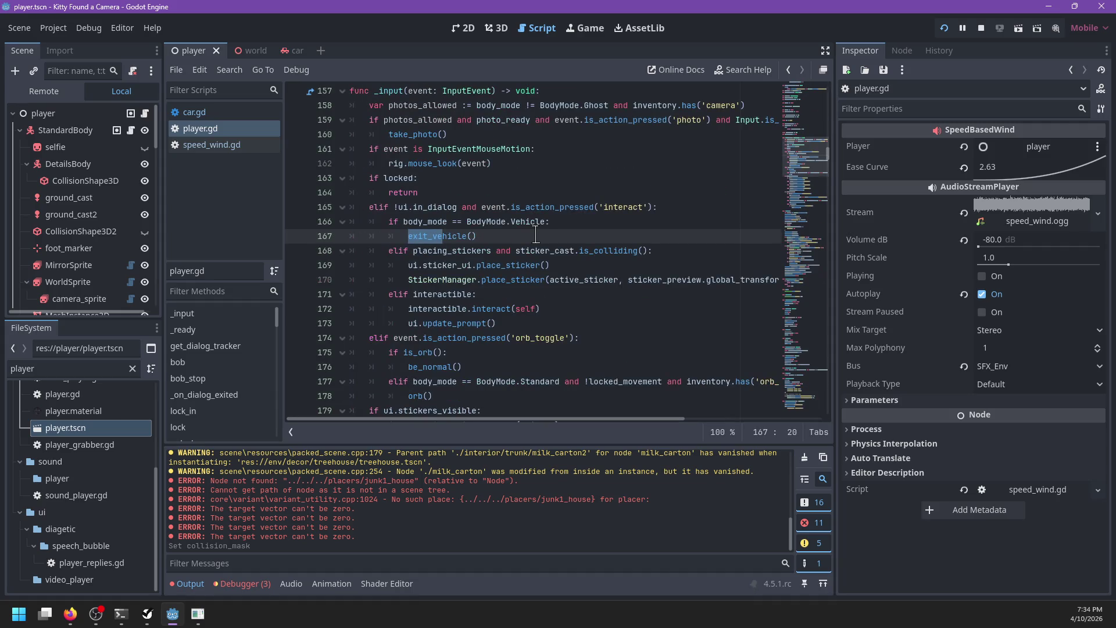
pyautogui.keyDown('ctrl'); pyautogui.click(449, 232); pyautogui.keyUp('ctrl')
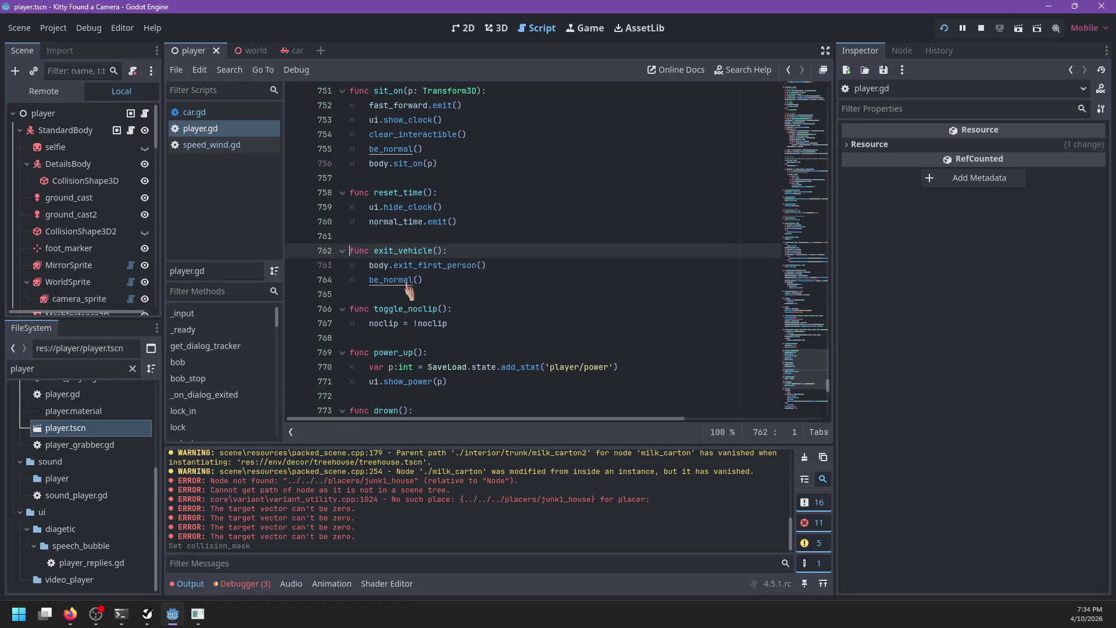
# Look at speed_wind.gd, then search car.gd and scroll through its code.
pyautogui.click(209, 145)
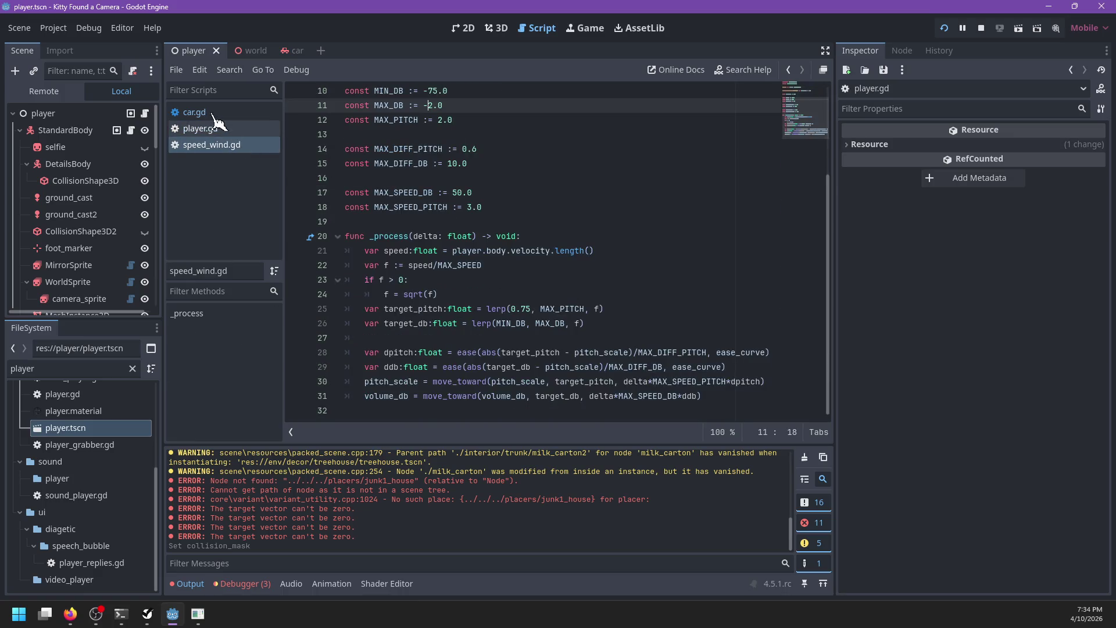
pyautogui.click(194, 112)
pyautogui.scroll(-4, 578, 278)
pyautogui.click(582, 280)
pyautogui.hotkey('ctrl', 'f')
pyautogui.press('Right')
pyautogui.press('BackSpace')
pyautogui.press('BackSpace')
pyautogui.write('fi')
pyautogui.press('Escape')
pyautogui.scroll(-10, 570, 290)
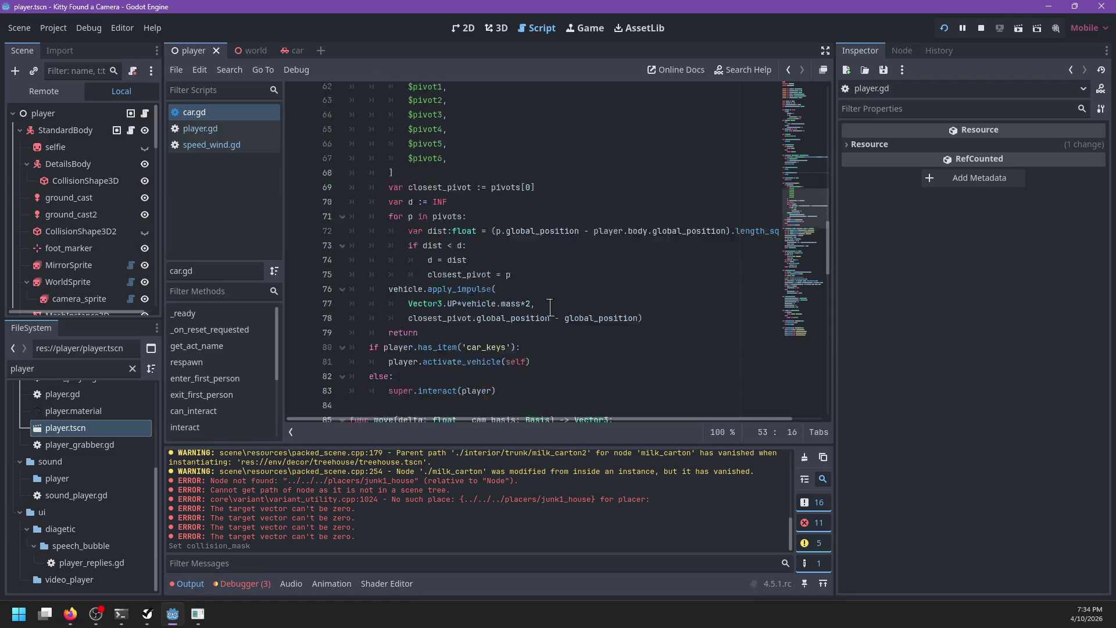
pyautogui.scroll(-4, 560, 307)
pyautogui.scroll(4, 560, 305)
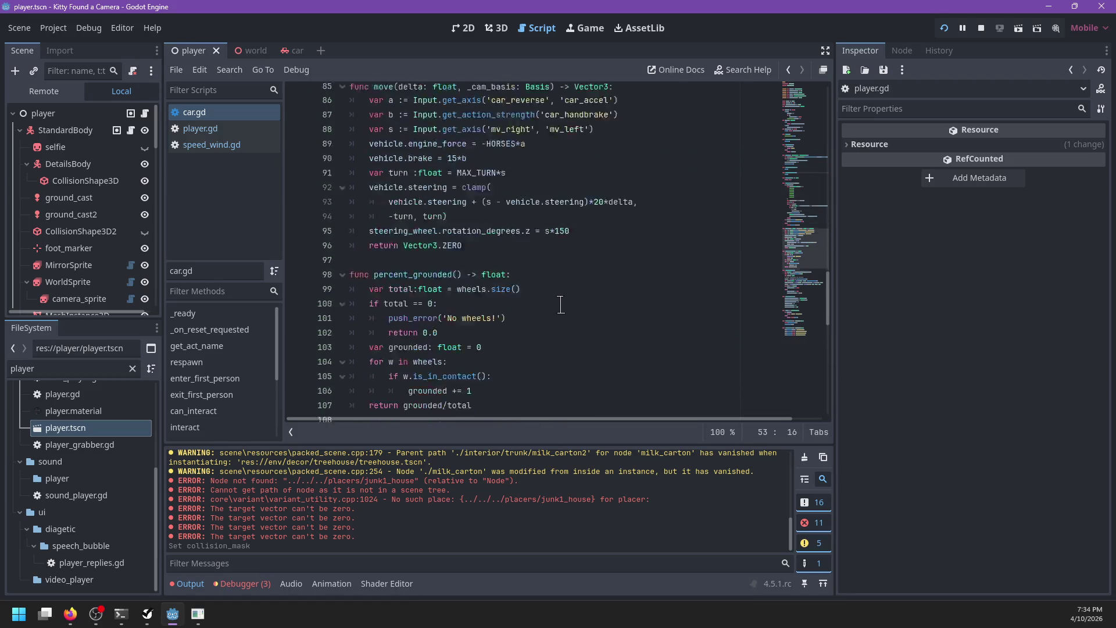
# Back in player.gd, jump to the be_normal and cam_set_zoom function definitions.
pyautogui.click(237, 131)
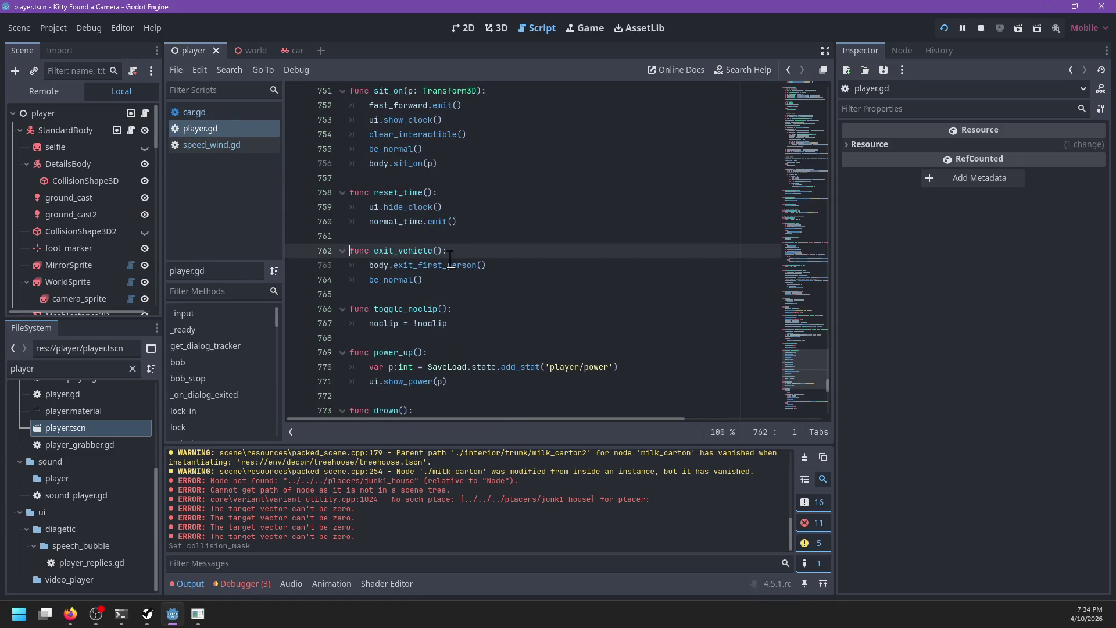
pyautogui.click(465, 281)
pyautogui.keyDown('ctrl'); pyautogui.click(407, 280); pyautogui.keyUp('ctrl')
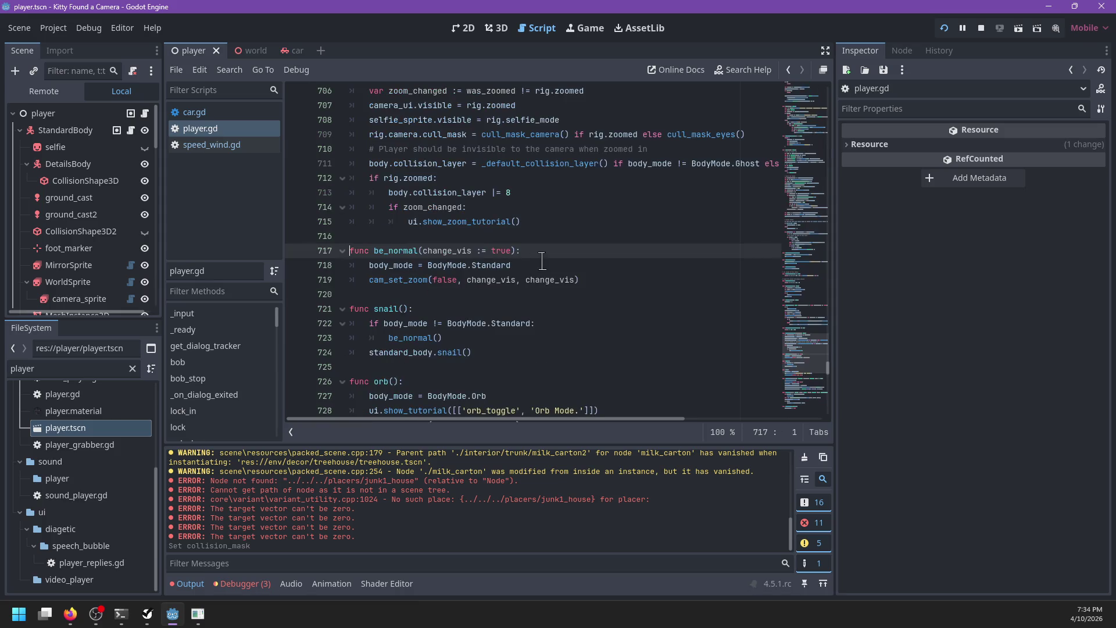
pyautogui.keyDown('ctrl'); pyautogui.click(397, 279); pyautogui.keyUp('ctrl')
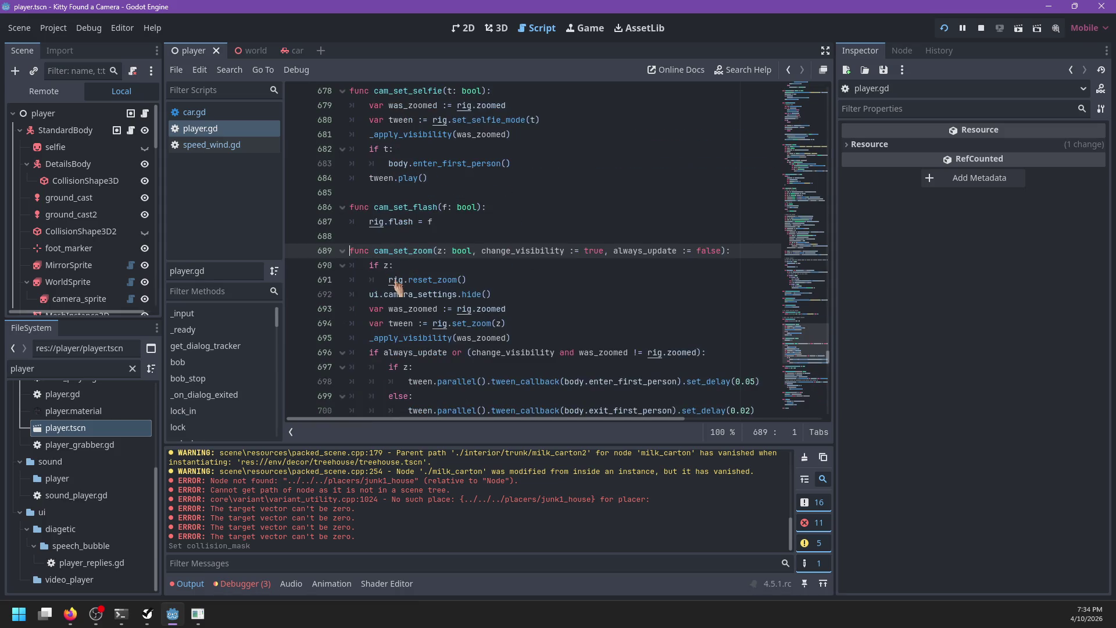
# Search player.gd for body_mode and jump to its declaration, then return to car.gd.
pyautogui.hotkey('ctrl', 'f')
pyautogui.write('bodyt_mode')
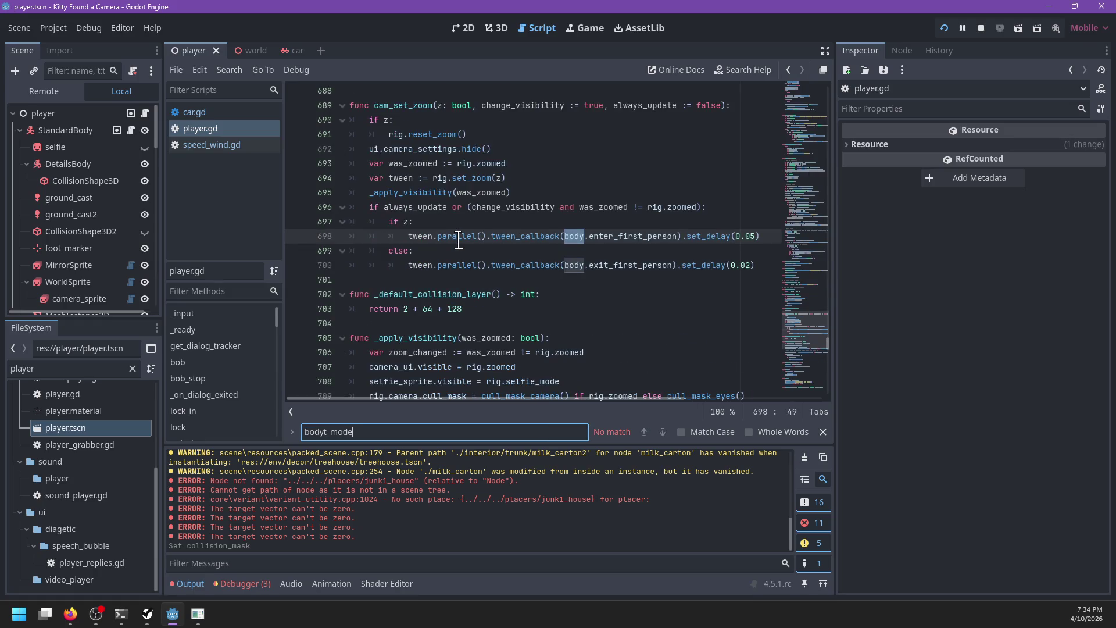
pyautogui.press('BackSpace')
pyautogui.press('BackSpace')
pyautogui.press('BackSpace')
pyautogui.write('_mode')
pyautogui.press('Return')
pyautogui.keyDown('ctrl'); pyautogui.click(390, 250); pyautogui.keyUp('ctrl')
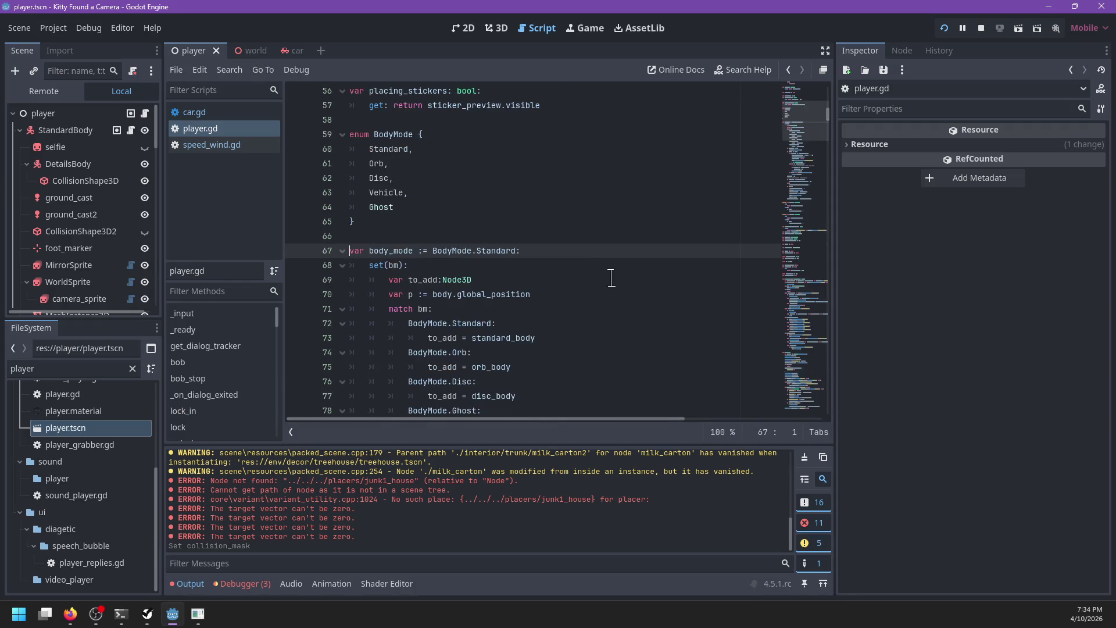
pyautogui.scroll(-6, 611, 277)
pyautogui.scroll(2, 593, 273)
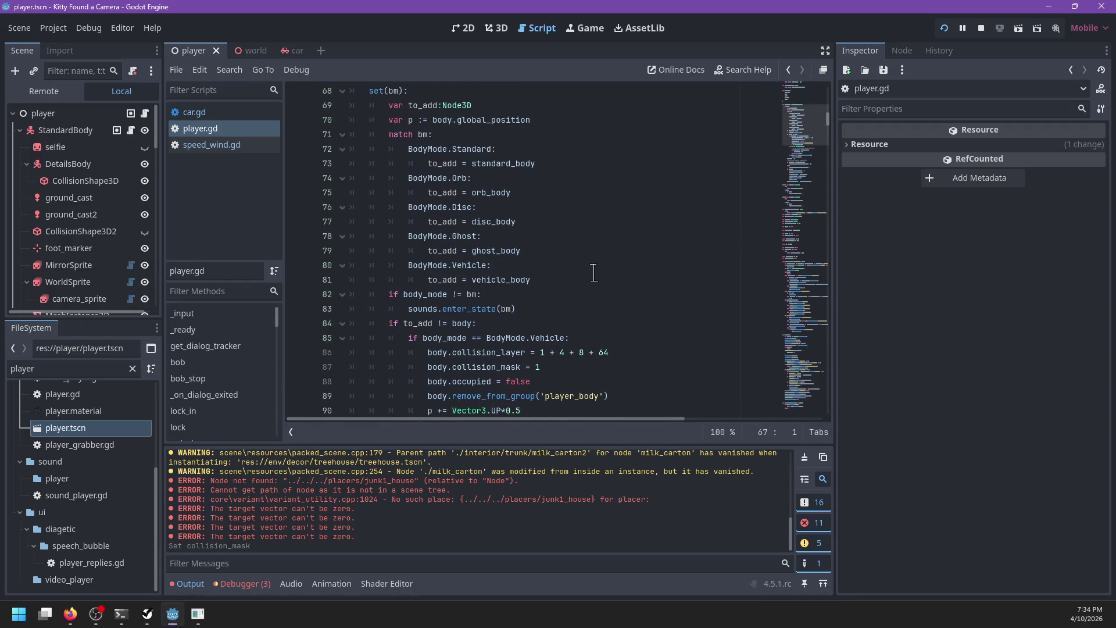
pyautogui.scroll(-3, 593, 273)
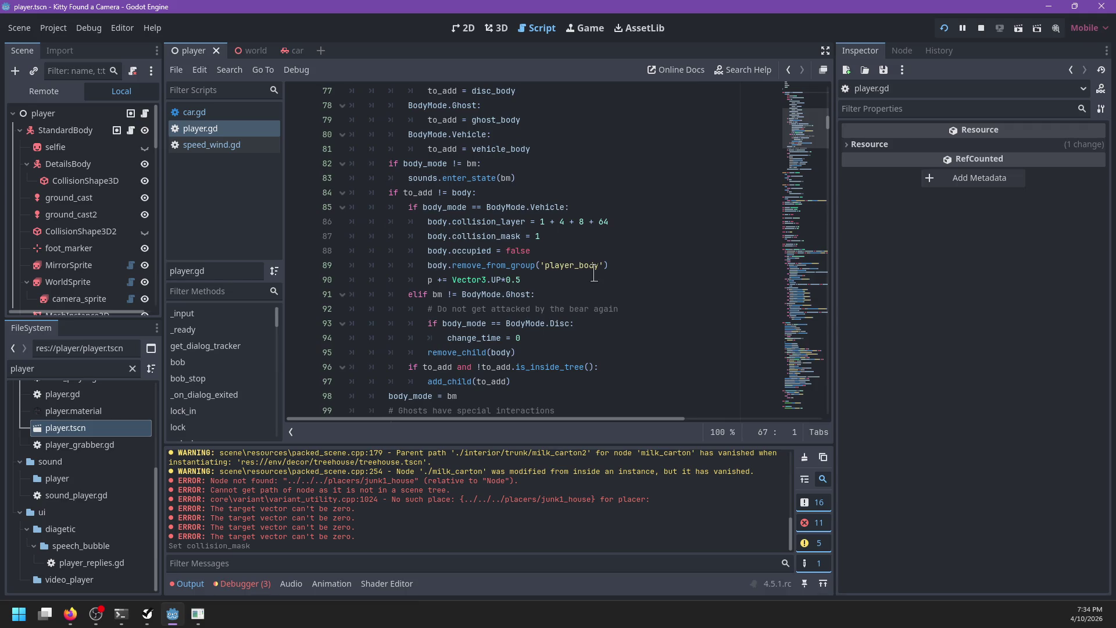
pyautogui.scroll(-6, 594, 273)
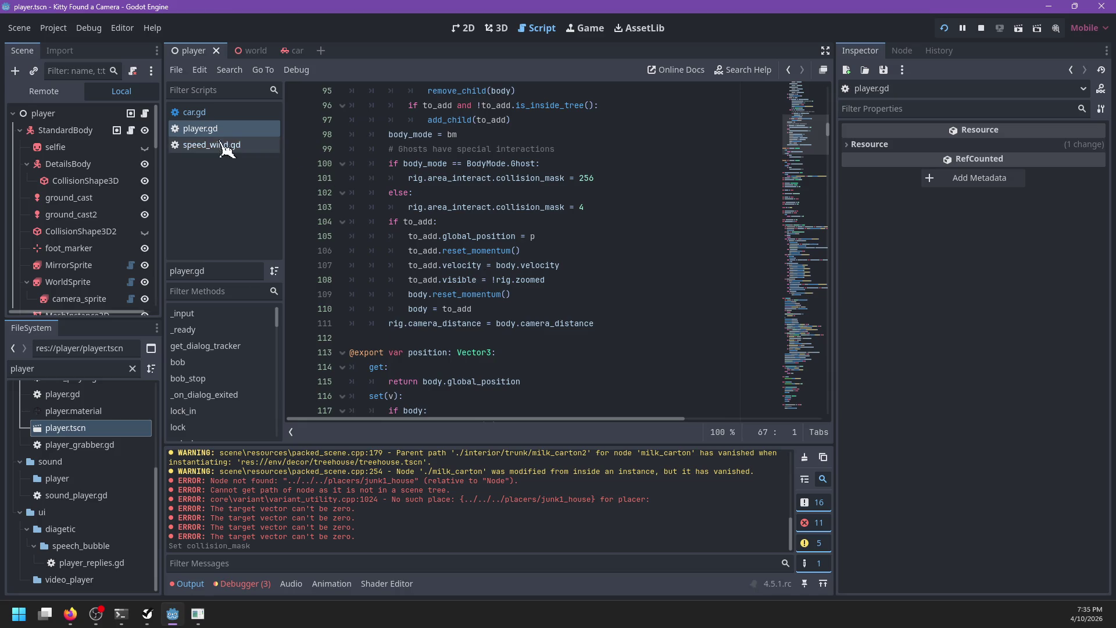
pyautogui.click(232, 113)
pyautogui.hotkey('ctrl', 'f')
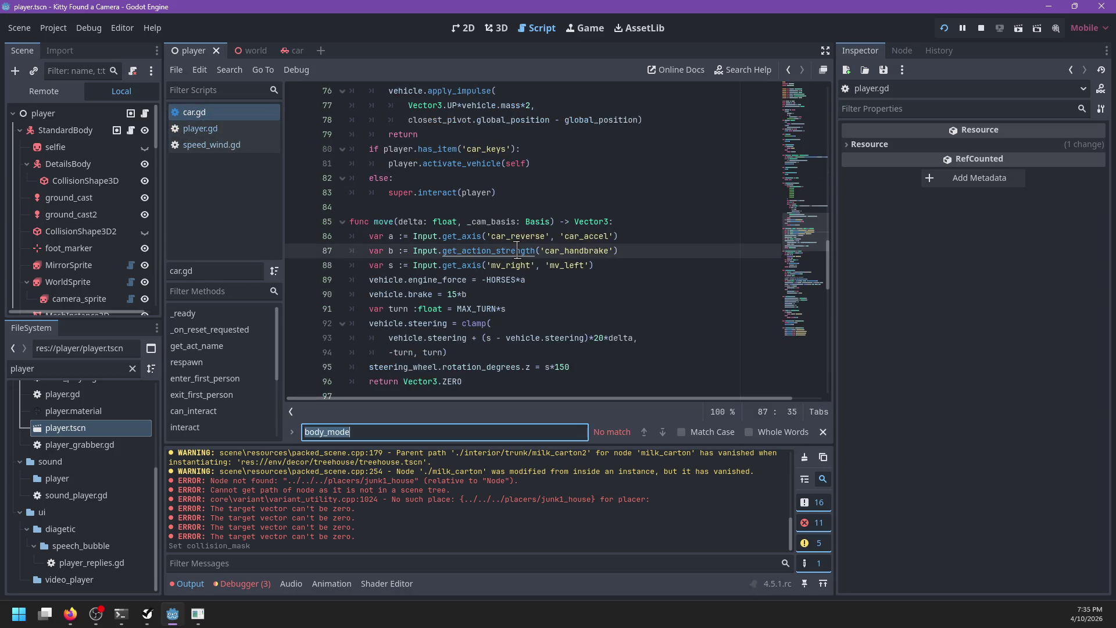
# Find reset_momentum in car.gd and step through its body on lines 128-130.
pyautogui.write('reset_momentu')
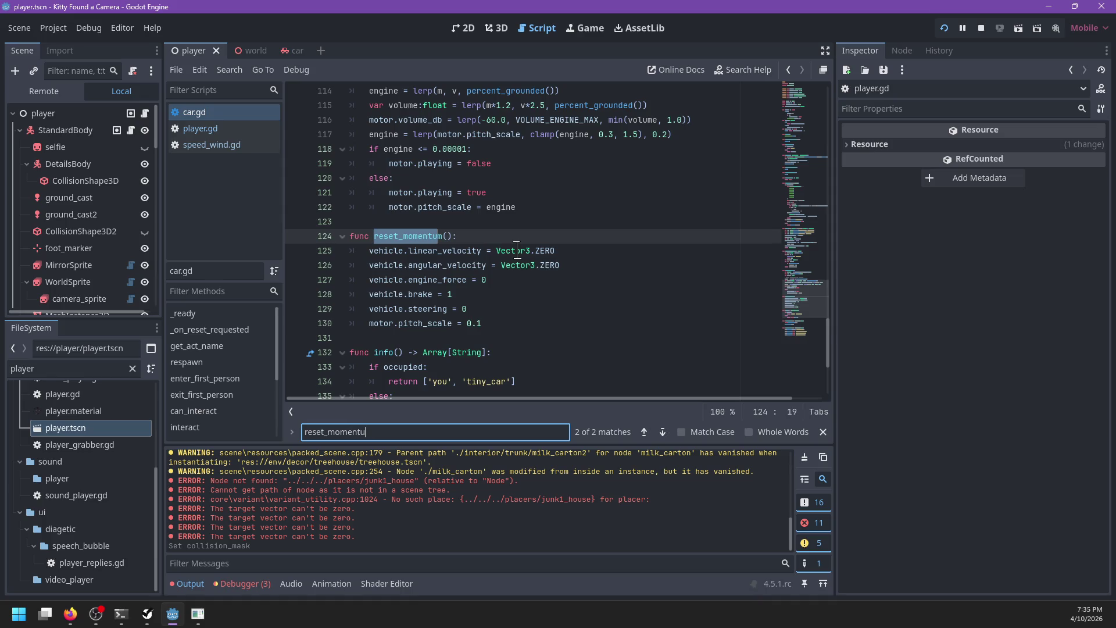
pyautogui.write('m')
pyautogui.press('Escape')
pyautogui.click(509, 298)
pyautogui.click(508, 311)
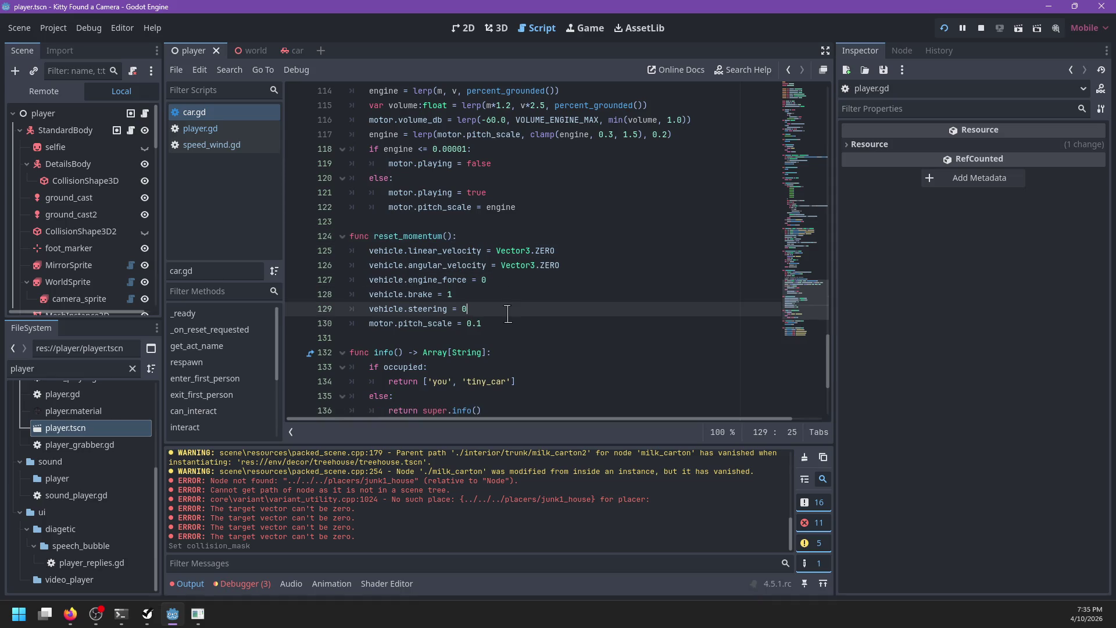
pyautogui.click(504, 325)
# Review car.gd's occupied variable and WorldSprite visibility code on lines 17-22.
pyautogui.scroll(5, 543, 314)
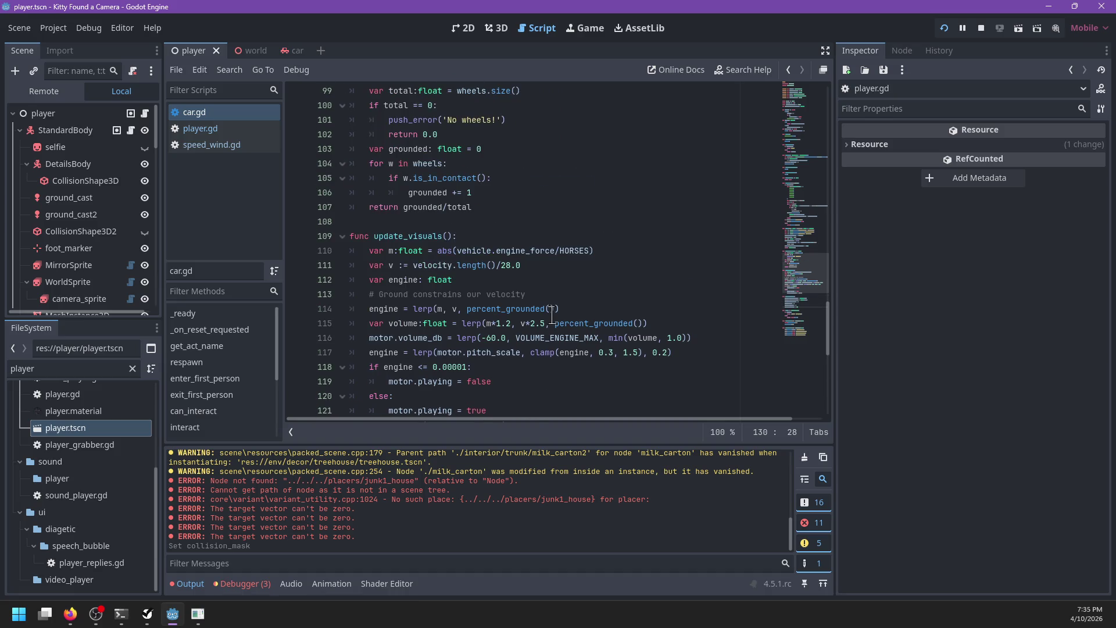
pyautogui.scroll(6, 552, 316)
pyautogui.scroll(14, 552, 316)
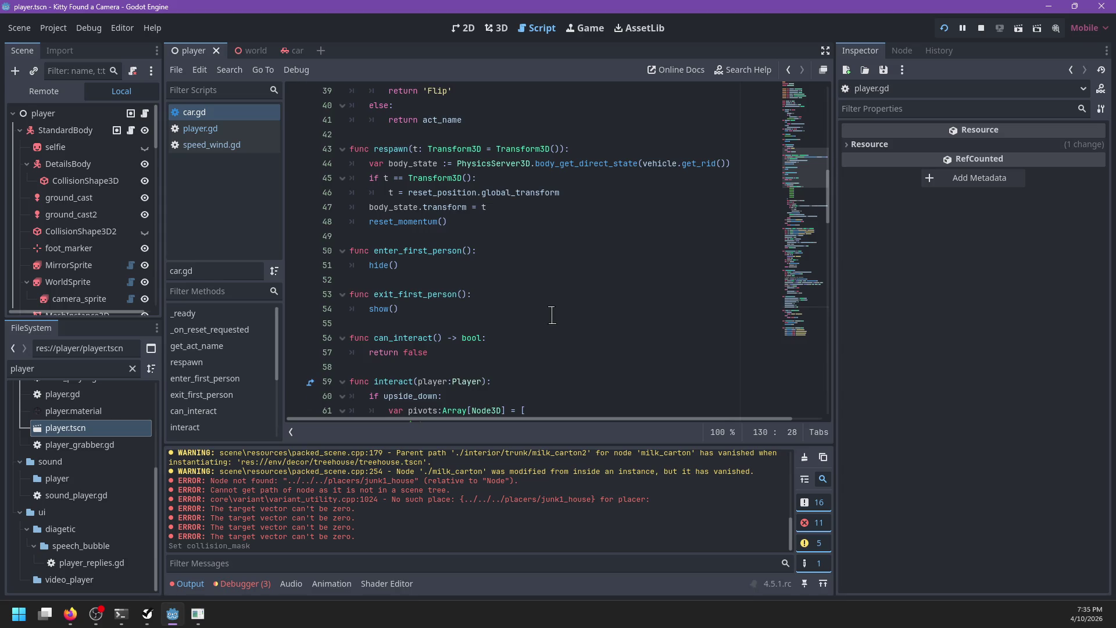
pyautogui.scroll(7, 552, 316)
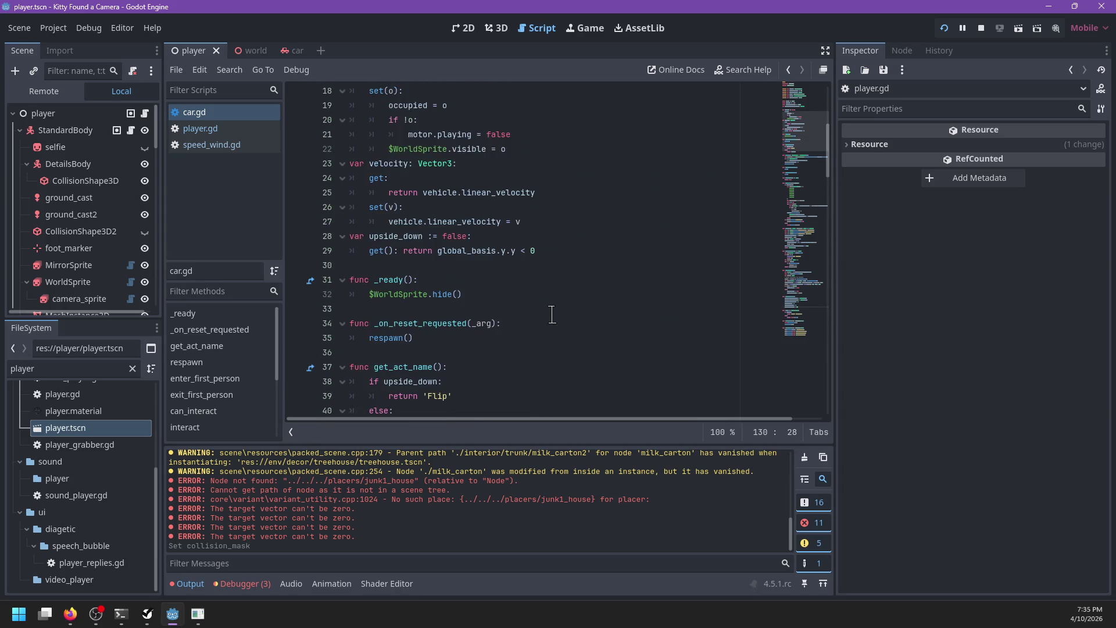
pyautogui.scroll(4, 552, 315)
pyautogui.scroll(-2, 552, 316)
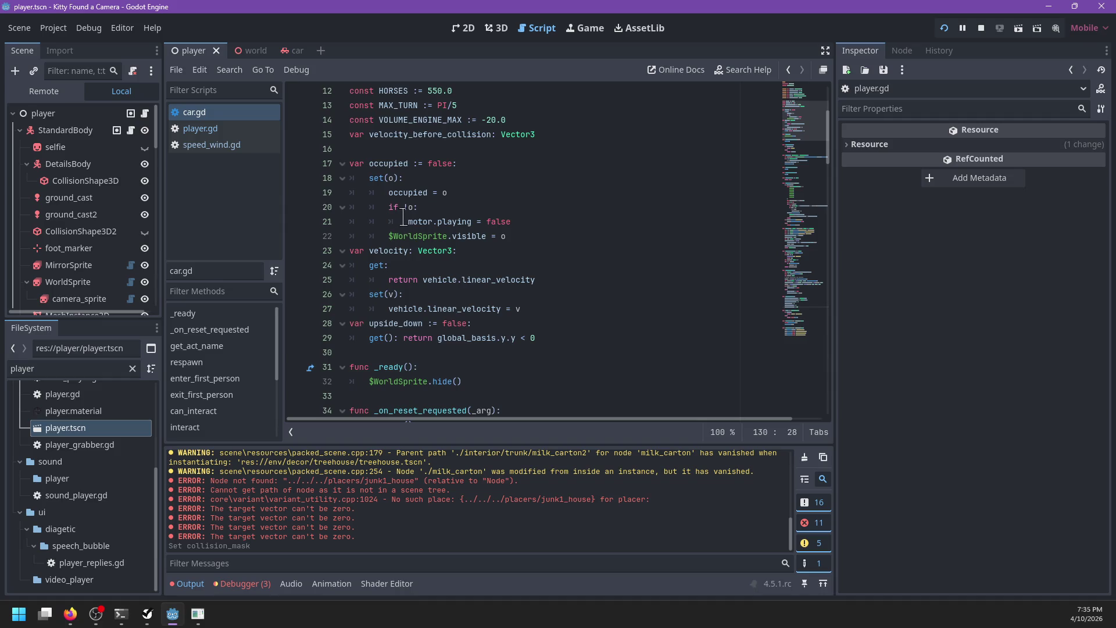
pyautogui.doubleClick(405, 165)
pyautogui.doubleClick(415, 192)
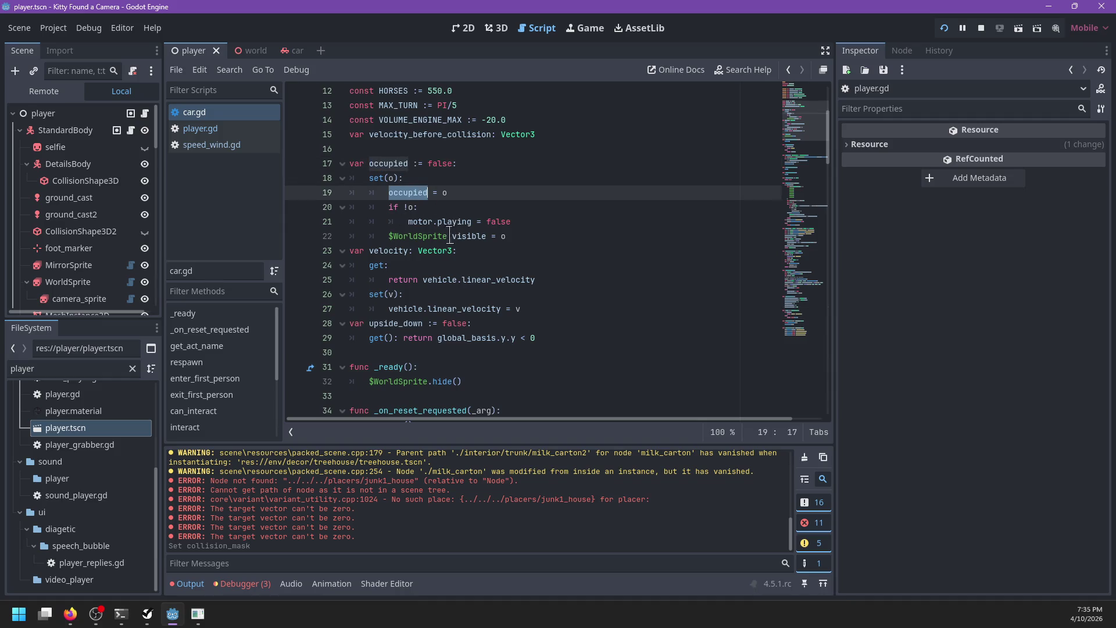
pyautogui.click(549, 235)
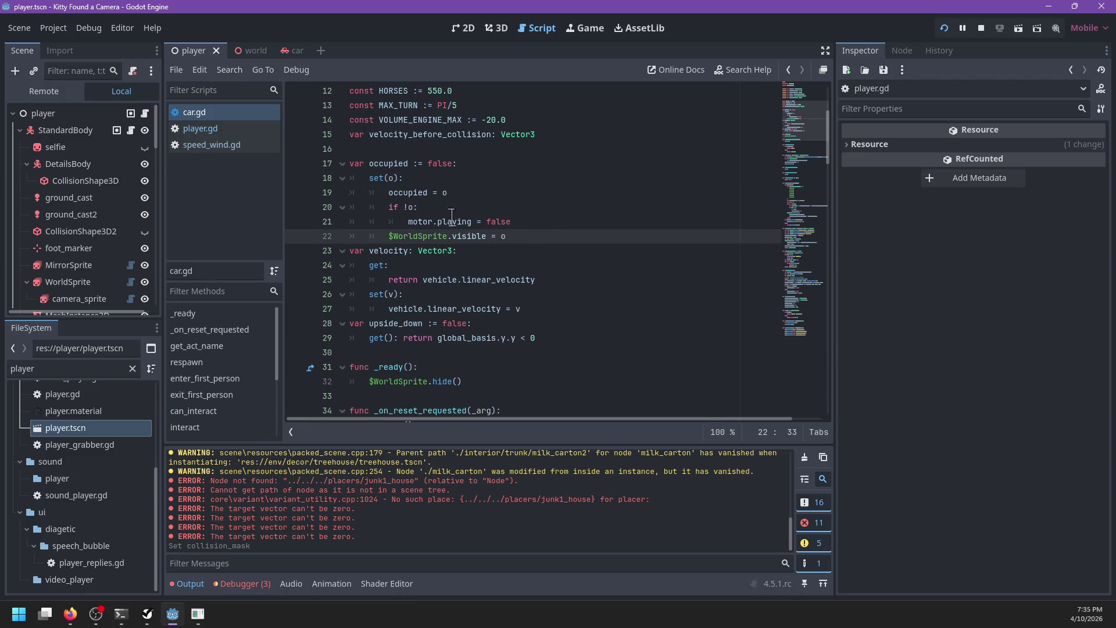
# Read player.gd's body_mode setter, starting at line 105 where the new body is positioned.
pyautogui.click(201, 128)
pyautogui.click(526, 231)
pyautogui.scroll(9, 525, 232)
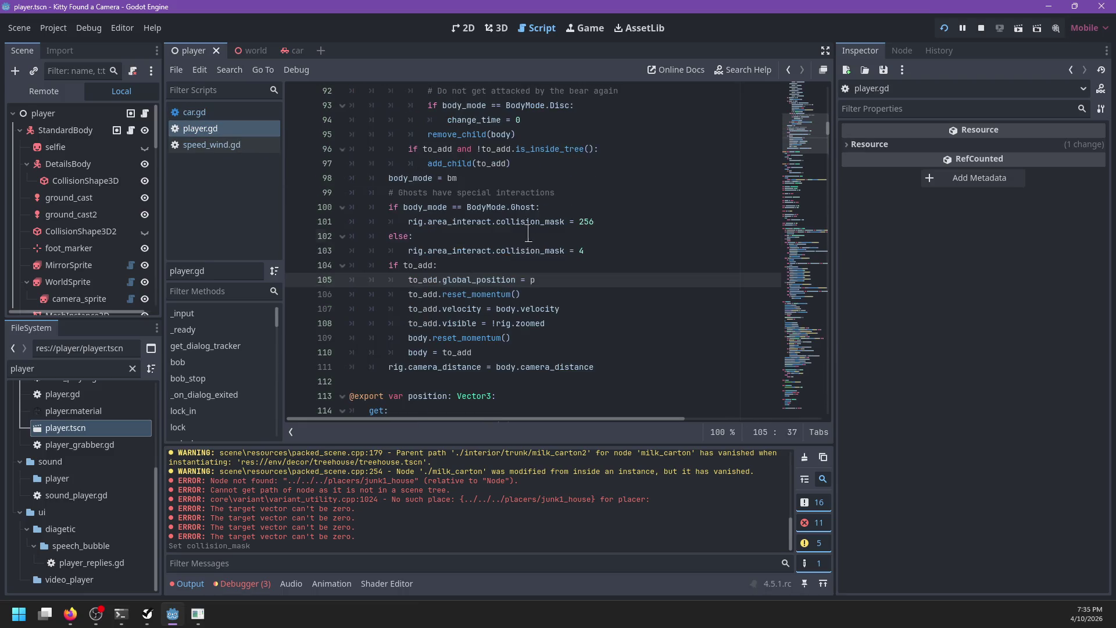
pyautogui.scroll(3, 552, 251)
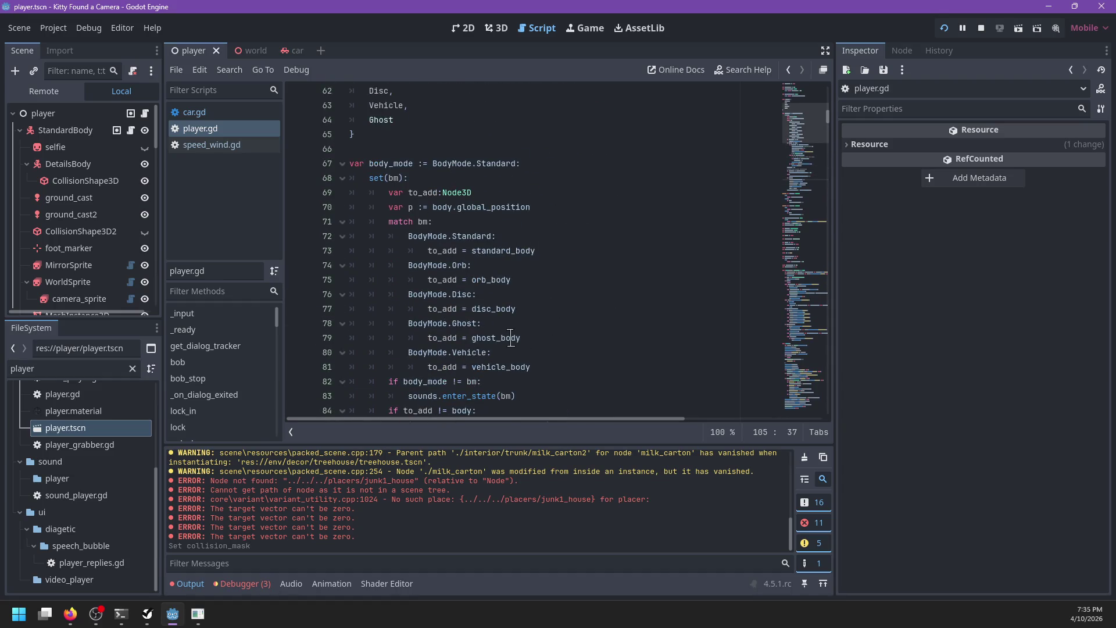
pyautogui.scroll(-2, 511, 338)
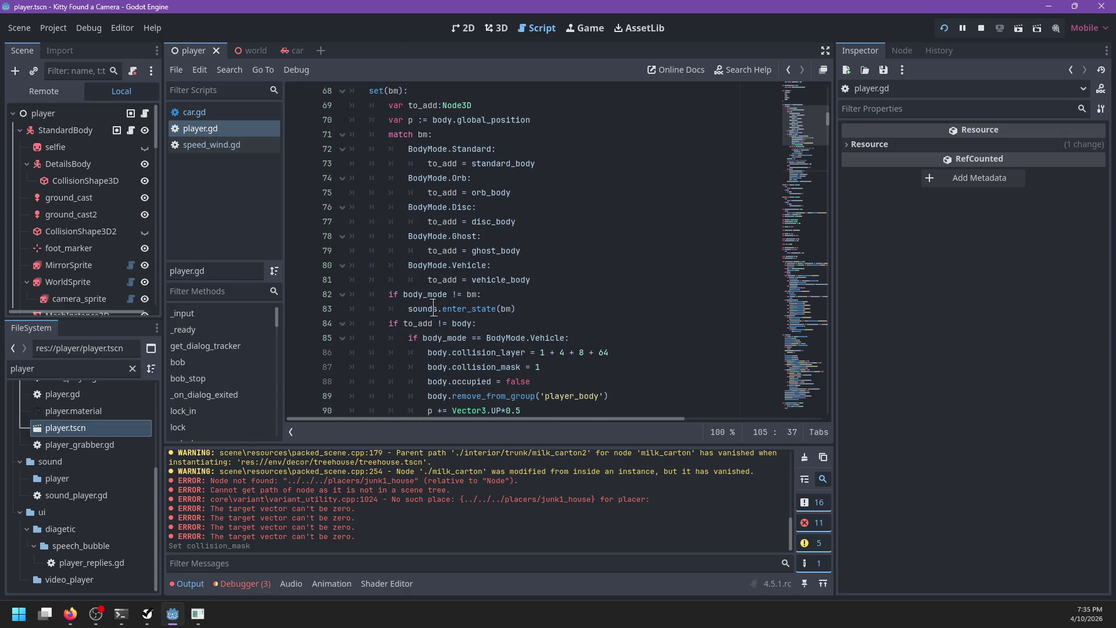
pyautogui.scroll(-2, 434, 308)
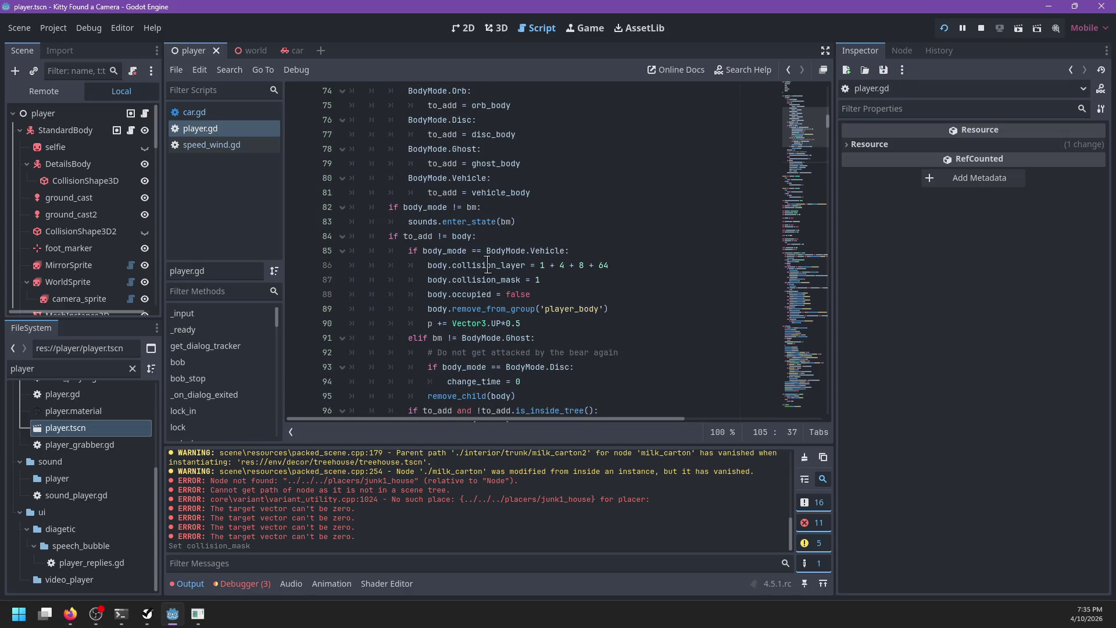
pyautogui.scroll(-1, 487, 266)
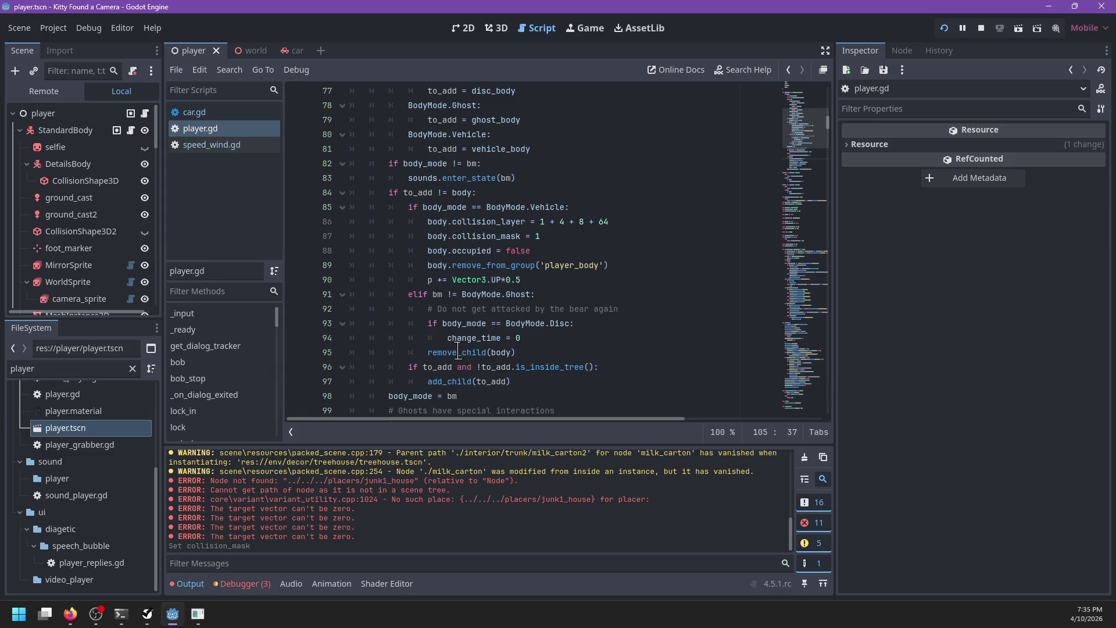
pyautogui.scroll(-2, 457, 349)
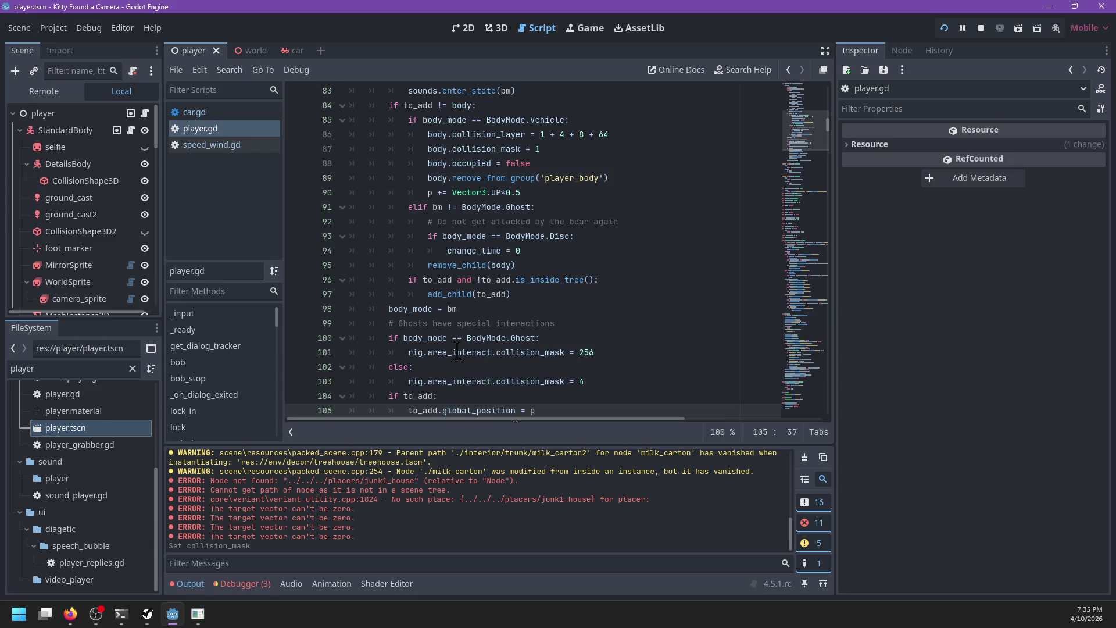
pyautogui.scroll(-2, 458, 350)
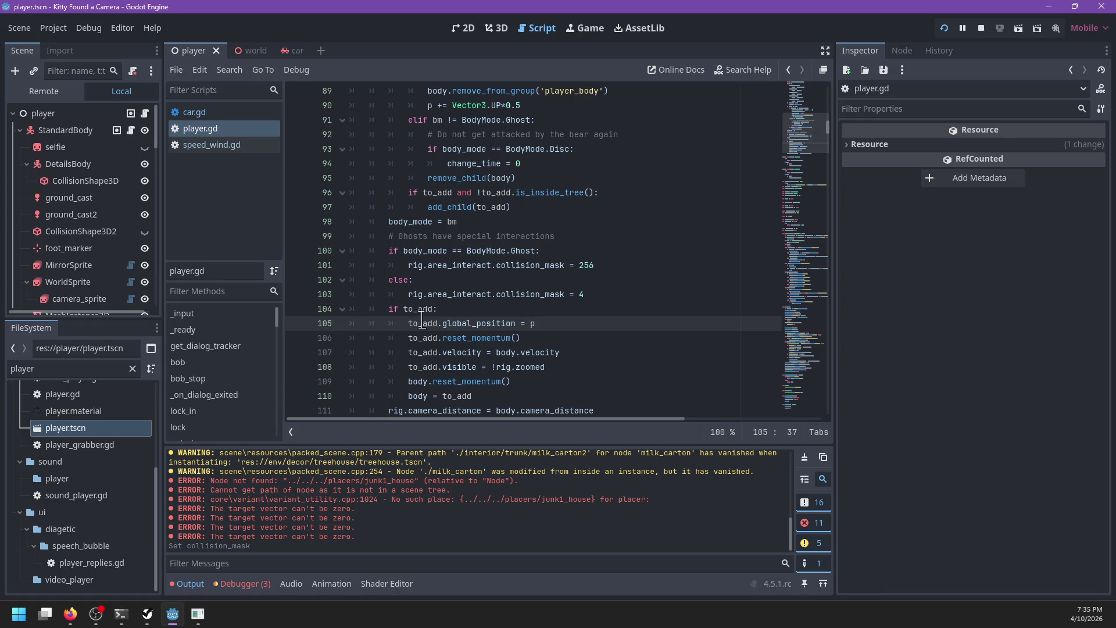
pyautogui.scroll(-2, 508, 317)
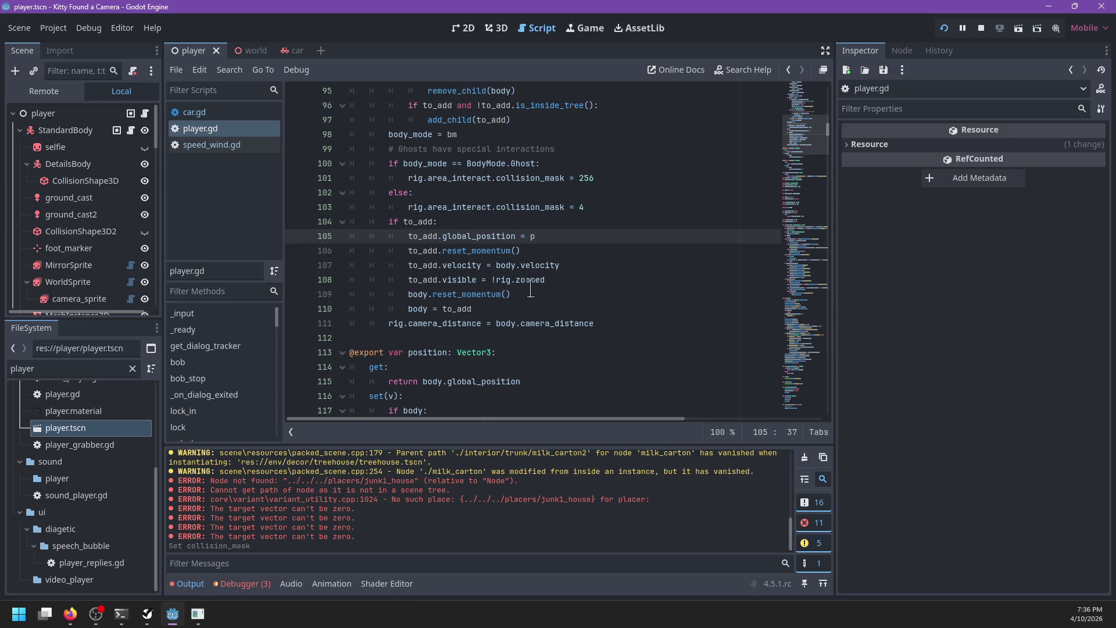
# Scroll through car.gd once more, then return via PowerShell to the running game.
pyautogui.click(209, 112)
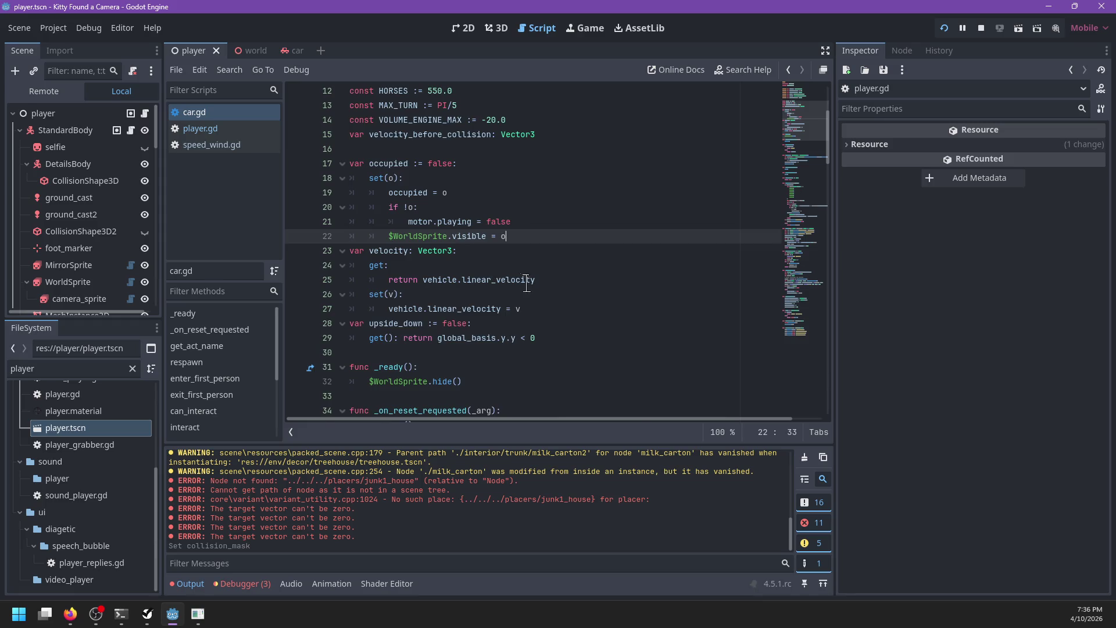
pyautogui.scroll(-5, 512, 290)
pyautogui.scroll(-7, 531, 277)
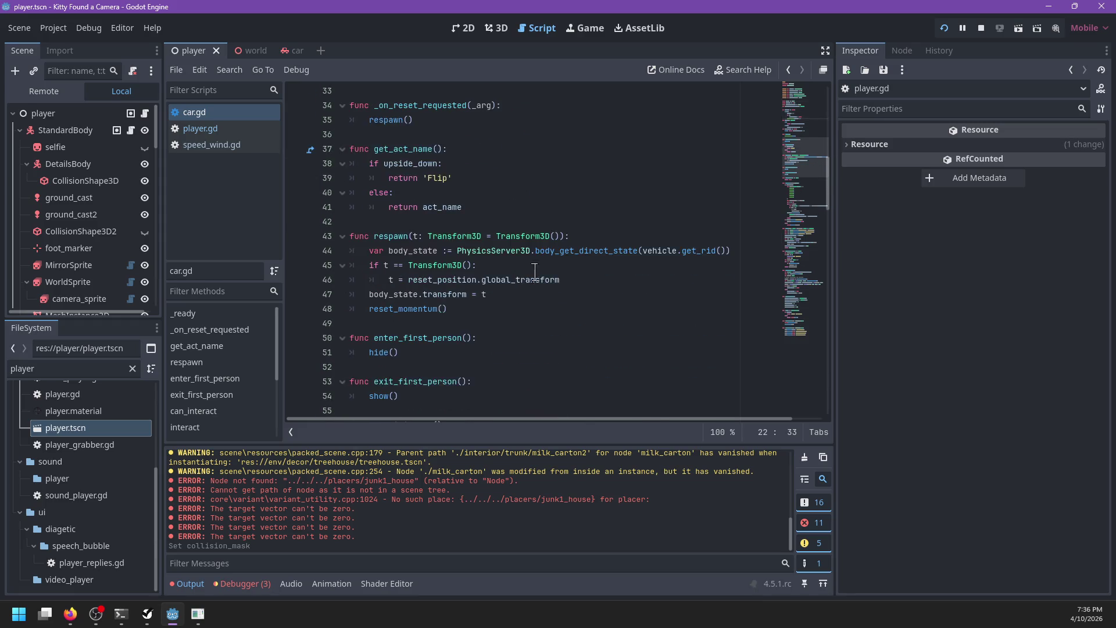
pyautogui.hotkey('alt', 'Tab')
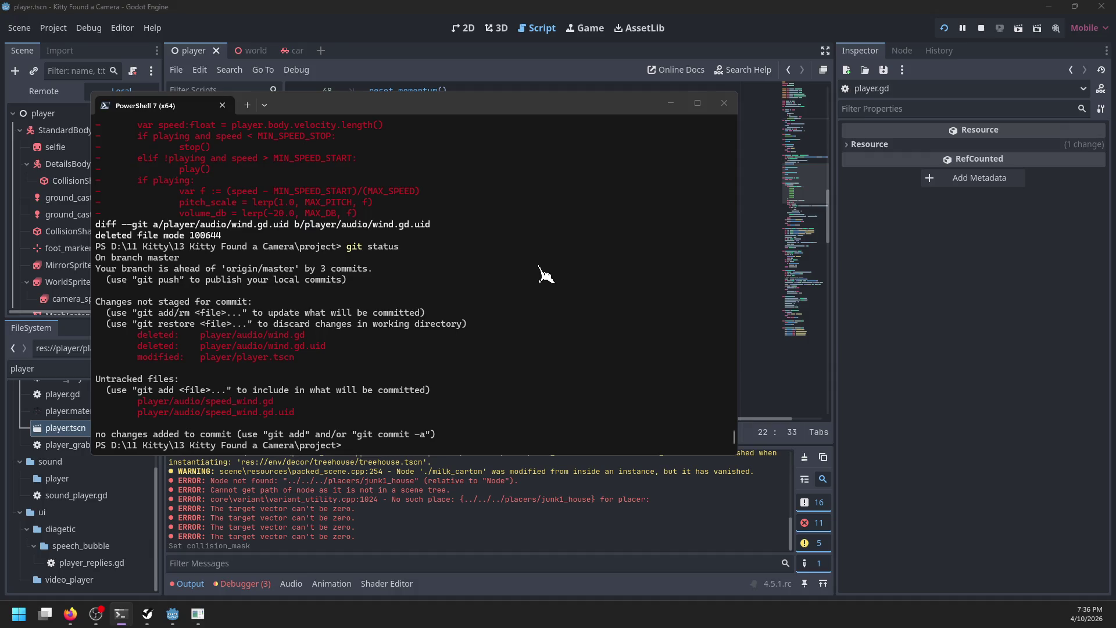
pyautogui.hotkey('alt', 'Tab')
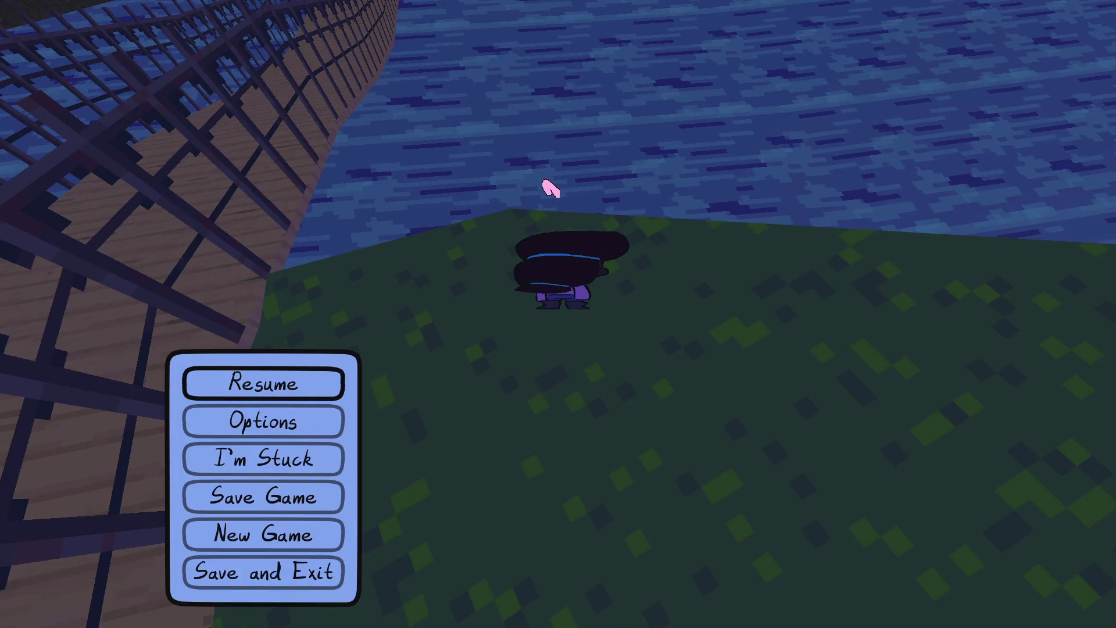
# Resume the game and zoom the camera in on the water.
pyautogui.press('Escape')
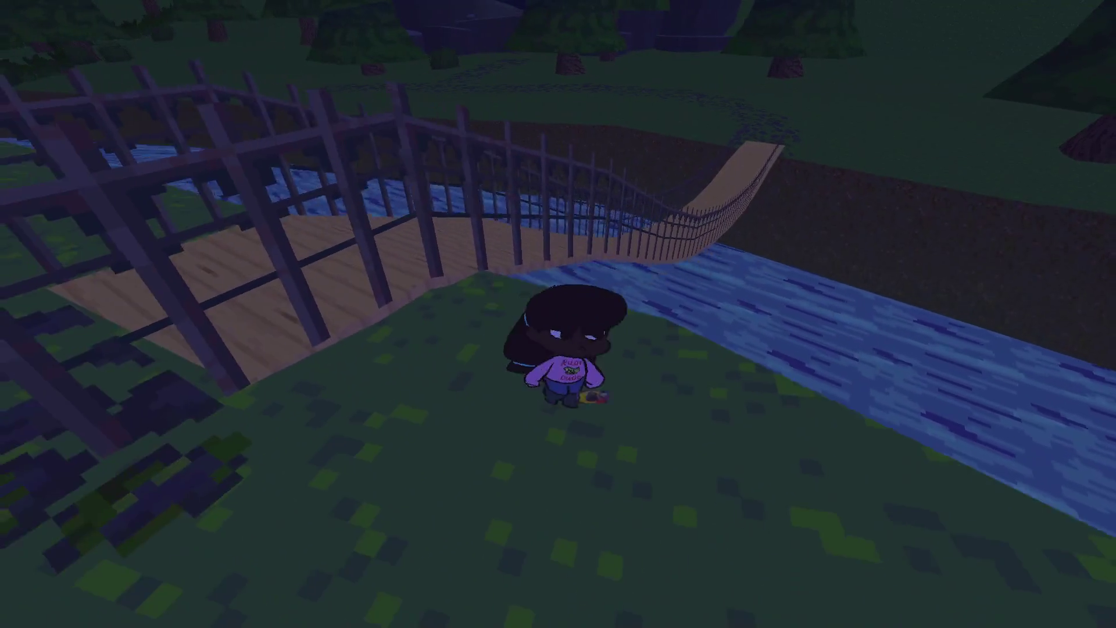
pyautogui.scroll(5, 558, 314)
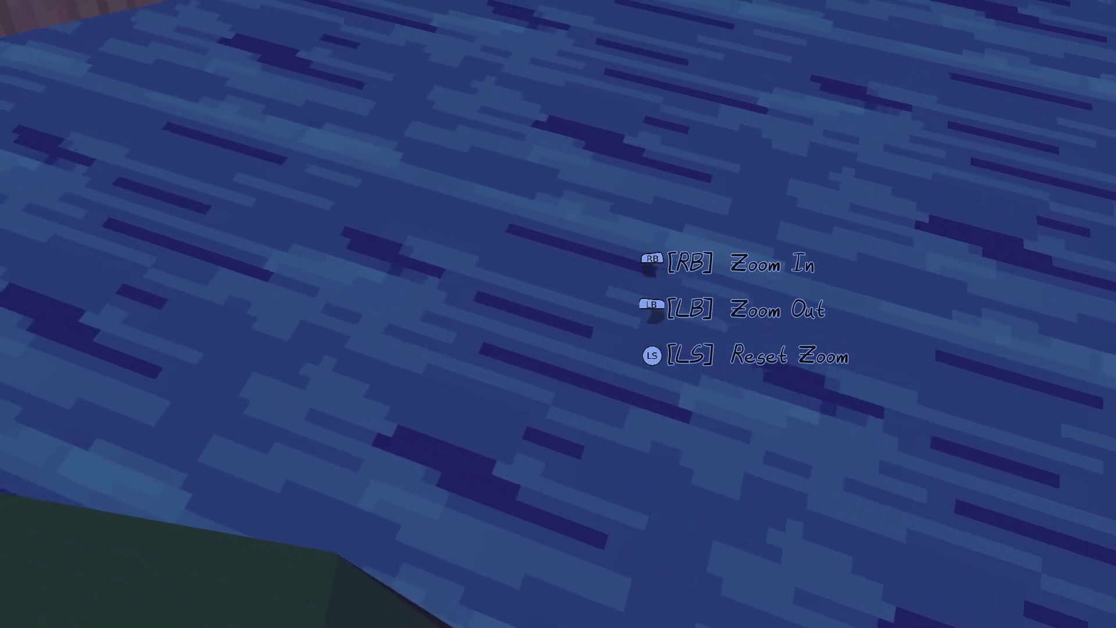
pyautogui.scroll(-5, 558, 314)
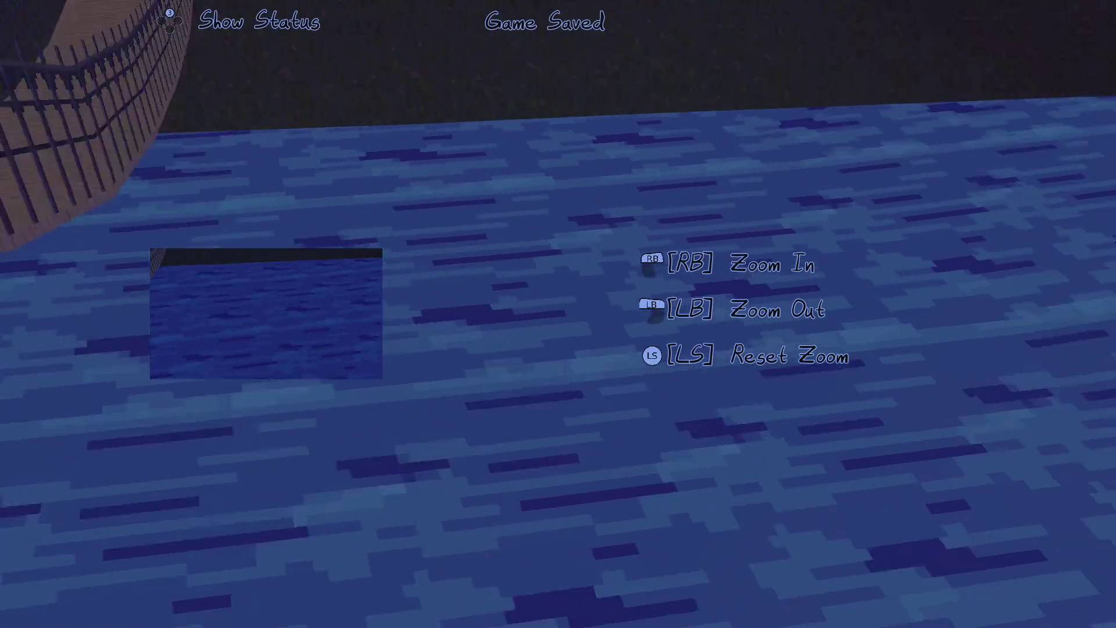
# View the water photo full-size in My Gallery, then pause and switch back to Godot.
pyautogui.press('Tab')
pyautogui.press('Return')
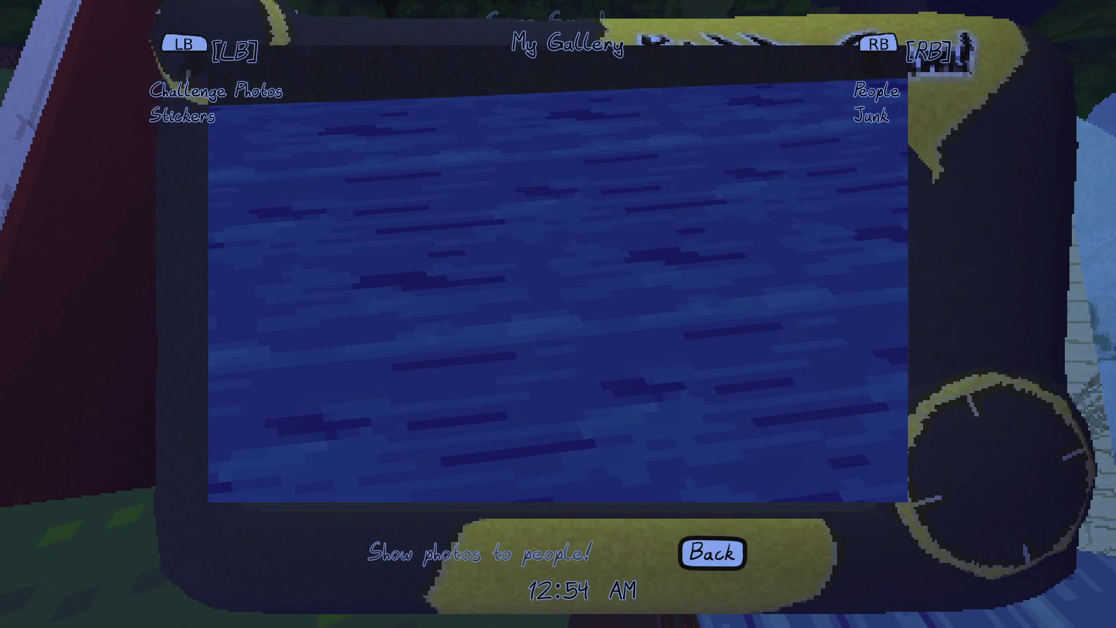
pyautogui.press('Escape')
pyautogui.press('Escape')
pyautogui.scroll(5, 558, 314)
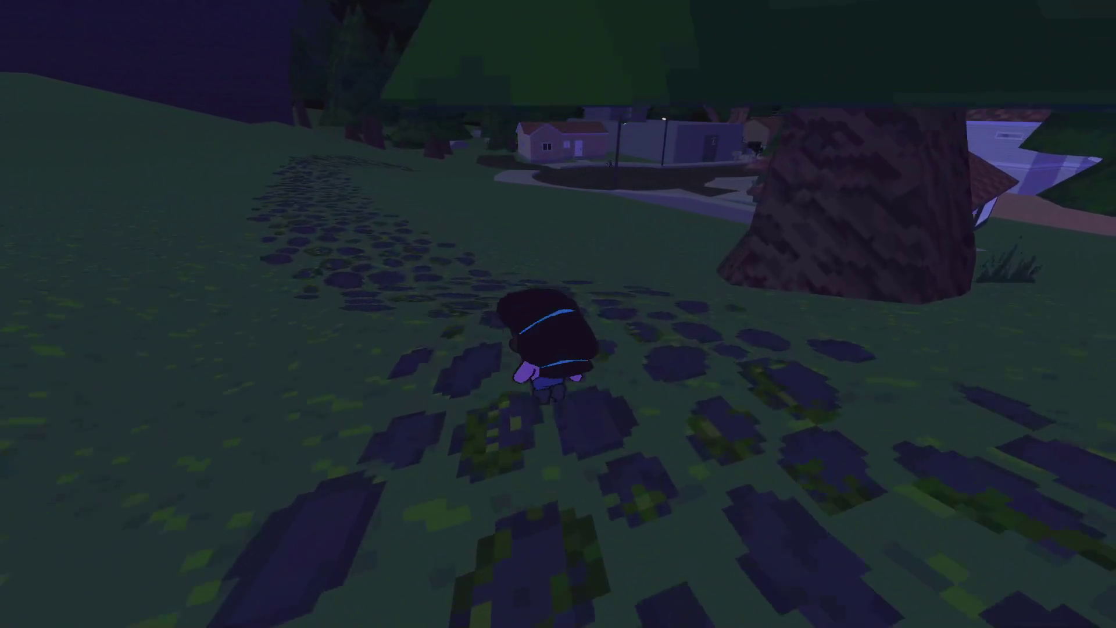
pyautogui.press('Escape')
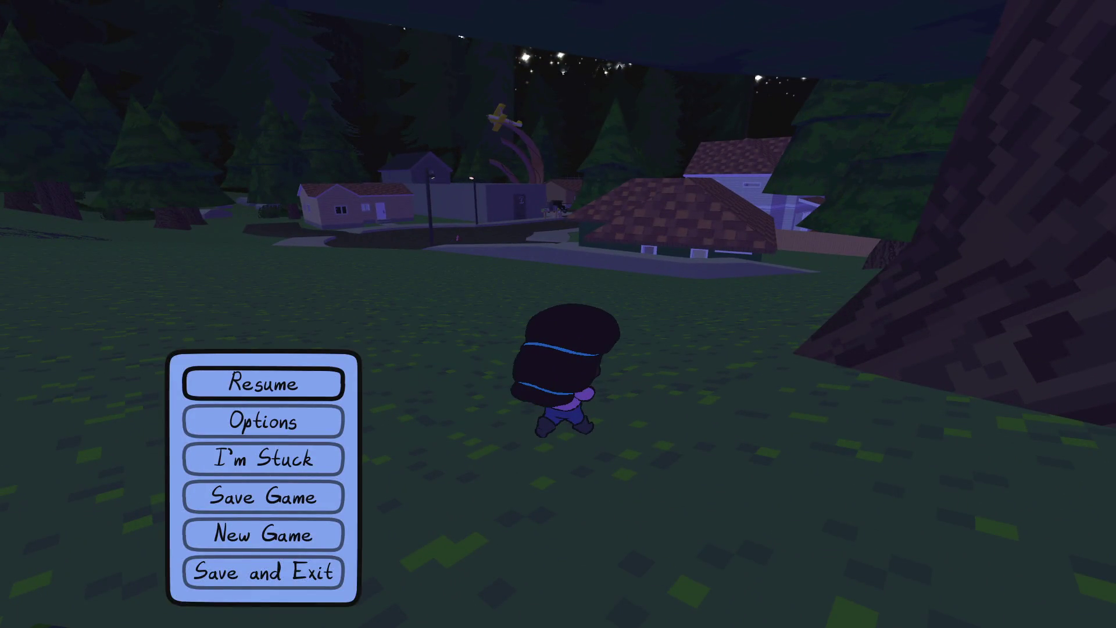
pyautogui.hotkey('alt', 'Tab')
pyautogui.hotkey('alt', 'Tab')
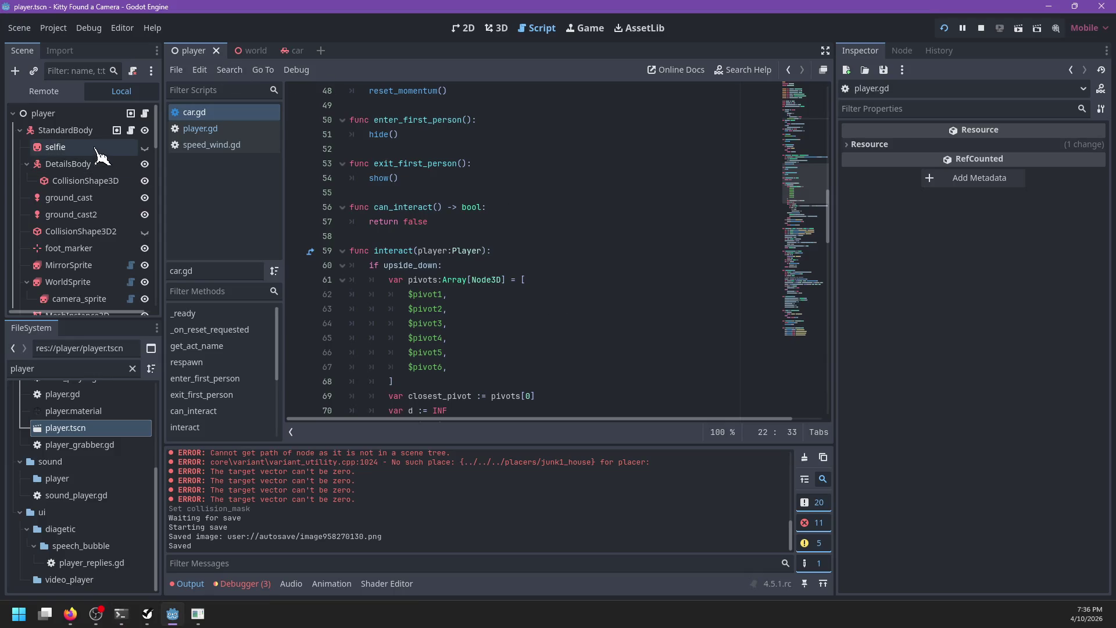
# Search the car script for 'collision_layer' and scroll back to its top.
pyautogui.click(290, 51)
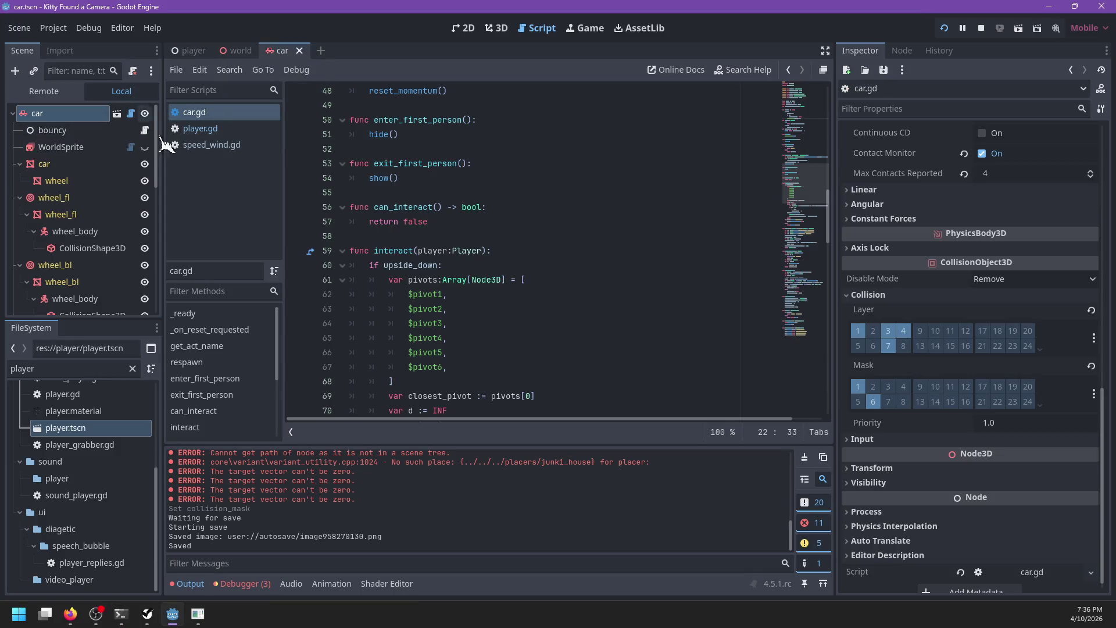
pyautogui.click(449, 230)
pyautogui.hotkey('ctrl', 'f')
pyautogui.write('collision_layer')
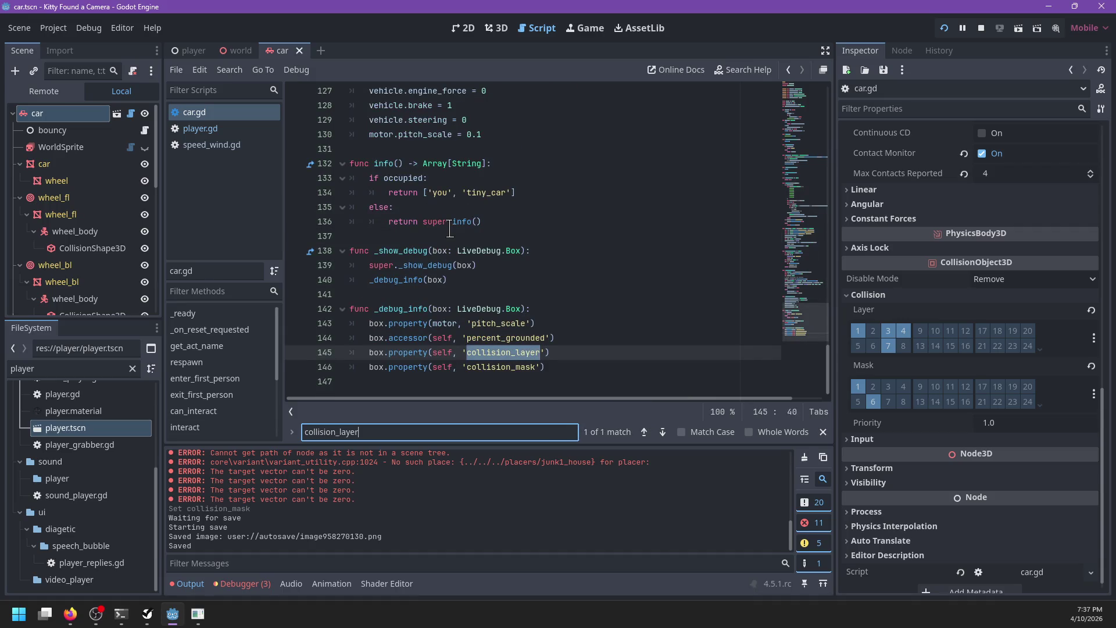
pyautogui.press('Escape')
pyautogui.scroll(20, 470, 236)
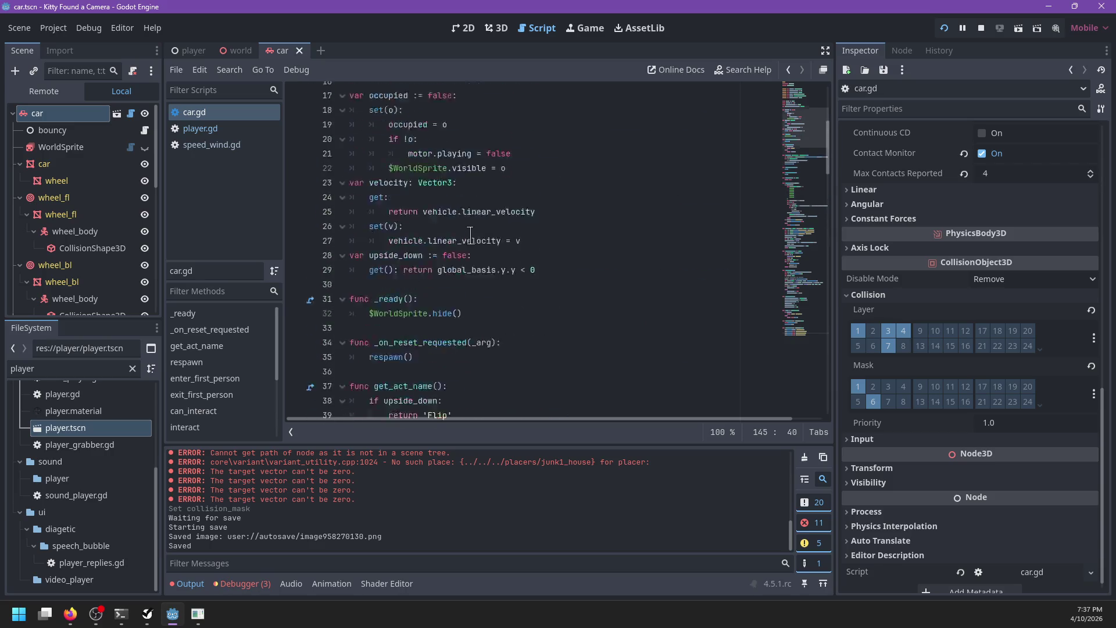
pyautogui.scroll(6, 471, 235)
# In player.gd, step through the collision_layer matches to the vehicle-mode collision_layer and collision_mask lines.
pyautogui.click(231, 130)
pyautogui.click(493, 208)
pyautogui.hotkey('ctrl', 'f')
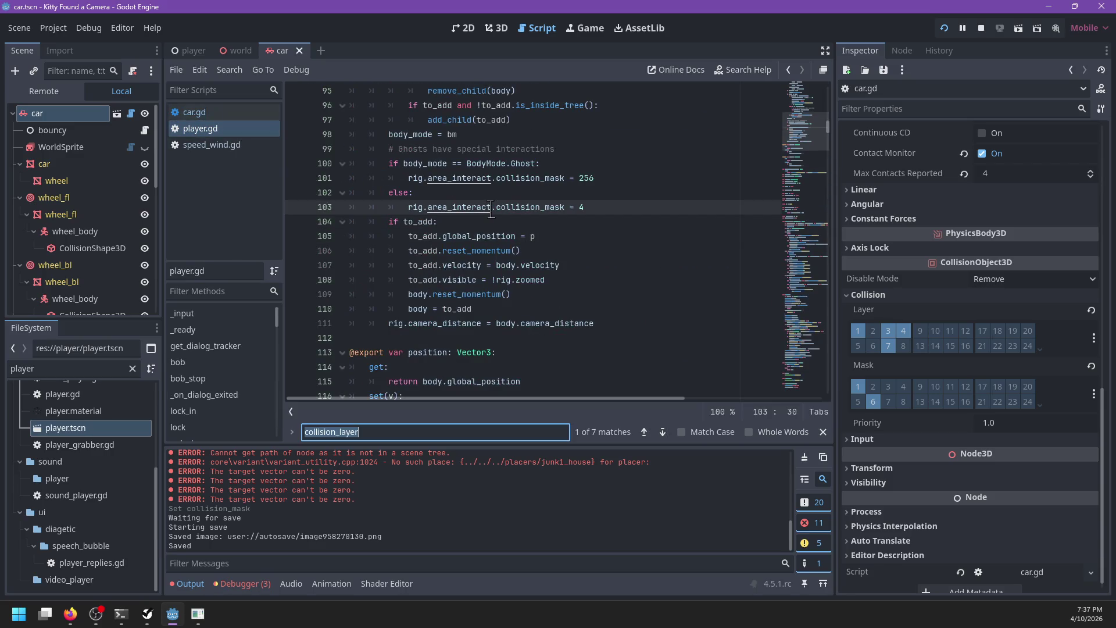
pyautogui.write('collision_la')
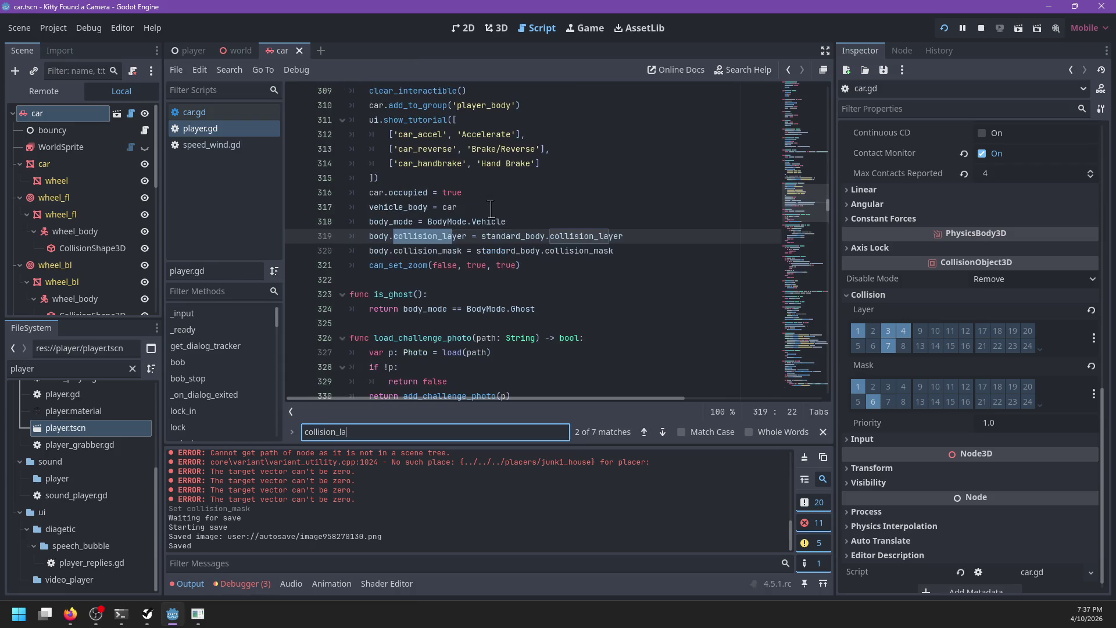
pyautogui.press('Return')
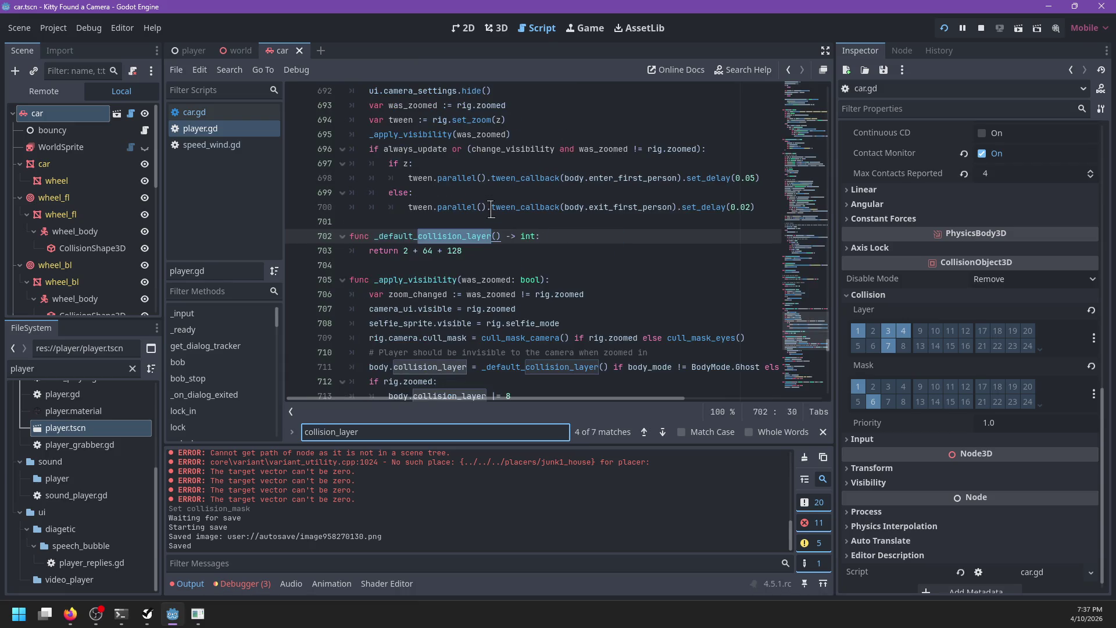
pyautogui.press('Return')
pyautogui.press('Return')
pyautogui.press('Return')
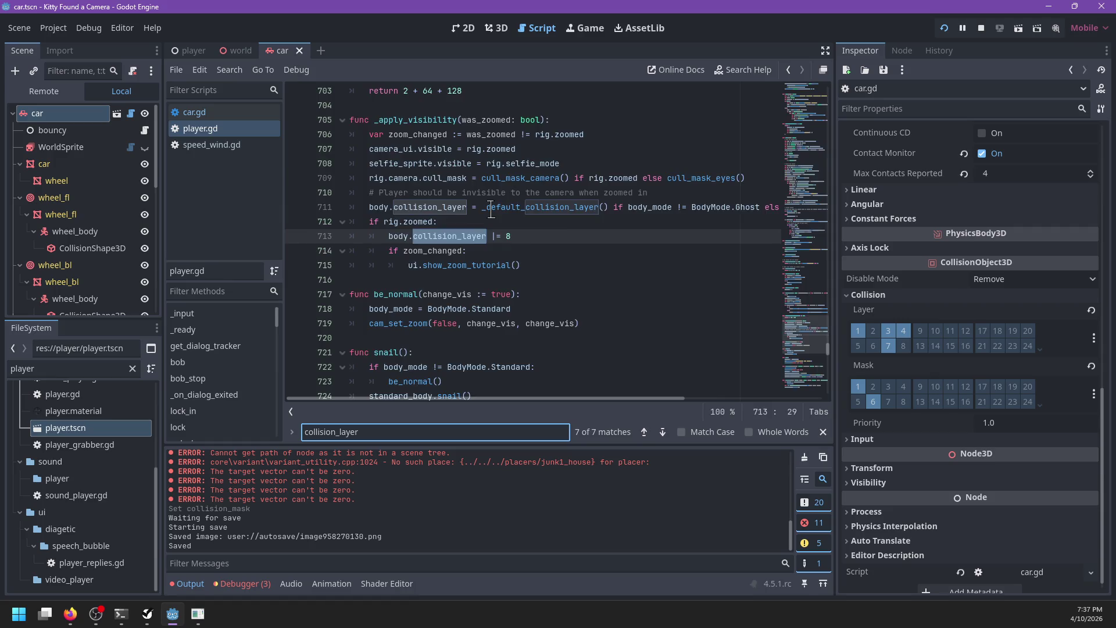
pyautogui.press('Return')
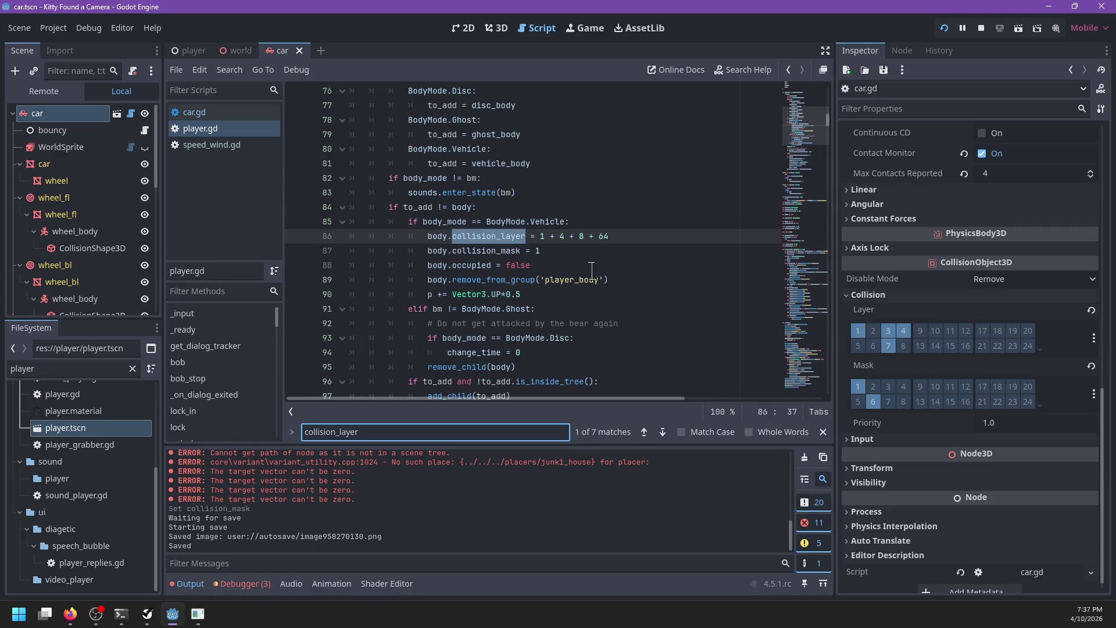
pyautogui.press('Escape')
pyautogui.click(556, 252)
pyautogui.doubleClick(414, 207)
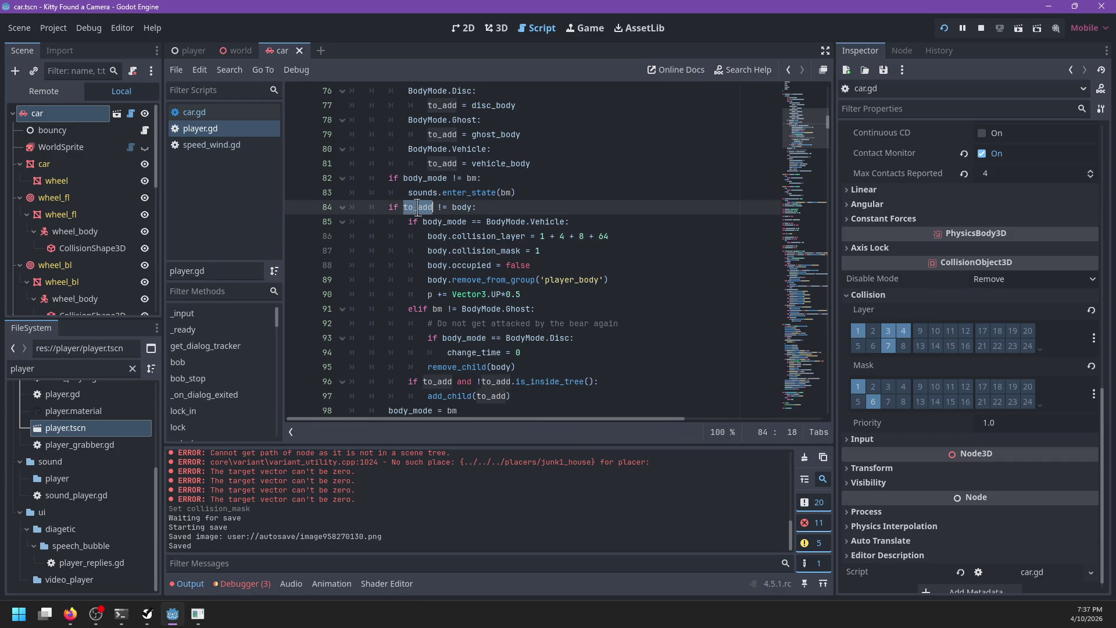
pyautogui.click(552, 249)
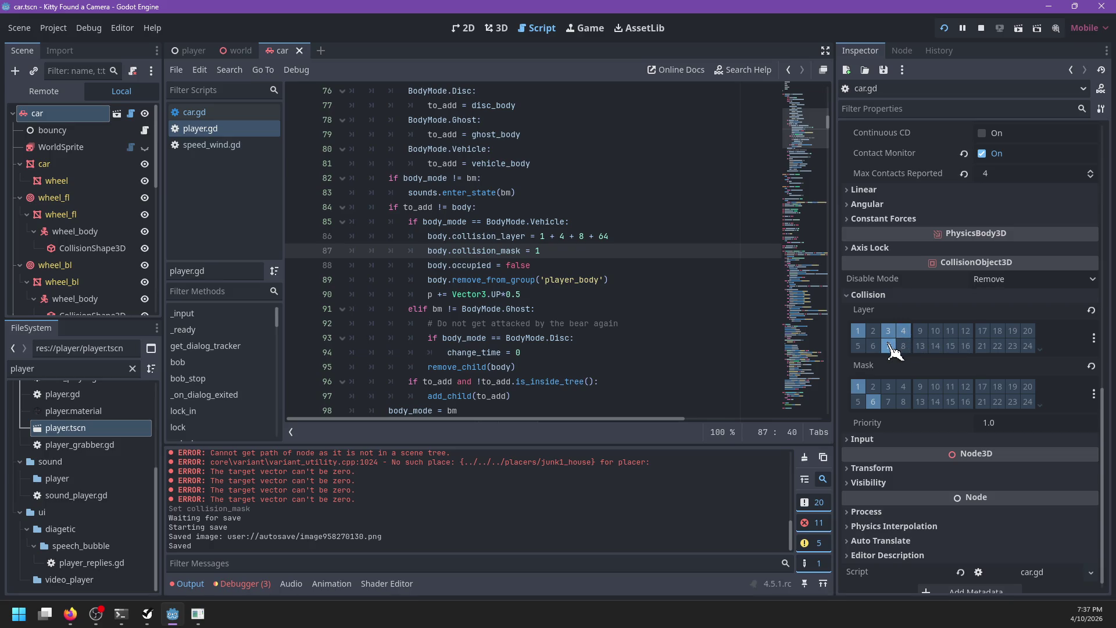
# Set the car's collision_mask to 1 + 32, save, and remove player.gd's two collision lines.
pyautogui.click(889, 347)
pyautogui.hotkey('ctrl', 's')
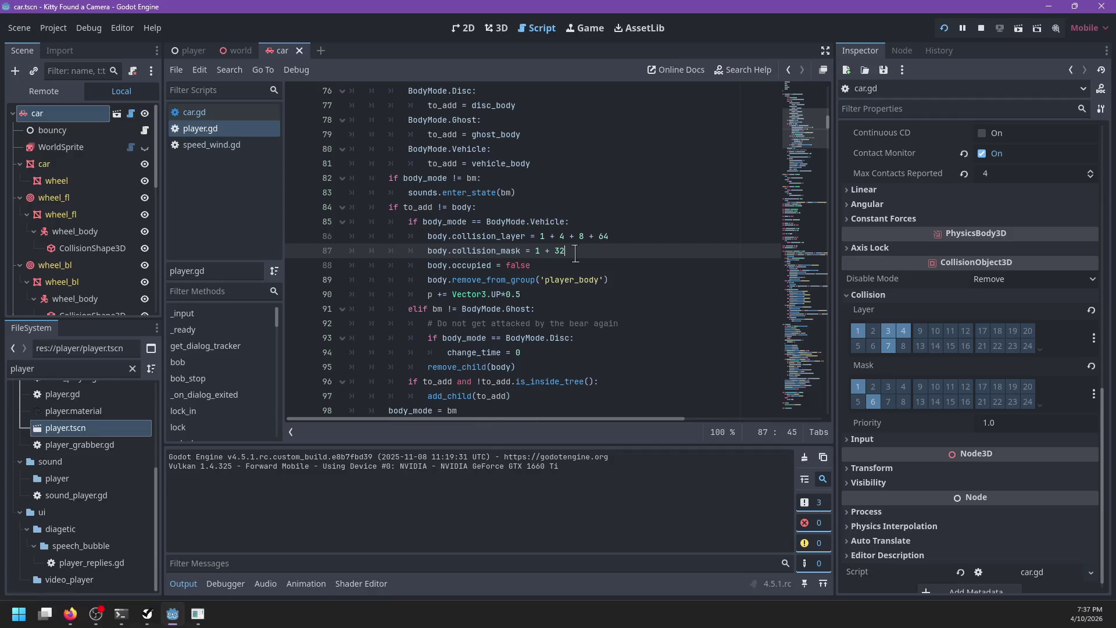
pyautogui.moveTo(567, 251); pyautogui.dragTo(605, 222)
pyautogui.hotkey('ctrl', 'c')
pyautogui.press('BackSpace')
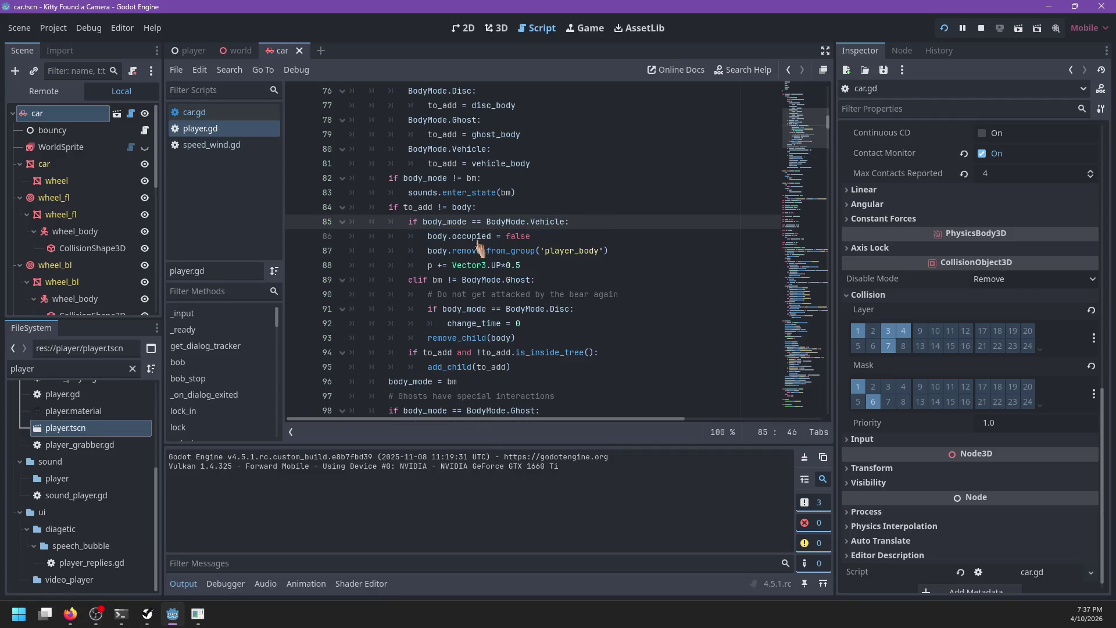
# Paste the two collision lines into car.gd after motor.playing = false and fix indentation.
pyautogui.click(194, 112)
pyautogui.scroll(-4, 505, 257)
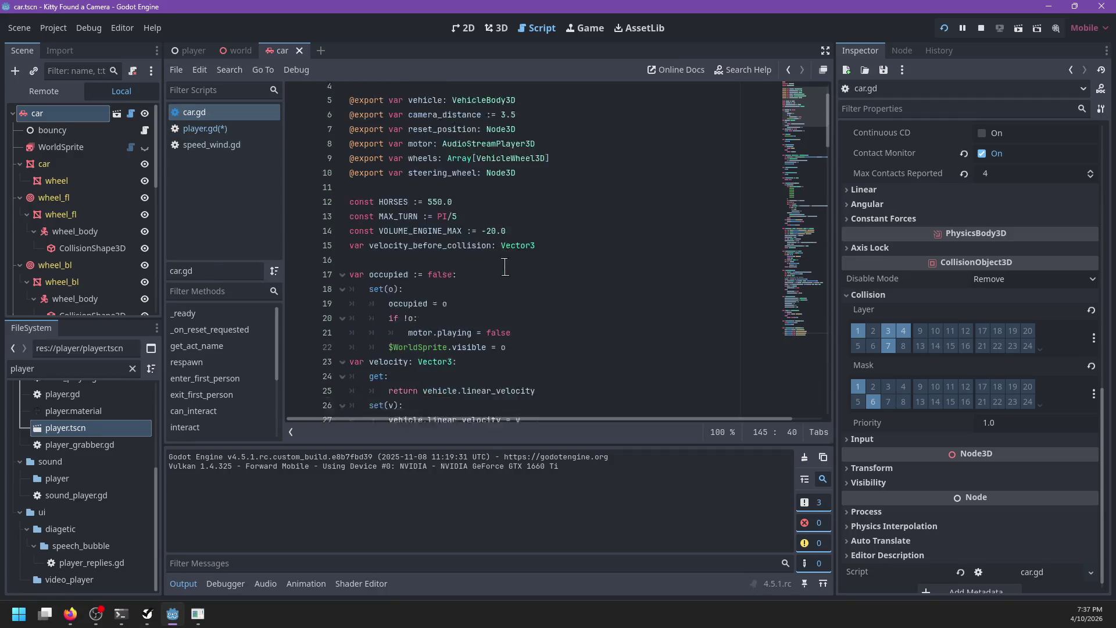
pyautogui.click(544, 202)
pyautogui.press('Return')
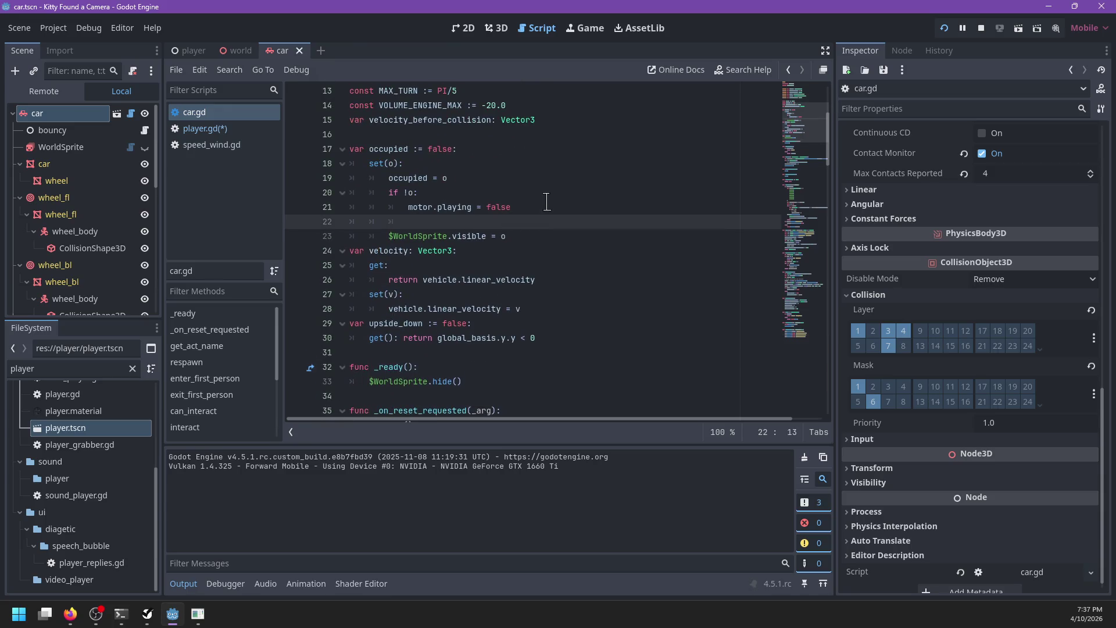
pyautogui.hotkey('ctrl', 'v')
pyautogui.hotkey('shift', 'Tab')
pyautogui.moveTo(451, 245)
pyautogui.mouseDown()
pyautogui.moveTo(431, 239)
pyautogui.moveTo(532, 308)
pyautogui.mouseUp()
# Rename body to vehicle on both pasted lines and remove the stray empty line.
pyautogui.doubleClick(523, 308)
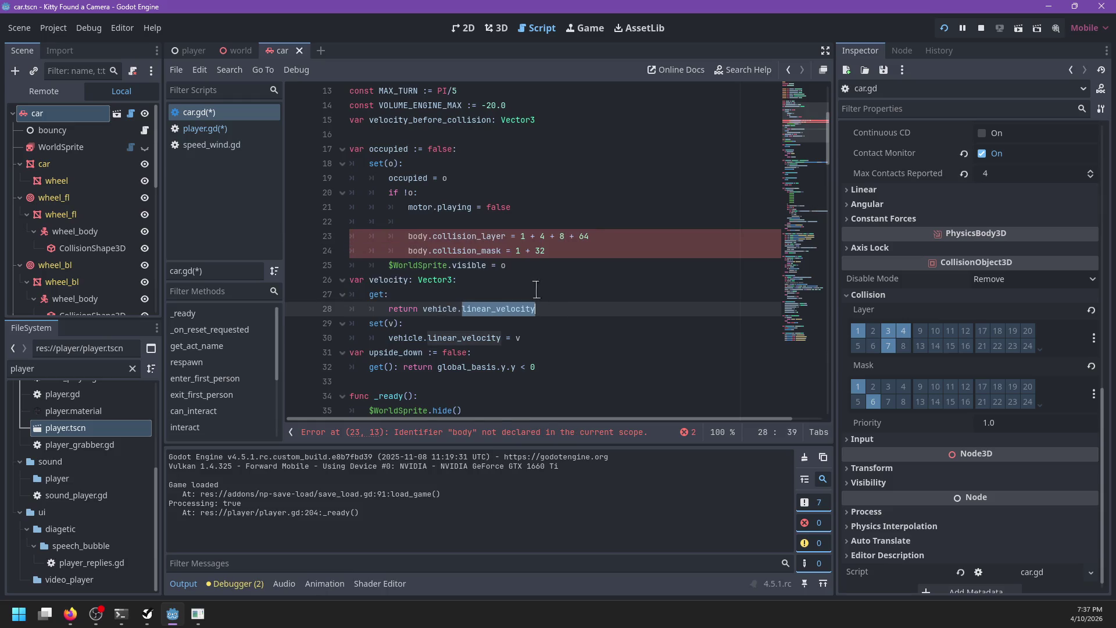
pyautogui.doubleClick(414, 236)
pyautogui.press('BackSpace')
pyautogui.press('BackSpace')
pyautogui.press('BackSpace')
pyautogui.write('hicel')
pyautogui.press('BackSpace')
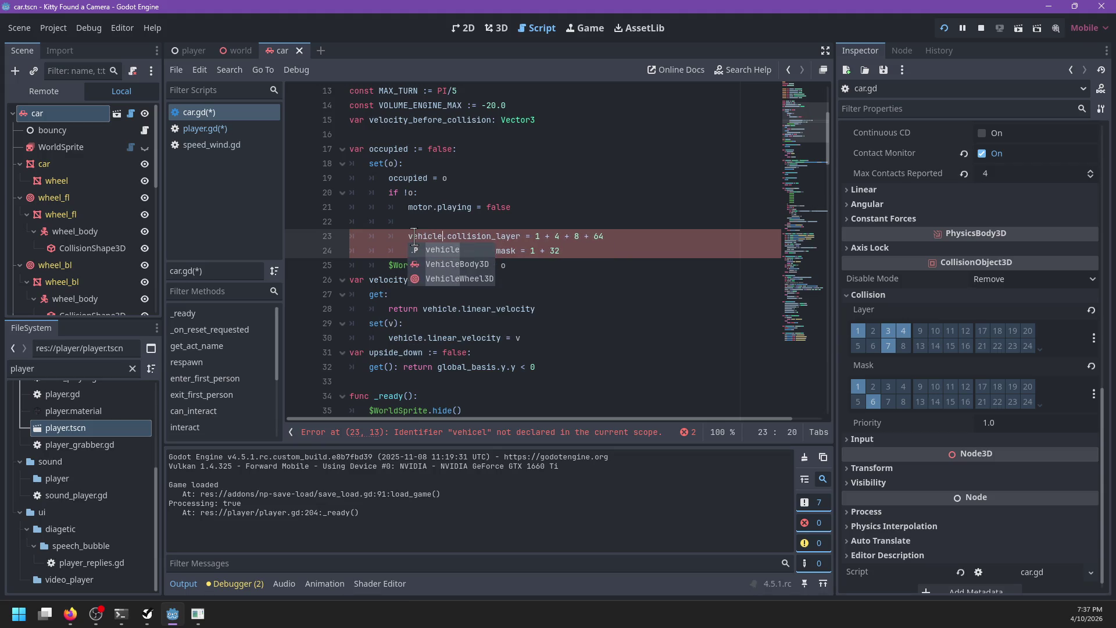
pyautogui.press('Escape')
pyautogui.press('Up')
pyautogui.hotkey('ctrl', 'z')
pyautogui.hotkey('ctrl', 'y')
pyautogui.hotkey('ctrl', 'y')
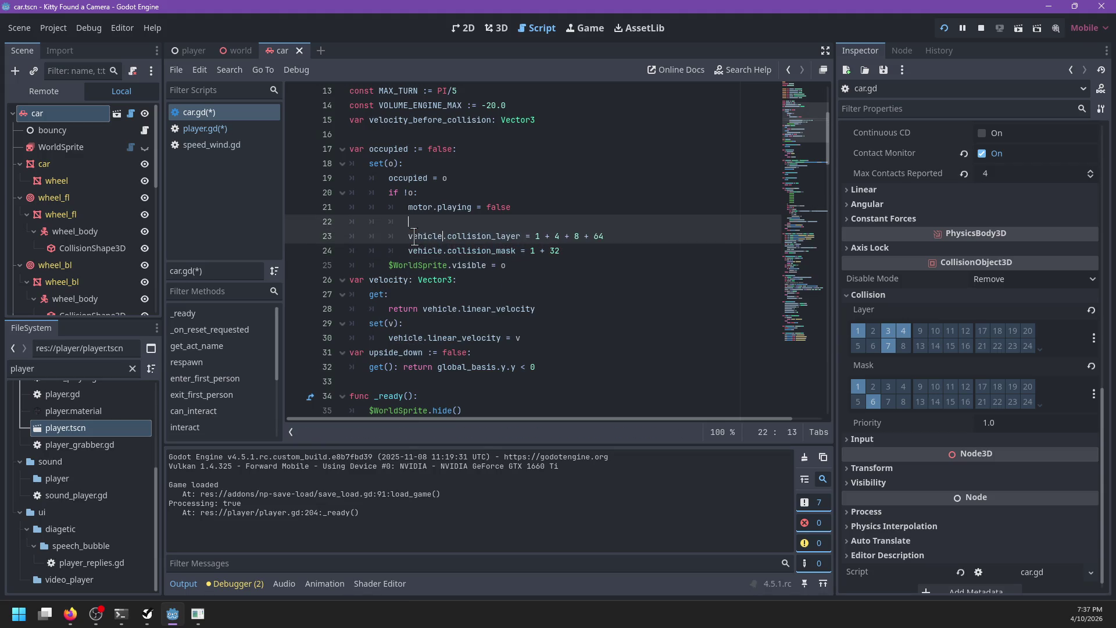
pyautogui.press('BackSpace')
# Save the scripts and run the game with F5.
pyautogui.hotkey('ctrl', 's')
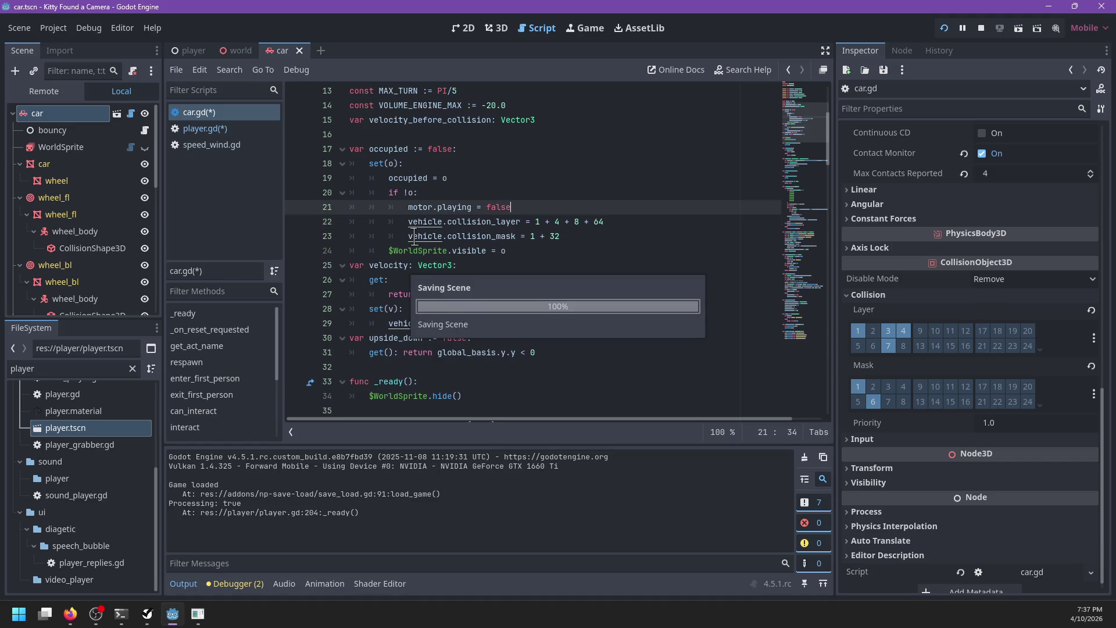
pyautogui.click(580, 239)
pyautogui.press('F5')
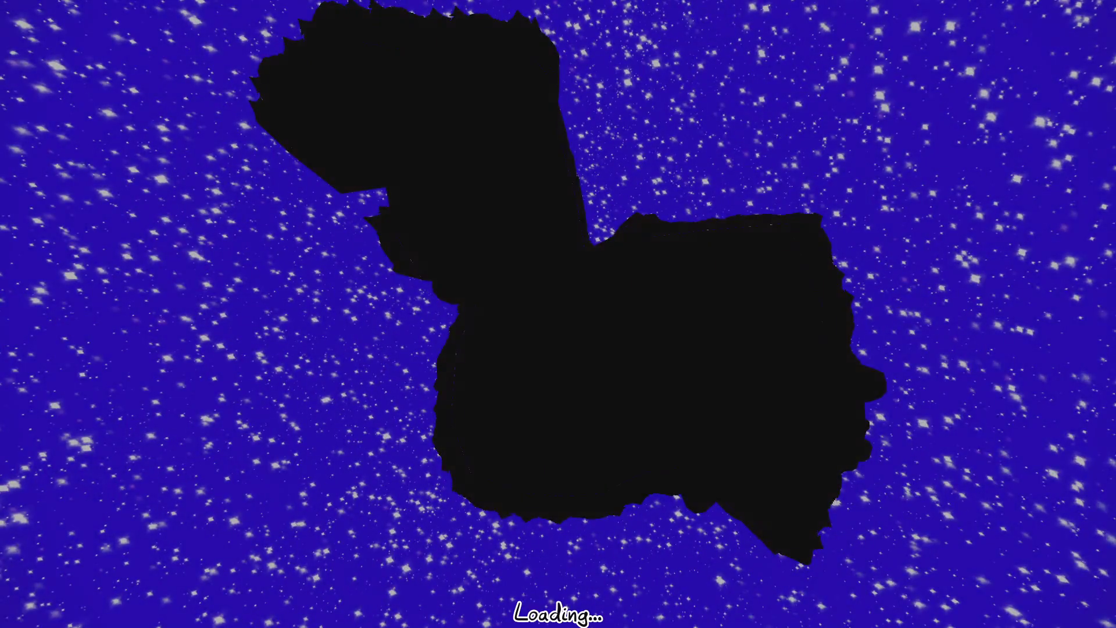
# Respawn the character by choosing I'm Stuck from the pause menu.
pyautogui.press('Escape')
pyautogui.press('Down')
pyautogui.press('Down')
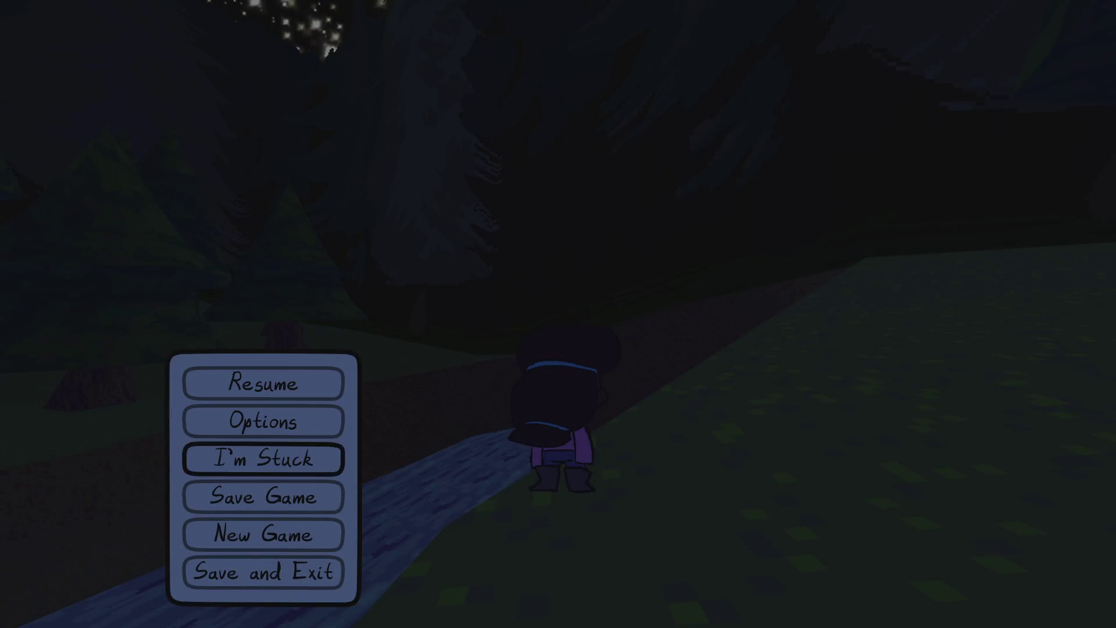
pyautogui.press('Return')
# Walk the kitty along the wall to the purple car and get in.
pyautogui.press('w')
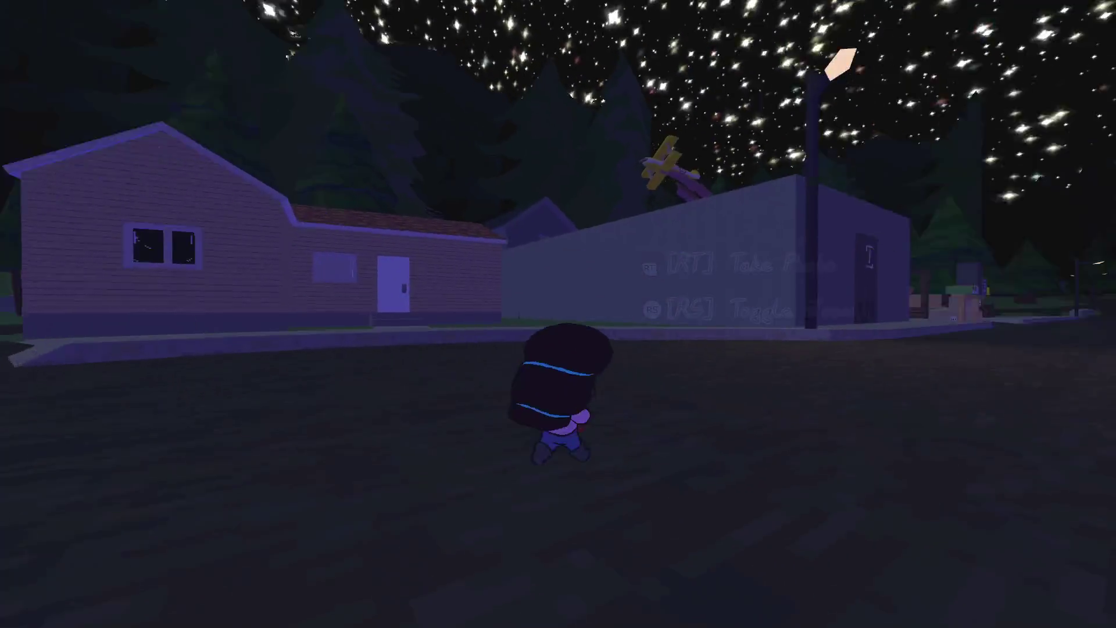
pyautogui.press('w')
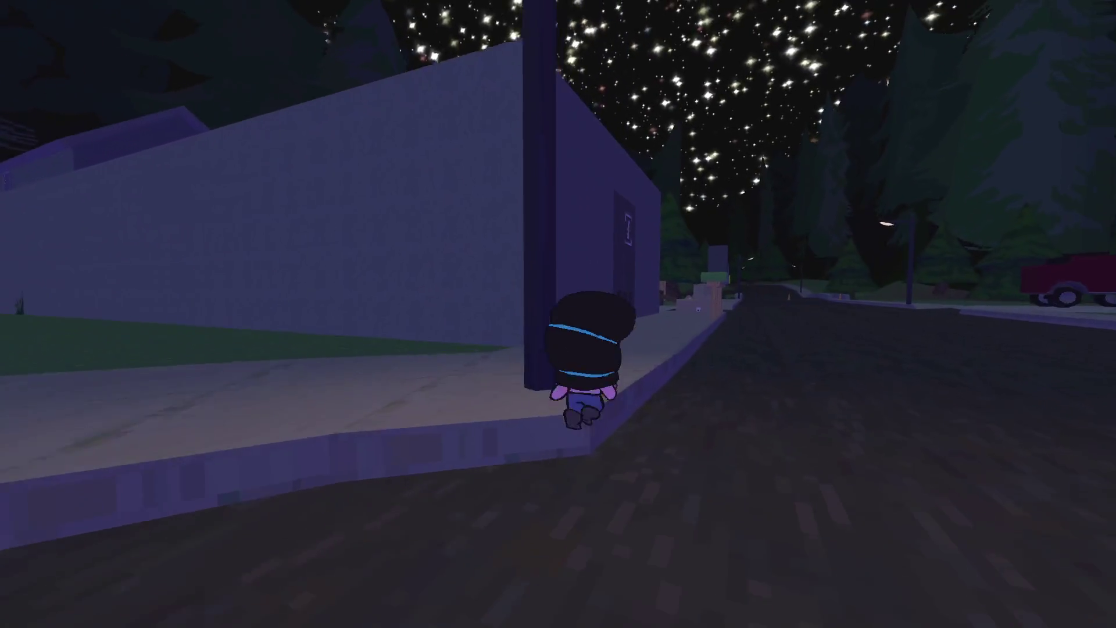
pyautogui.press('w')
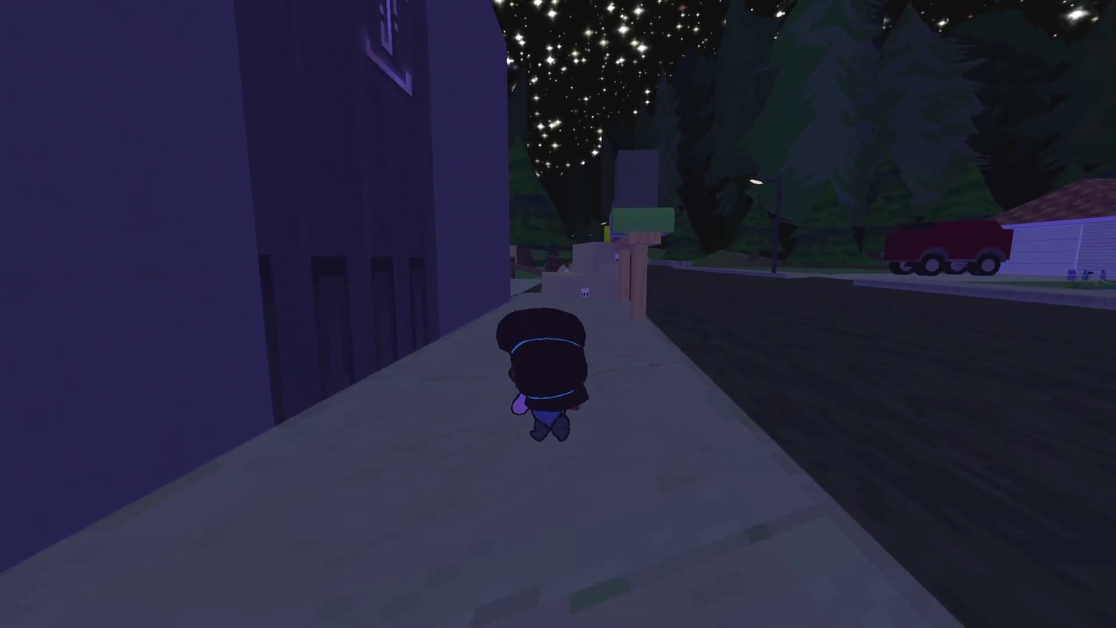
pyautogui.press('w')
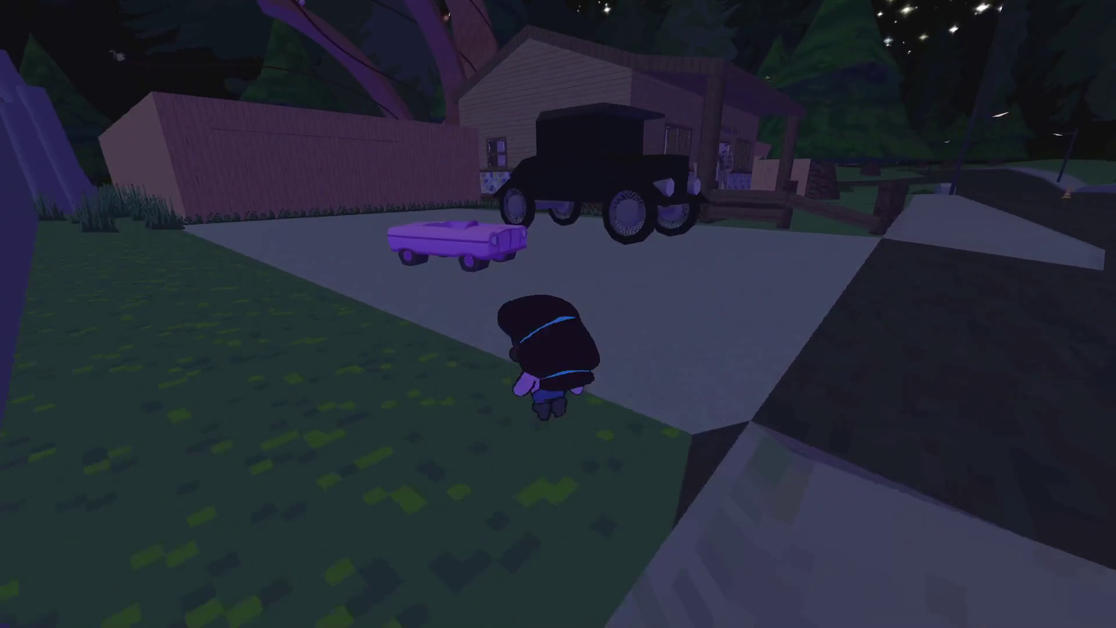
pyautogui.press('e')
# Drive the car off the driveway, across the grassy slope and onto the wooden bridge.
pyautogui.press('w')
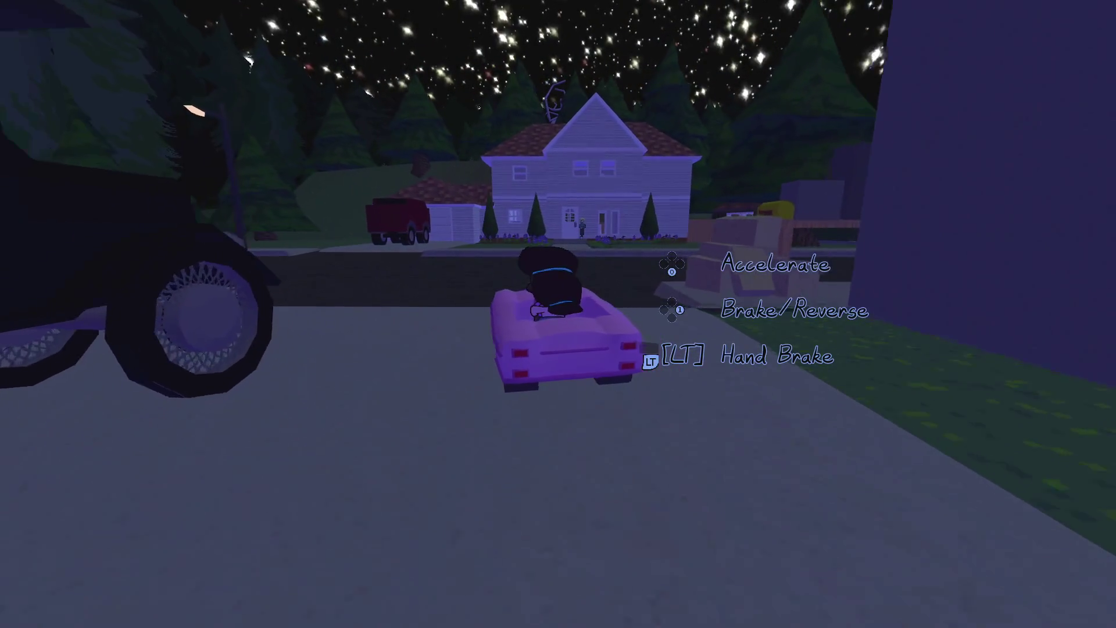
pyautogui.press('a')
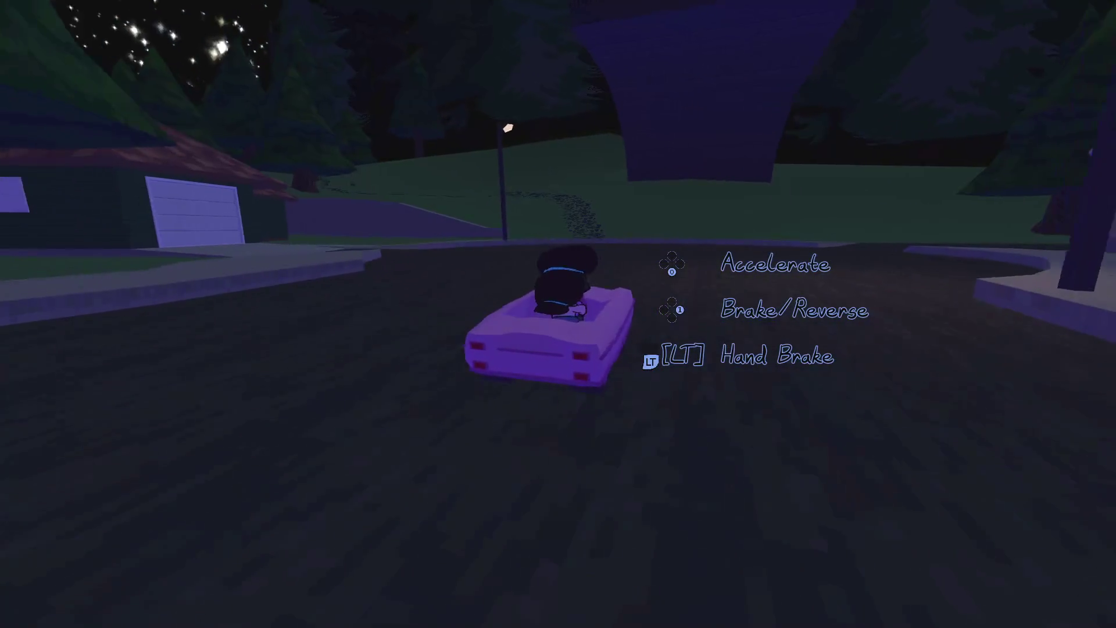
pyautogui.press('w')
pyautogui.press('d')
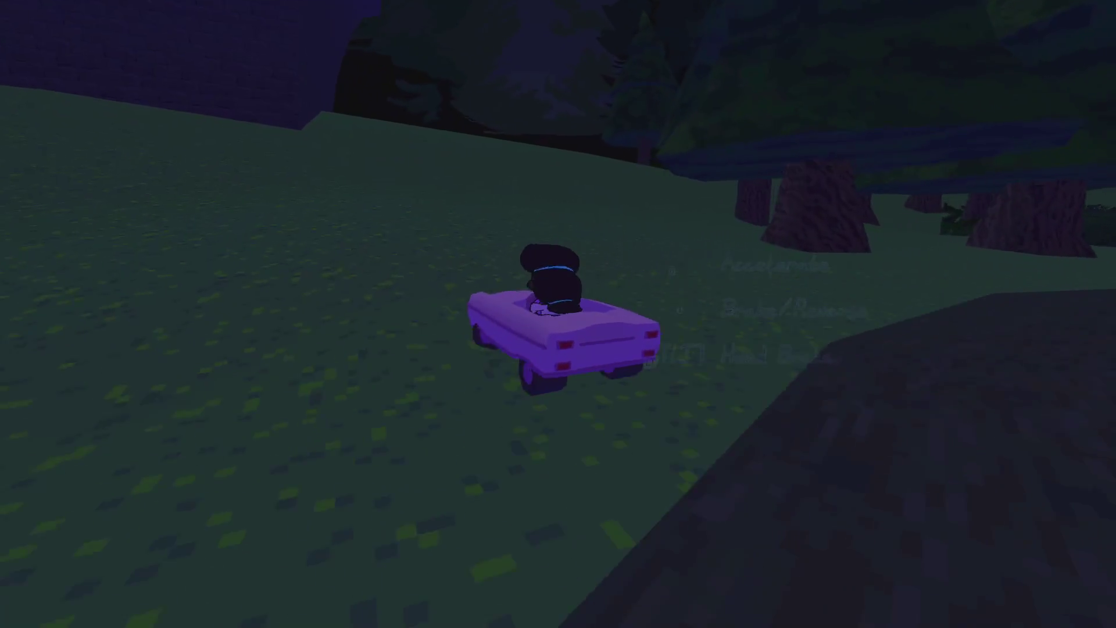
pyautogui.press('w')
pyautogui.press('a')
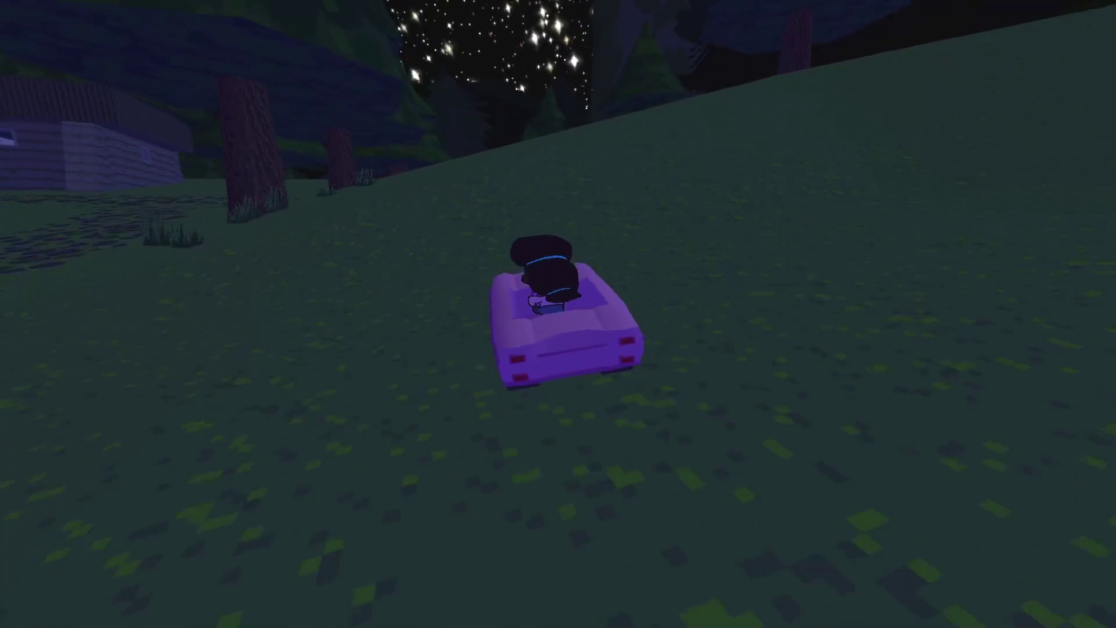
pyautogui.press('w')
pyautogui.press('a')
pyautogui.press('w')
pyautogui.press('a')
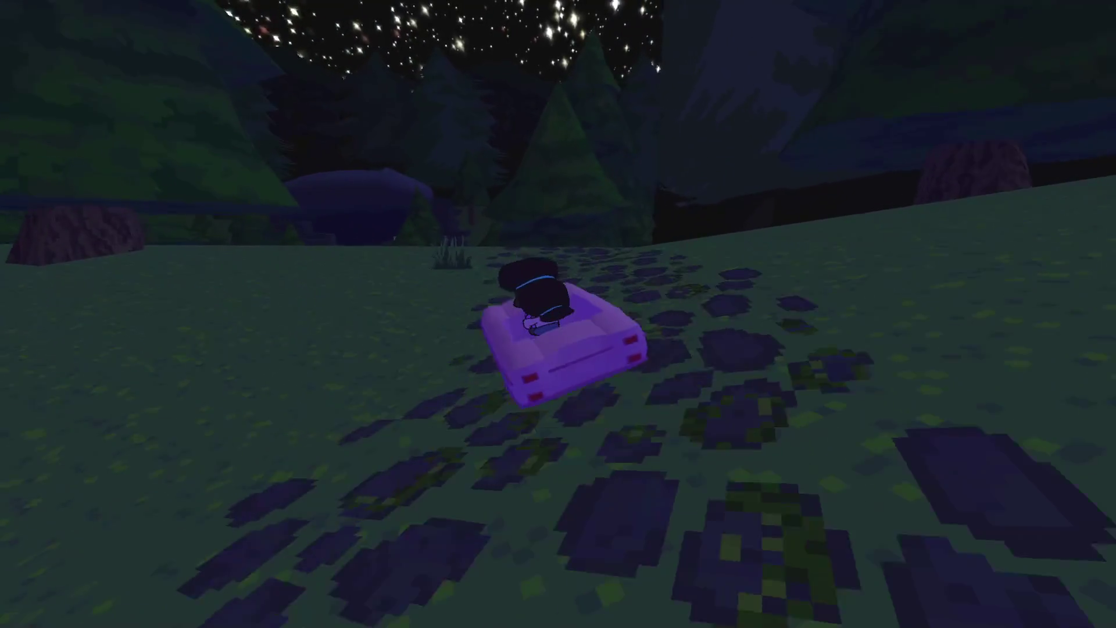
pyautogui.press('w')
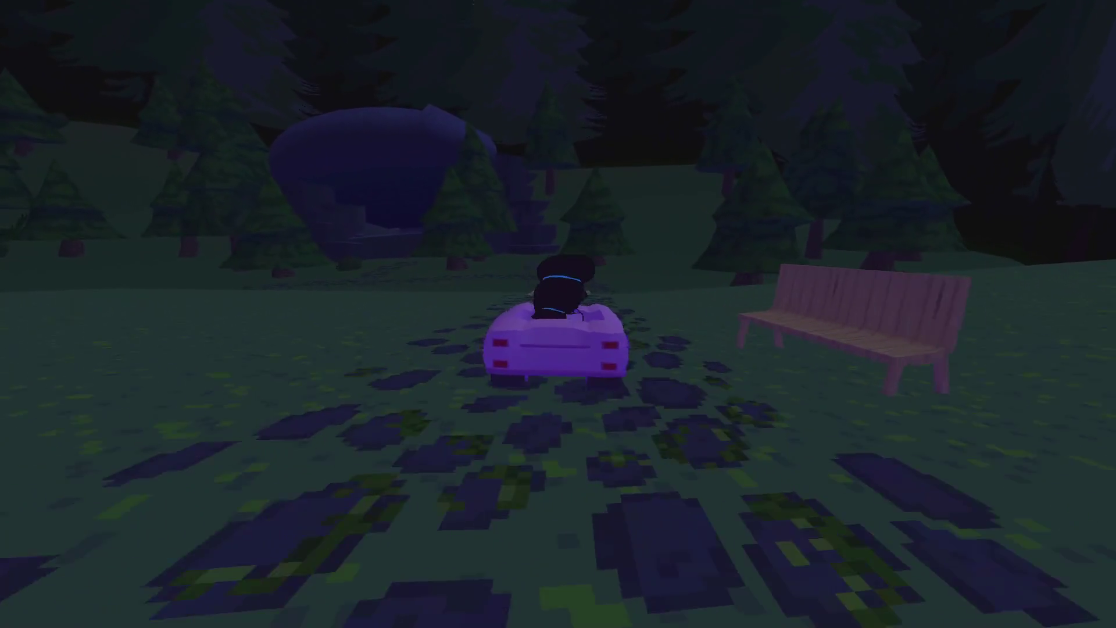
pyautogui.press('w')
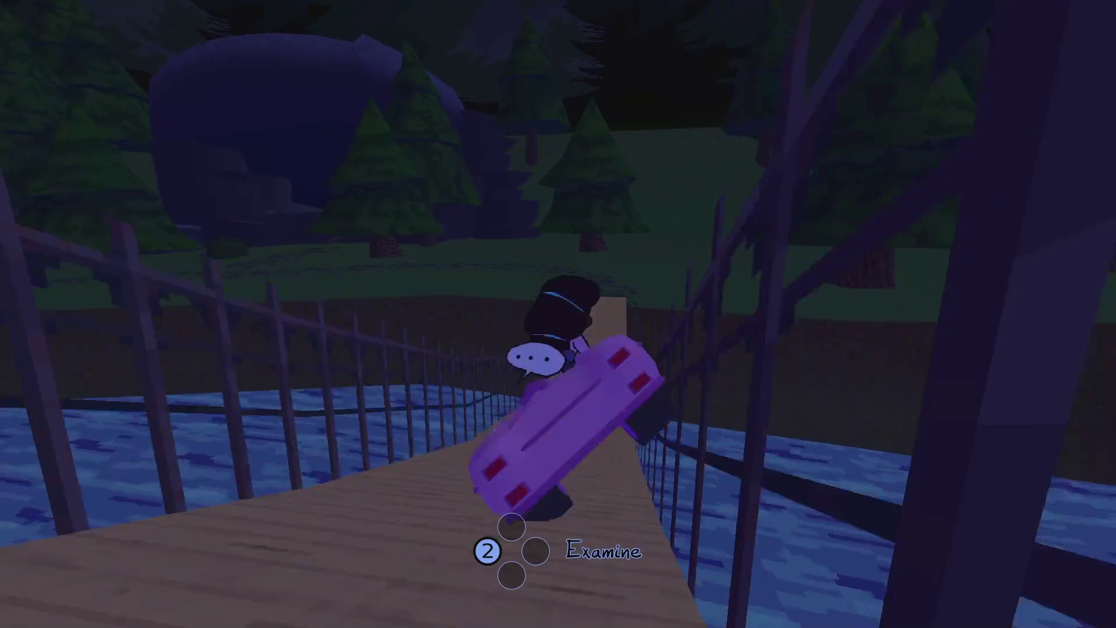
# Re-enter the tipped car, drive off the bridge across the field, and pause.
pyautogui.press('w')
pyautogui.press('e')
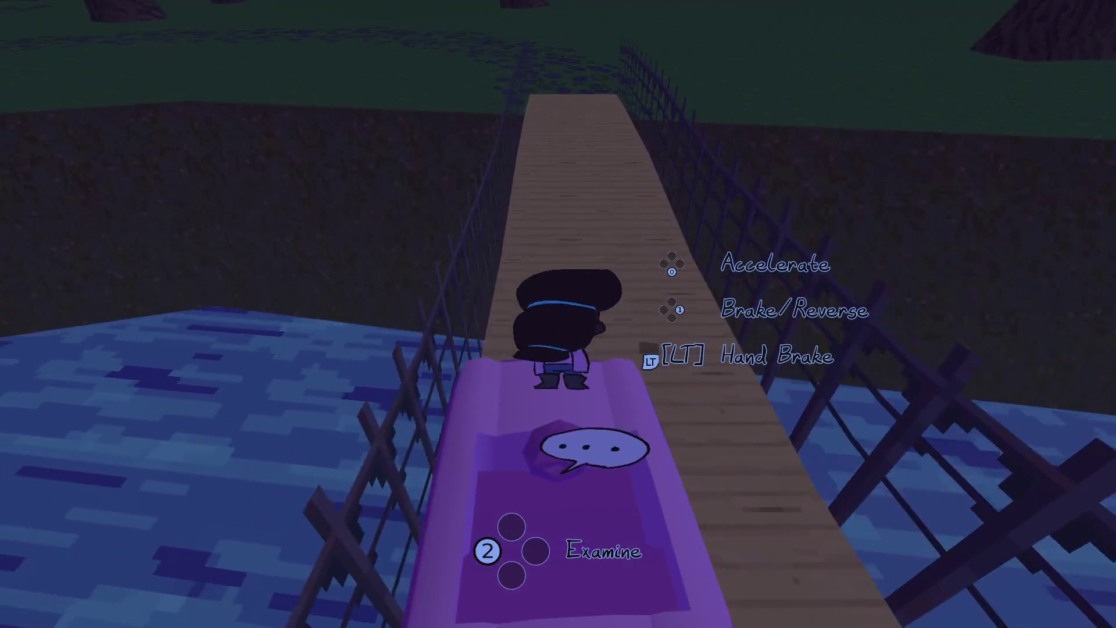
pyautogui.press('e')
pyautogui.press('w')
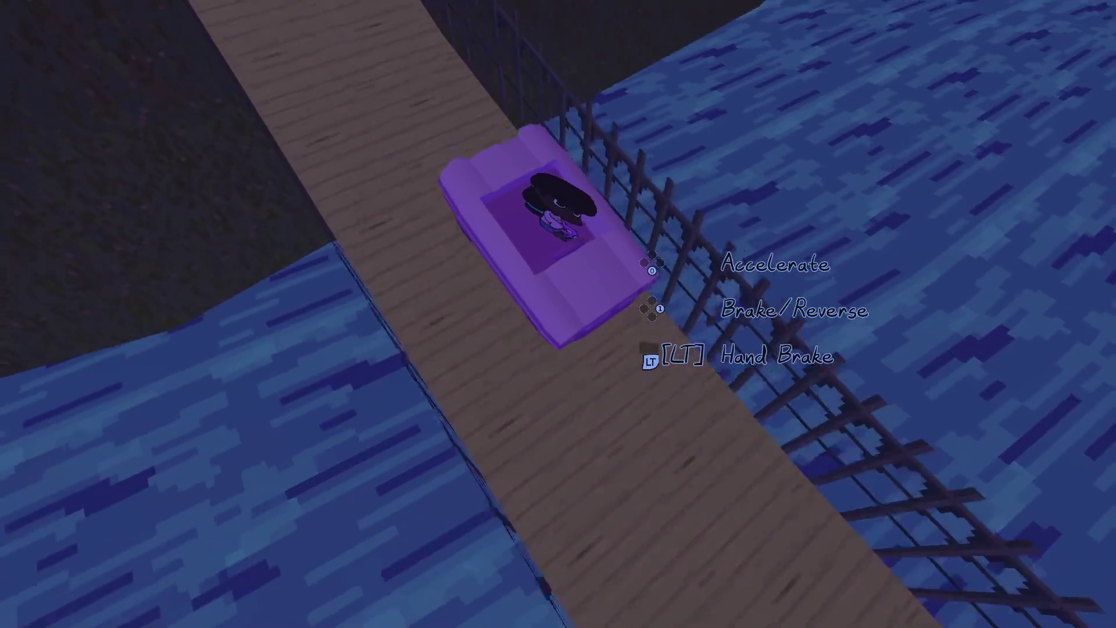
pyautogui.press('w')
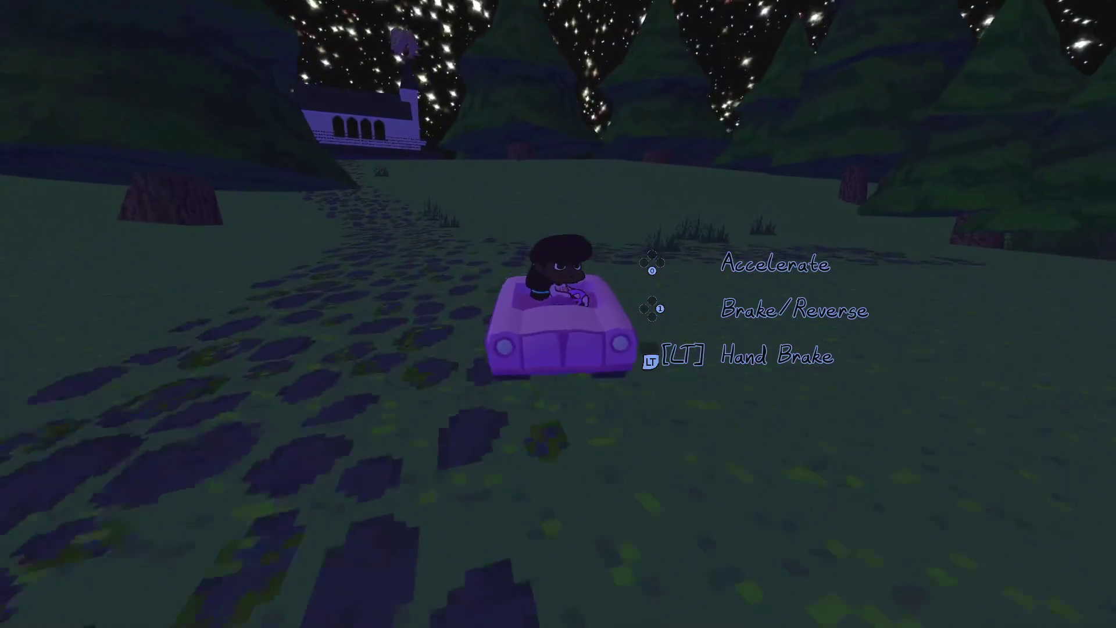
pyautogui.press('w')
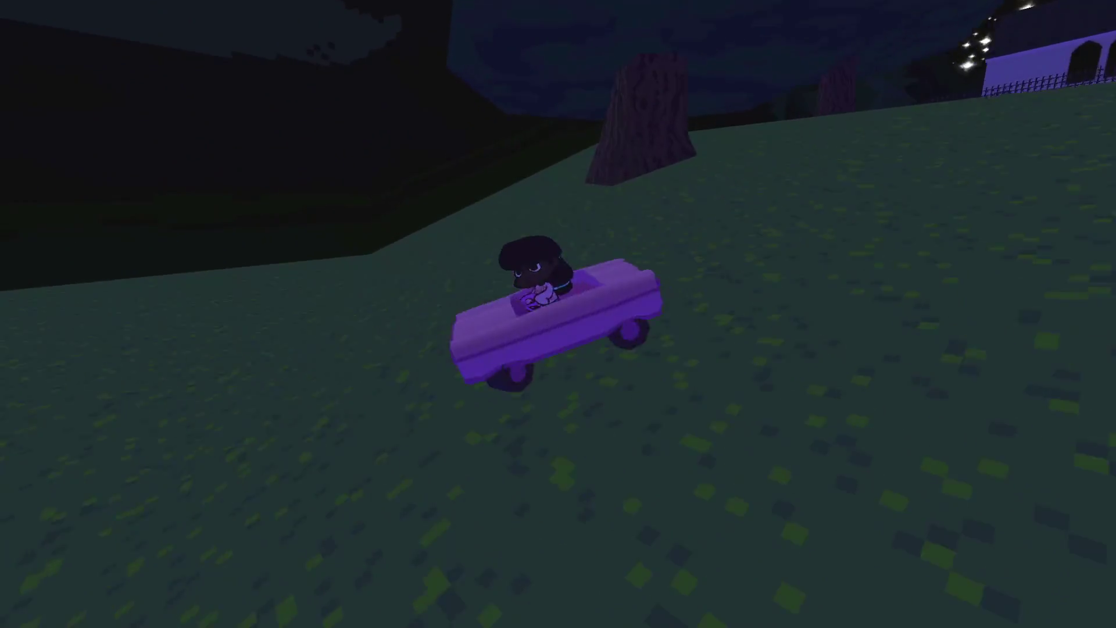
pyautogui.press('w')
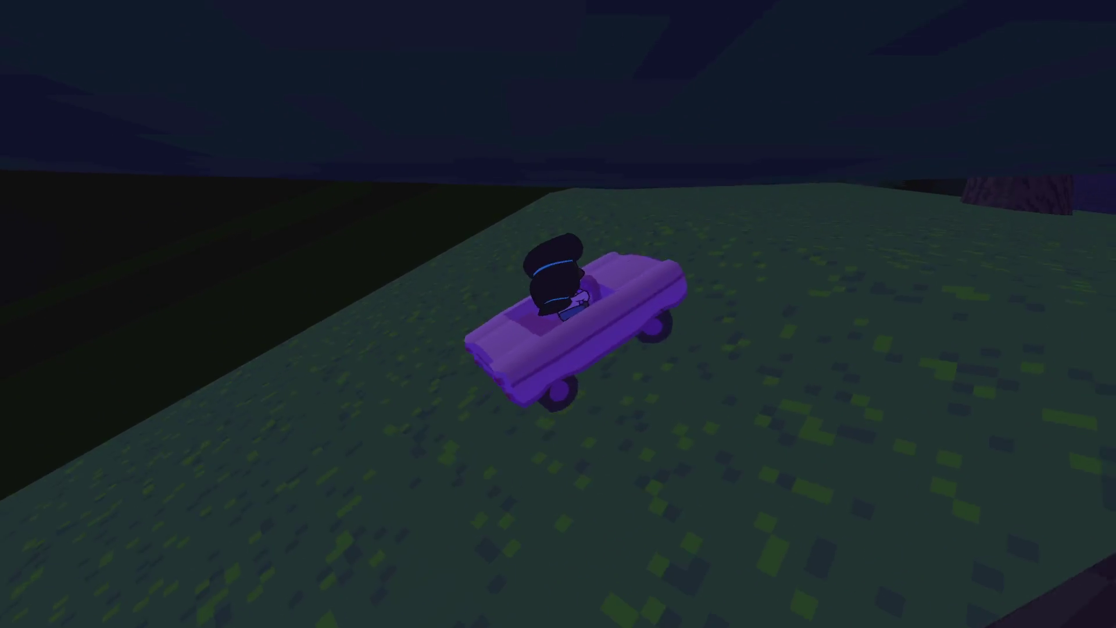
pyautogui.press('Escape')
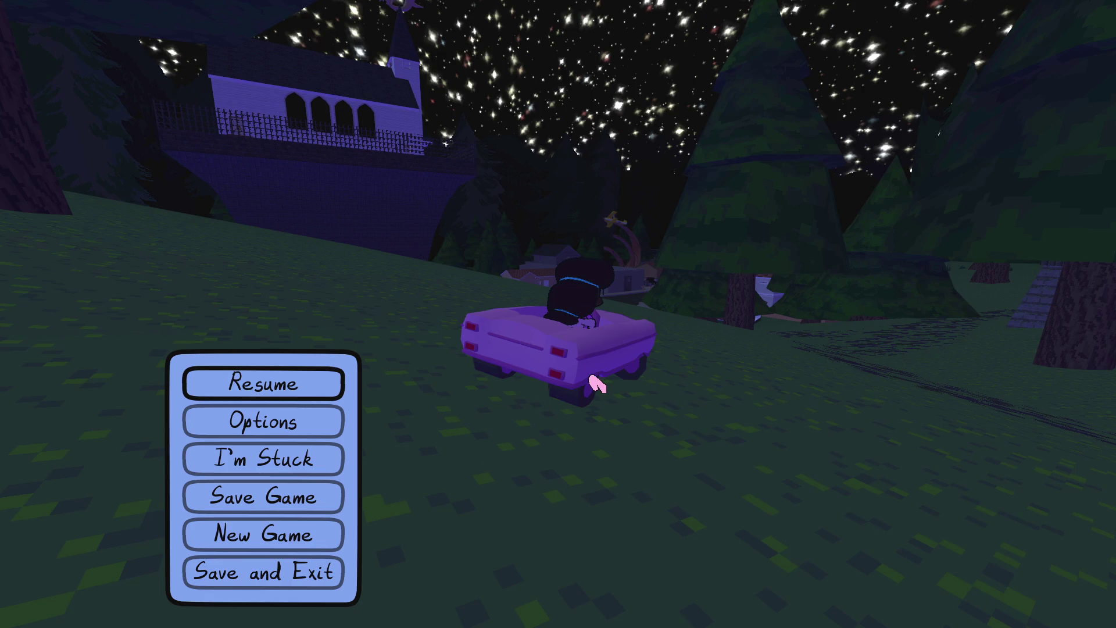
# Resume and drive the car onto the road and down the street until it flips, then pause.
pyautogui.press('Escape')
pyautogui.press('w')
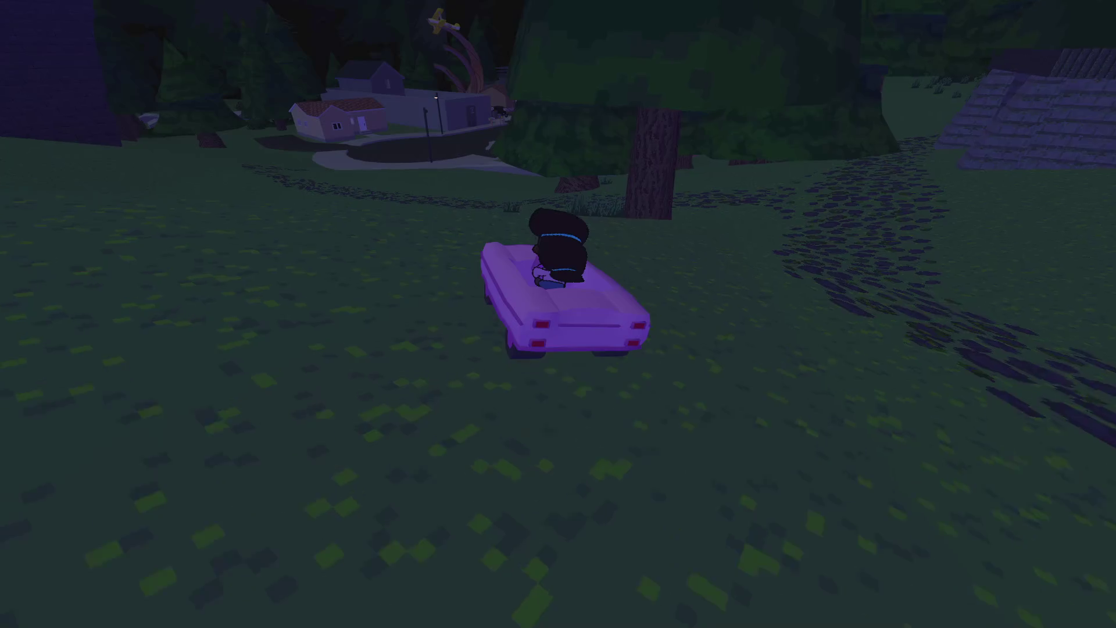
pyautogui.press('w')
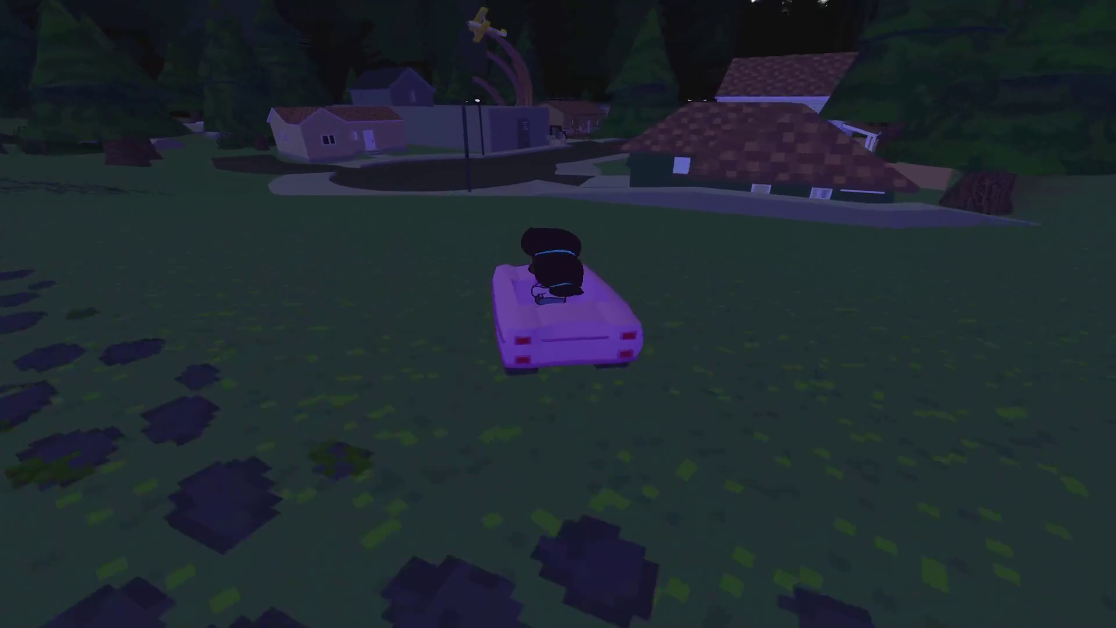
pyautogui.press('w')
pyautogui.press('d')
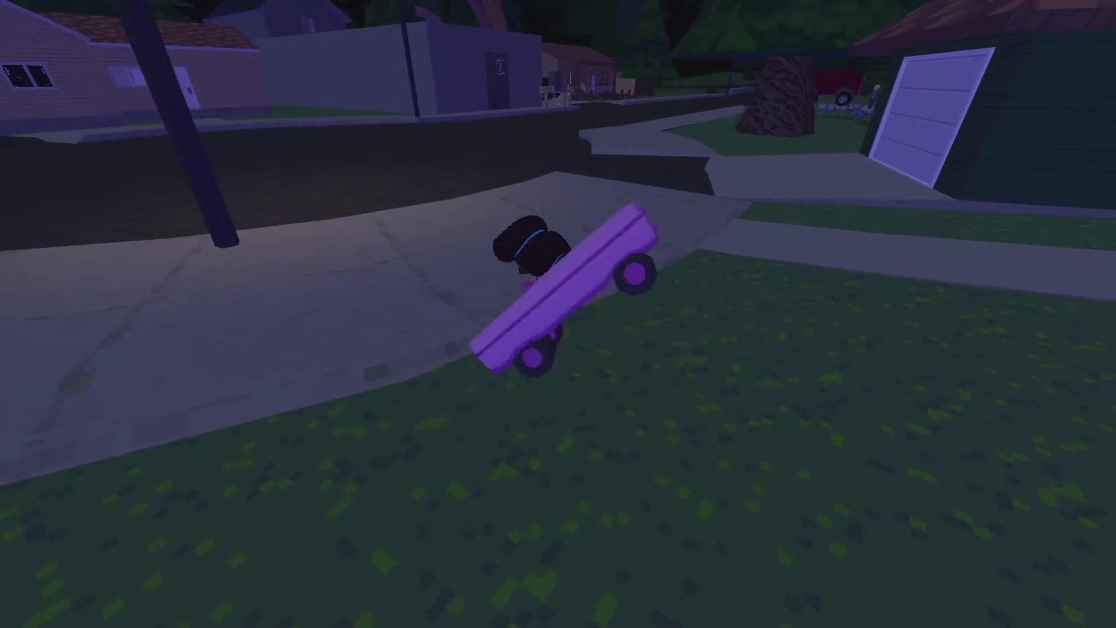
pyautogui.press('w')
pyautogui.press('a')
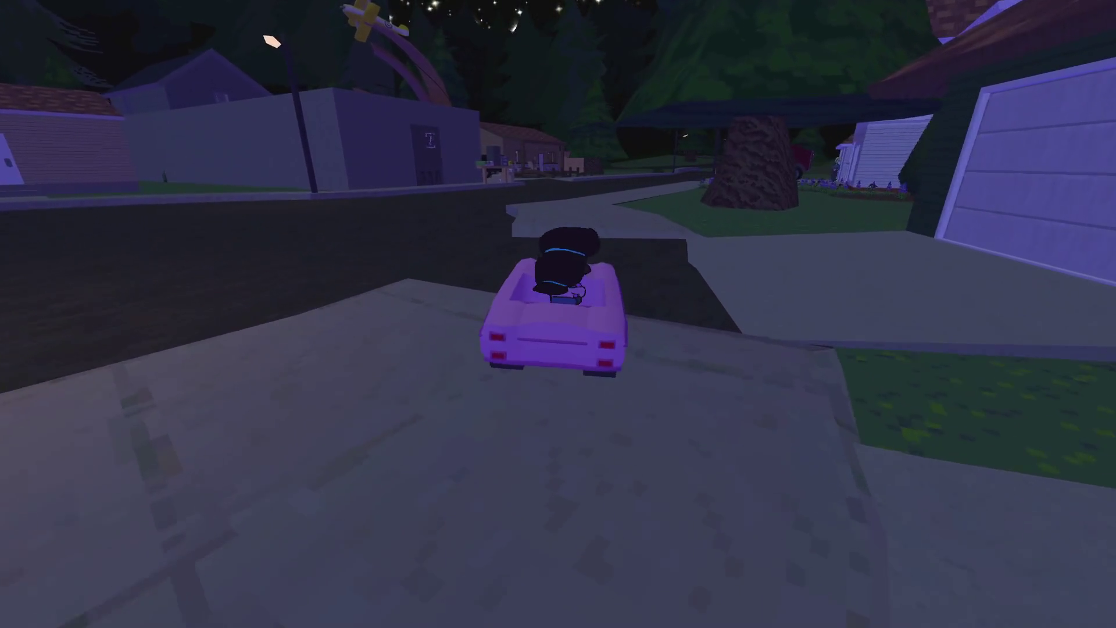
pyautogui.press('w')
pyautogui.press('d')
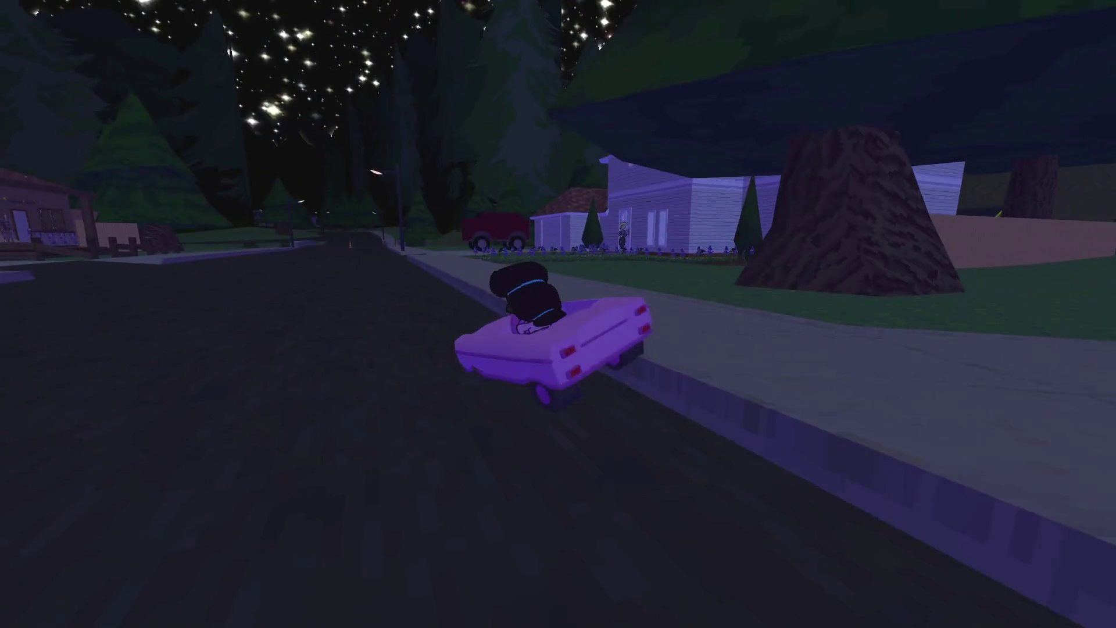
pyautogui.press('w')
pyautogui.press('a')
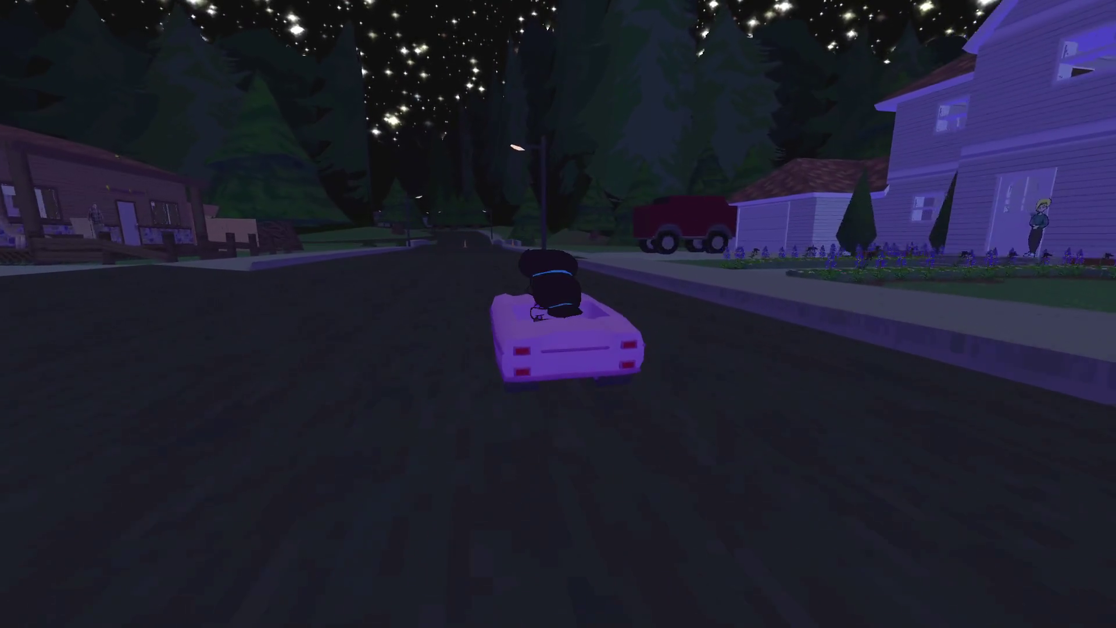
pyautogui.press('w')
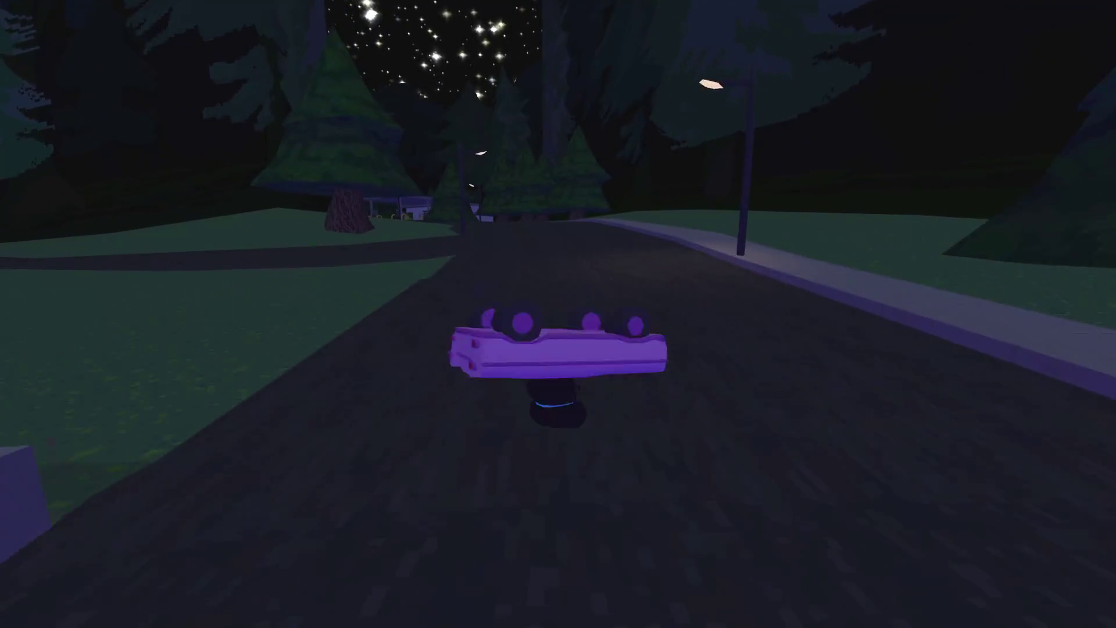
pyautogui.press('Escape')
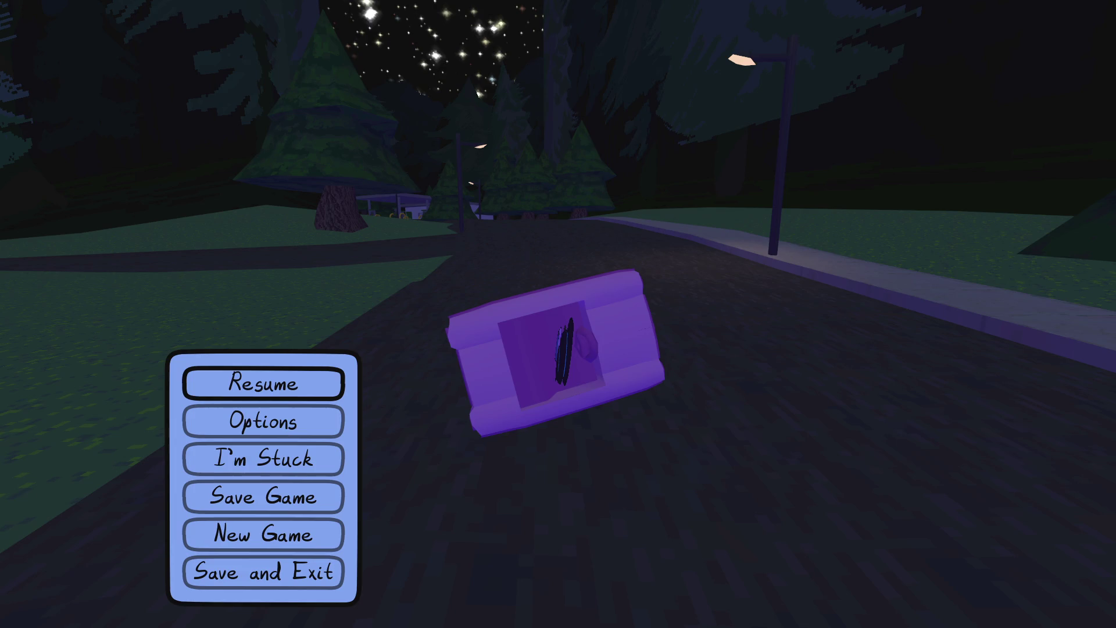
# Resume, crash the car into the biker, drive on toward the shops, then pause and stop the game with F8.
pyautogui.press('Escape')
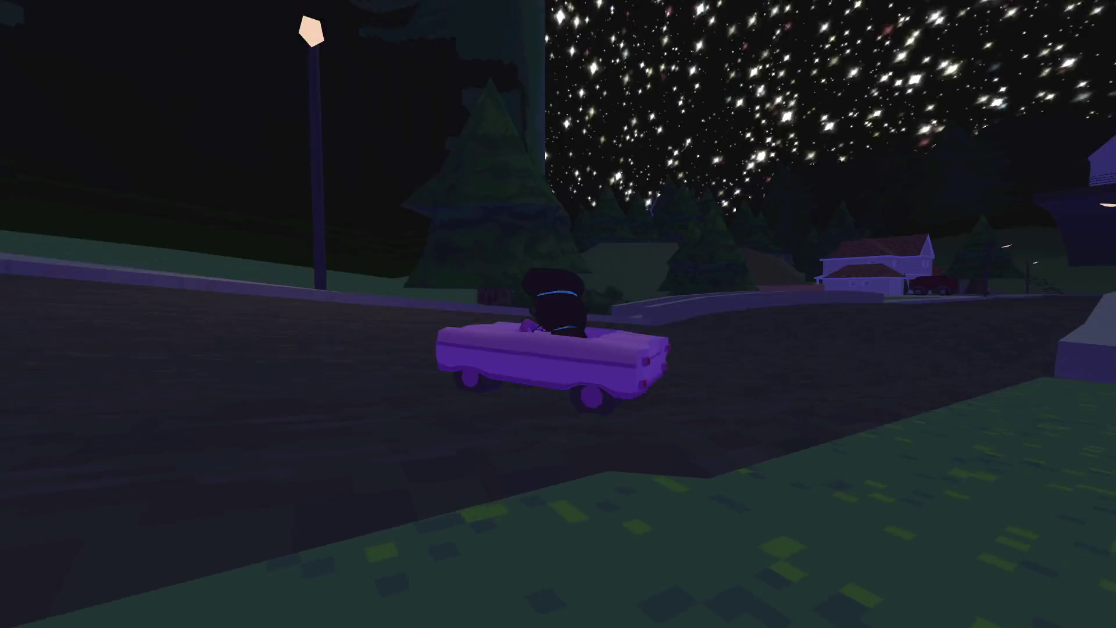
pyautogui.press('w')
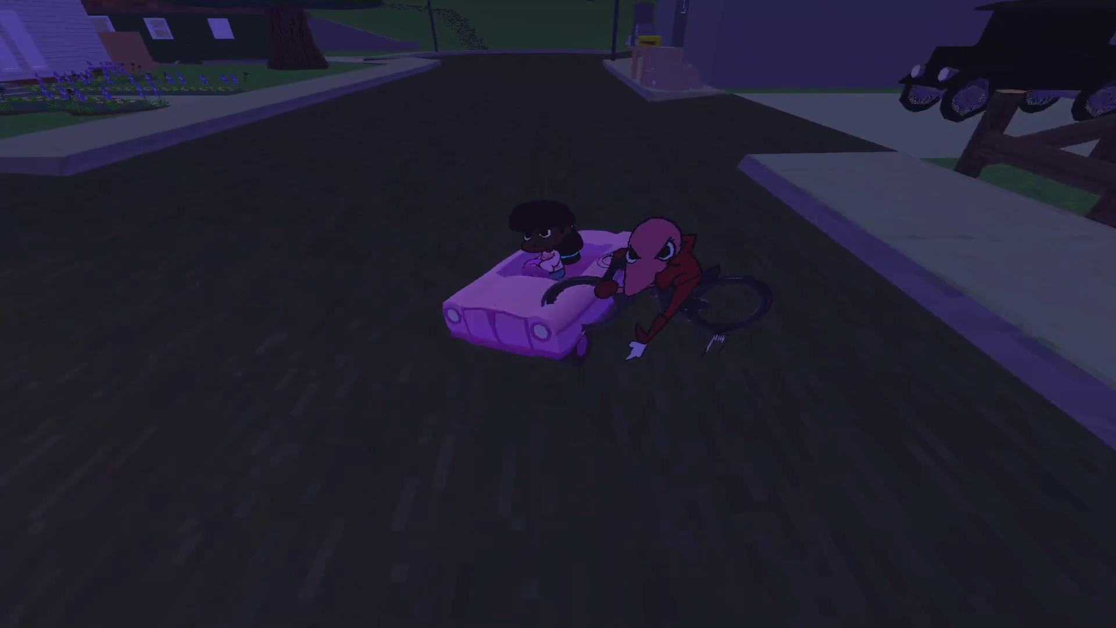
pyautogui.press('w')
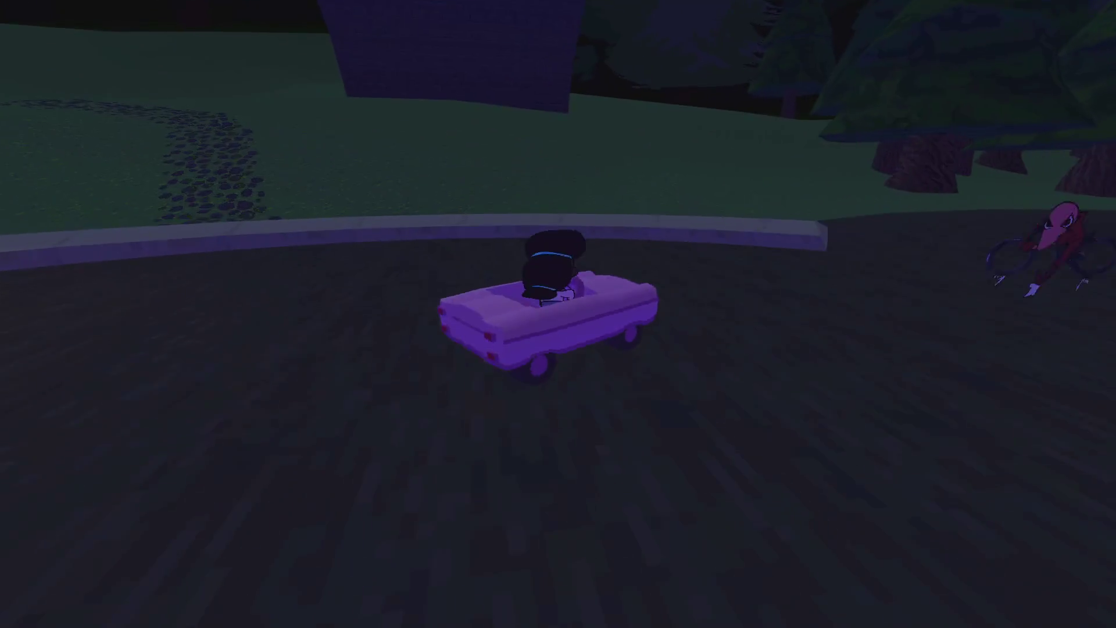
pyautogui.press('d')
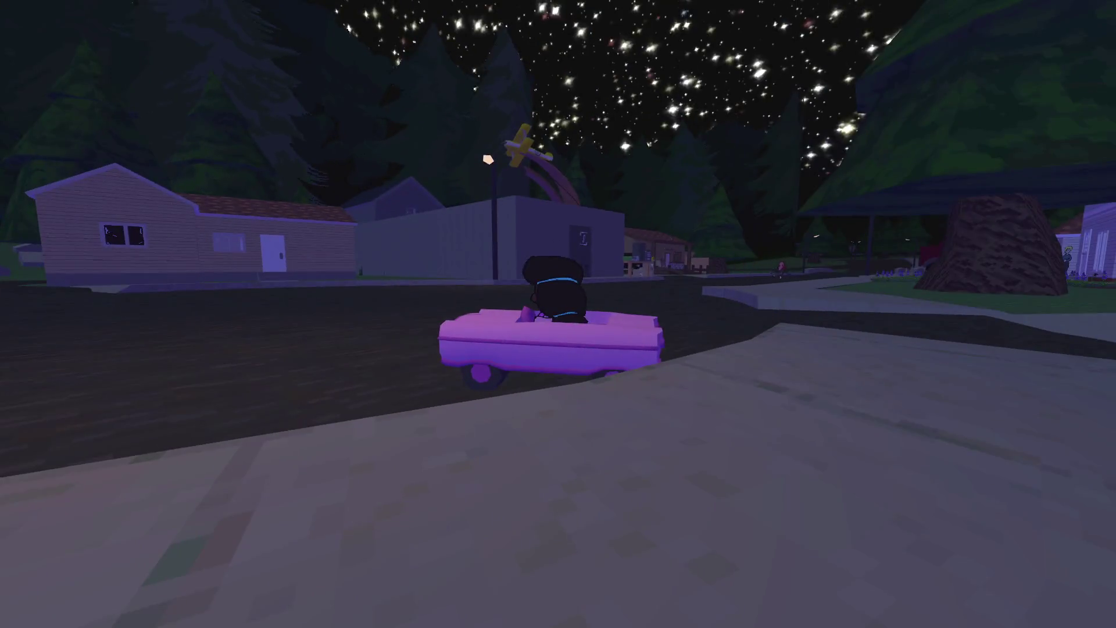
pyautogui.press('w')
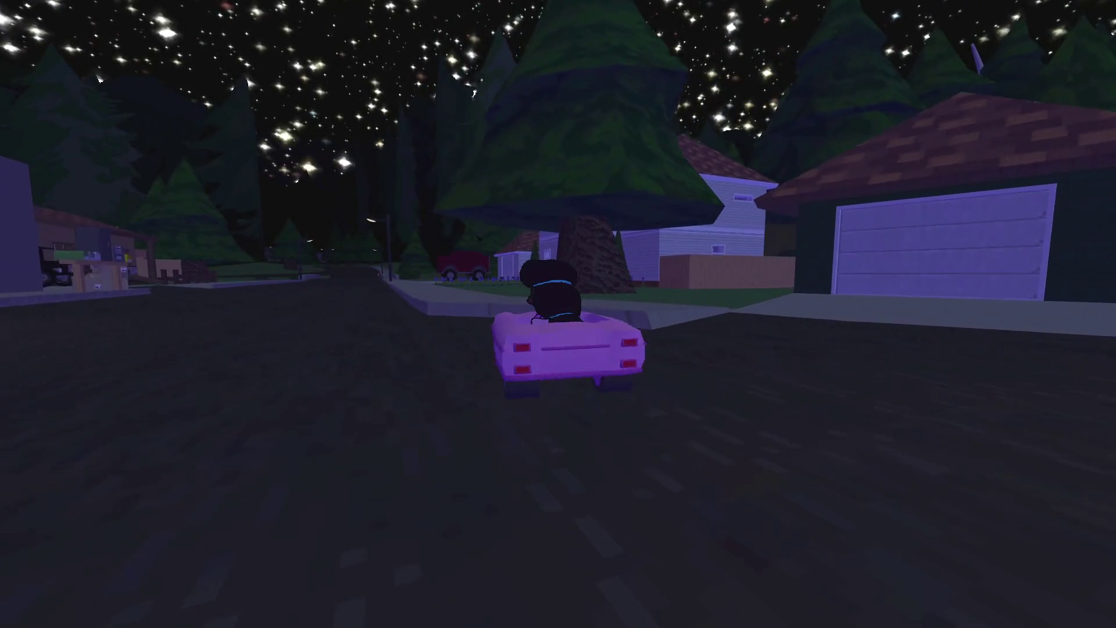
pyautogui.press('a')
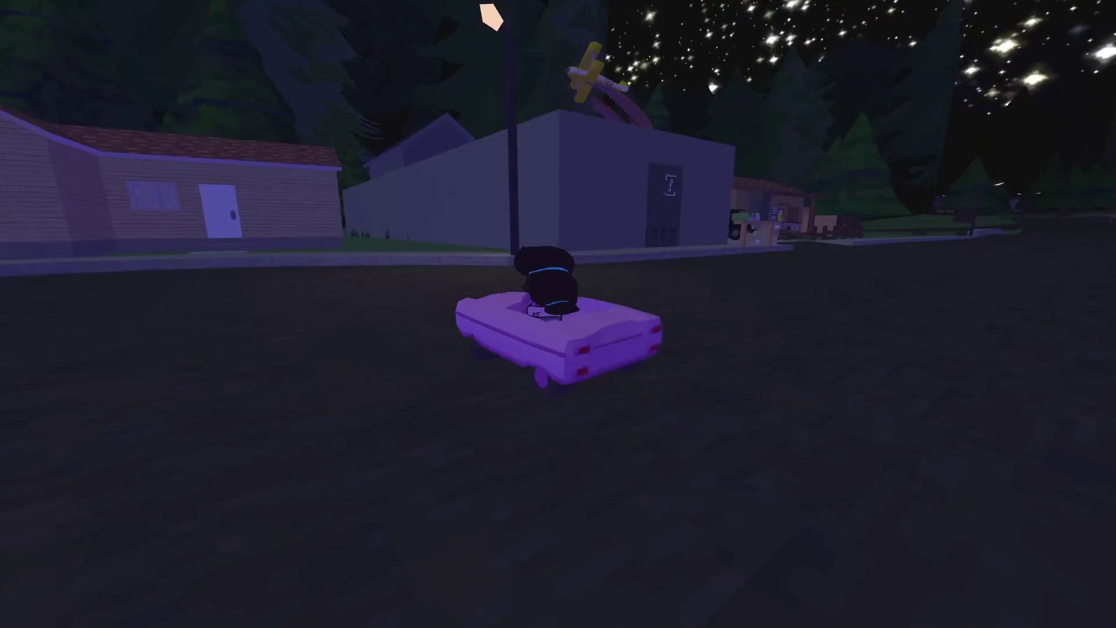
pyautogui.press('d')
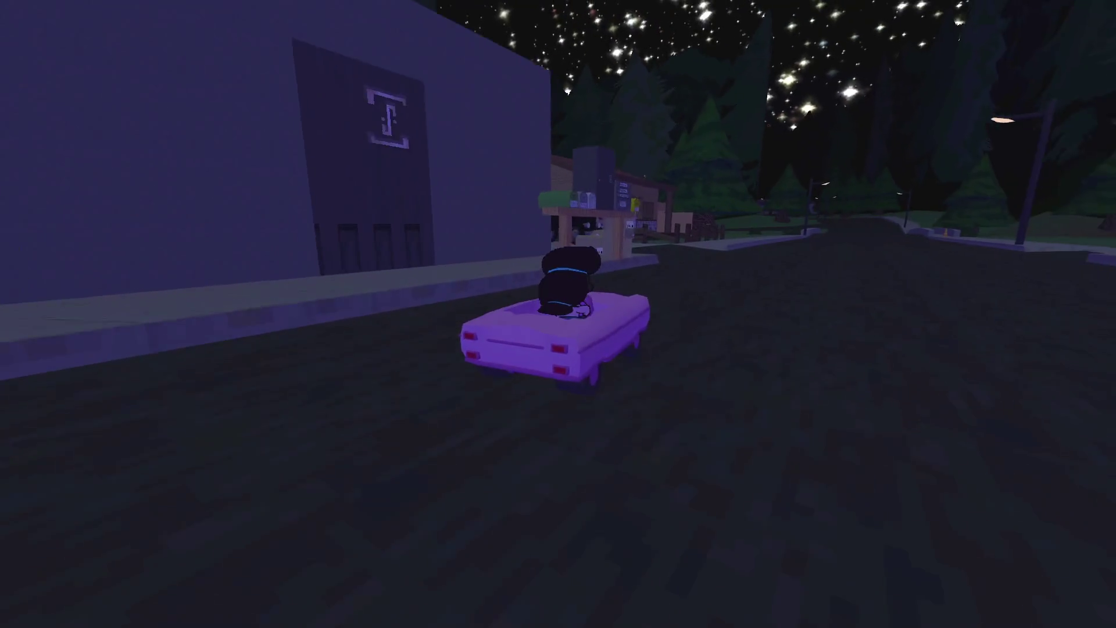
pyautogui.press('Escape')
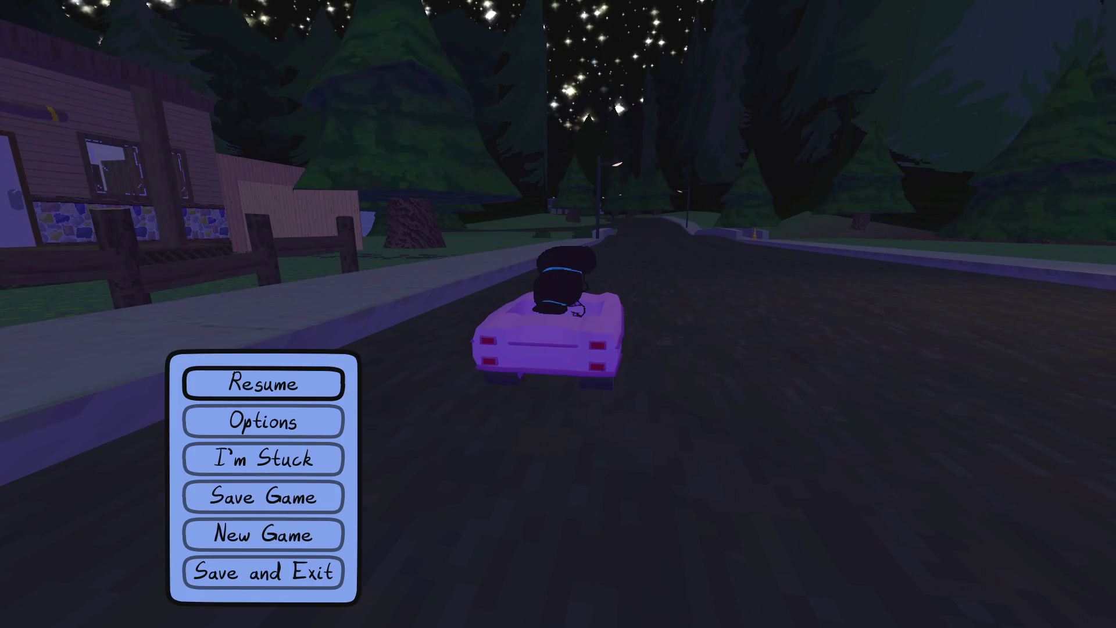
pyautogui.press('F8')
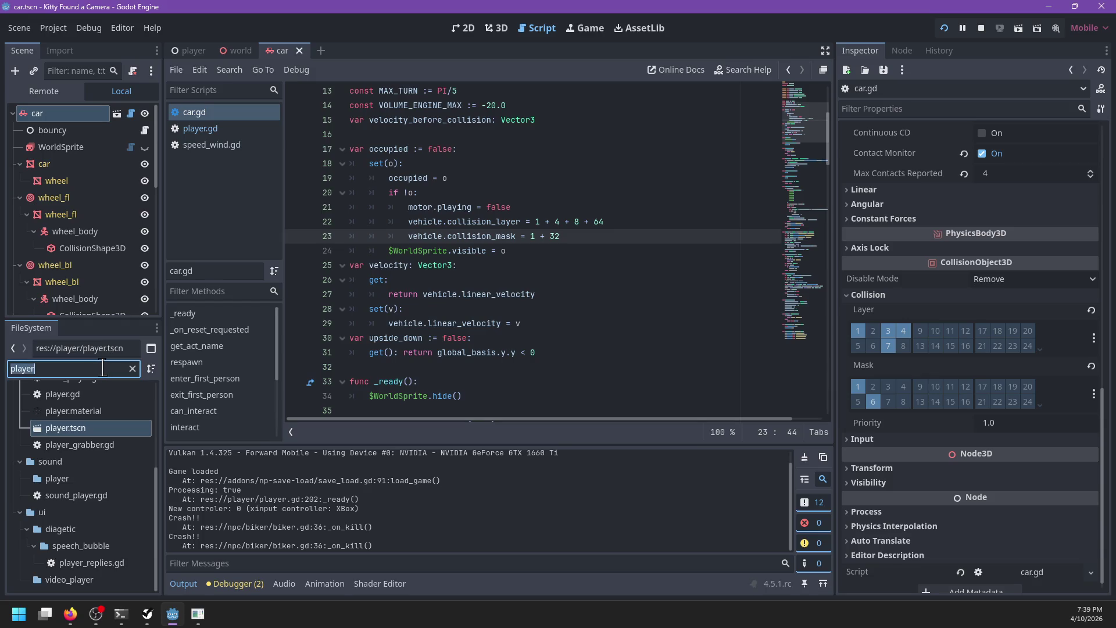
# Open biker.gd from the file filter and highlight its emote and was_riding uses.
pyautogui.write('biker')
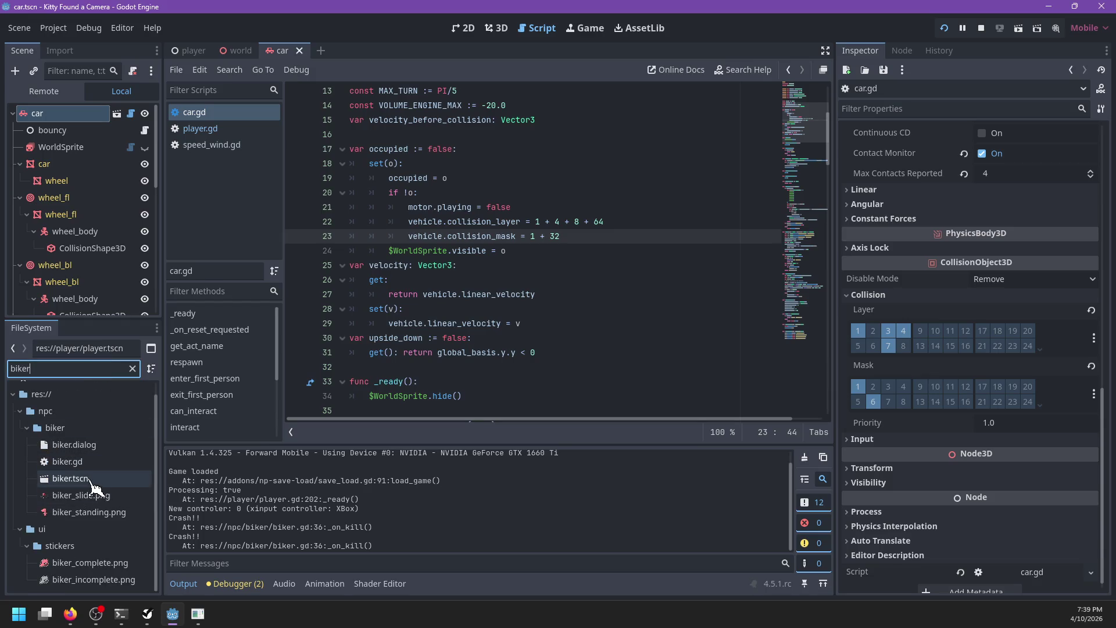
pyautogui.doubleClick(87, 462)
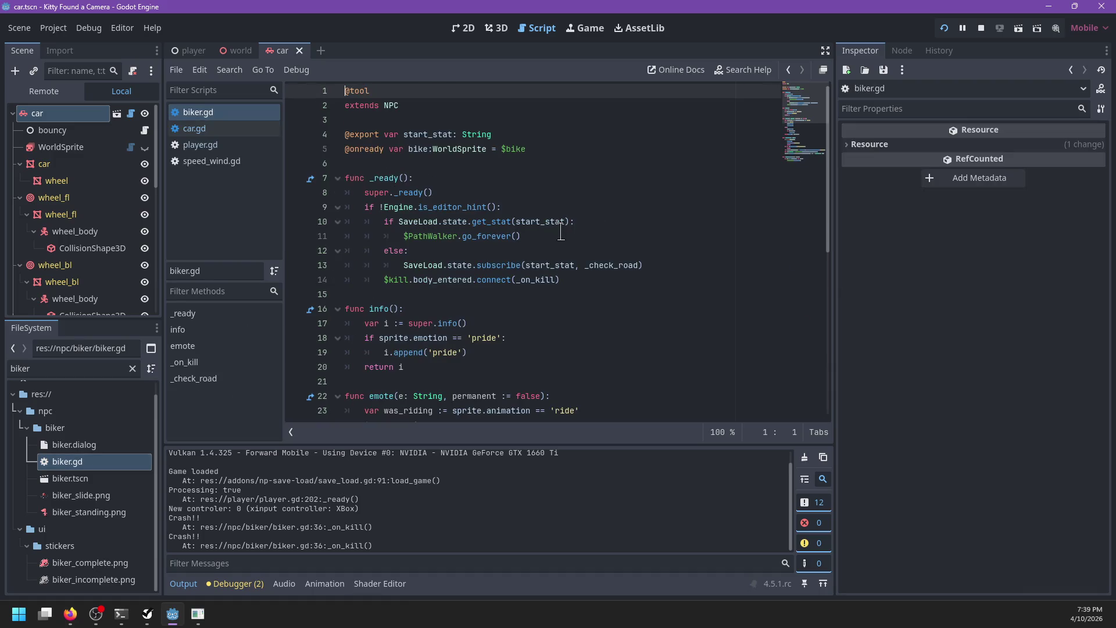
pyautogui.scroll(-3, 560, 231)
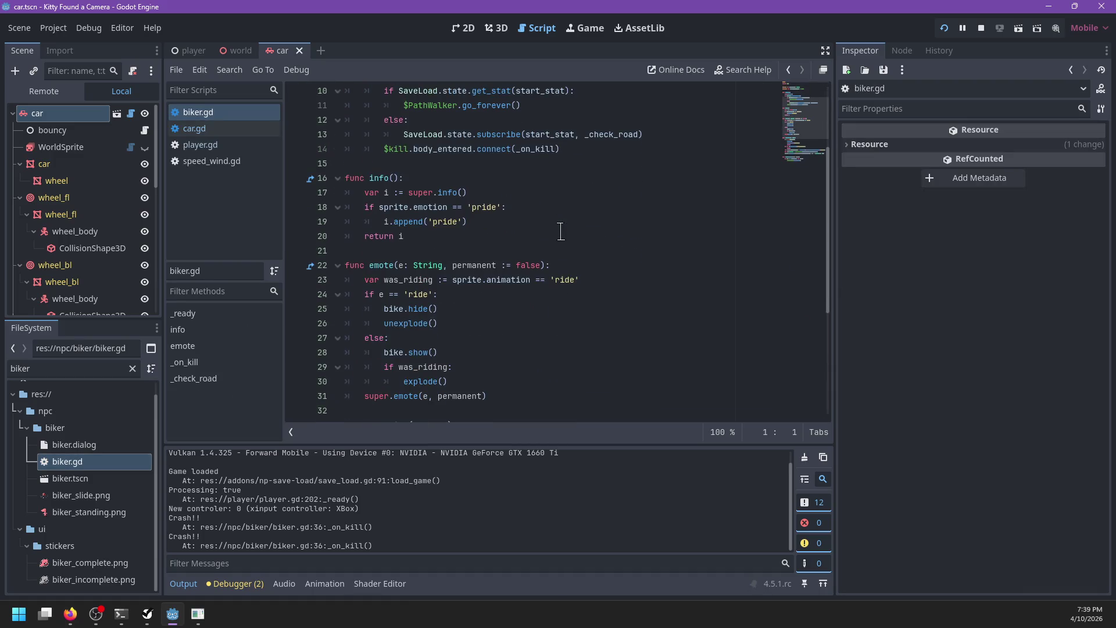
pyautogui.scroll(-1, 561, 230)
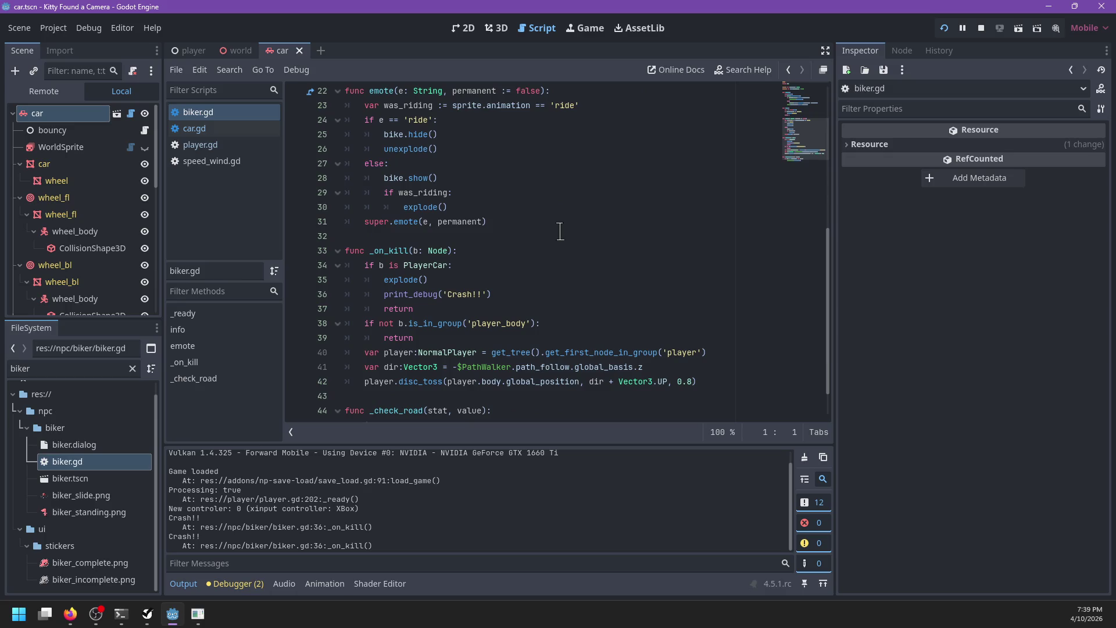
pyautogui.scroll(-1, 559, 231)
pyautogui.scroll(5, 559, 232)
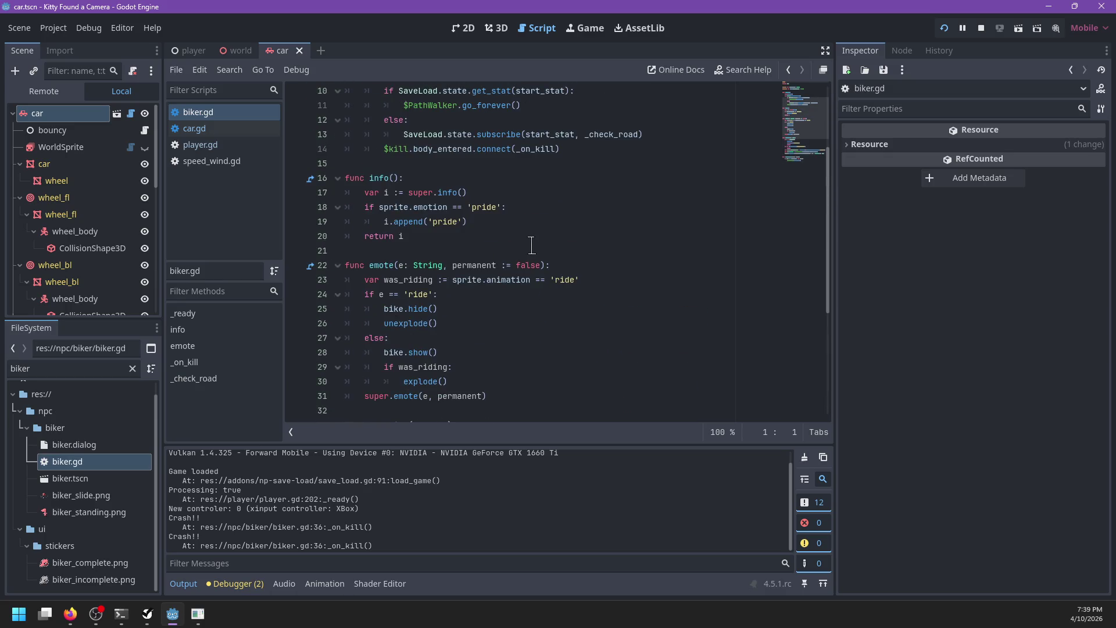
pyautogui.scroll(-2, 534, 241)
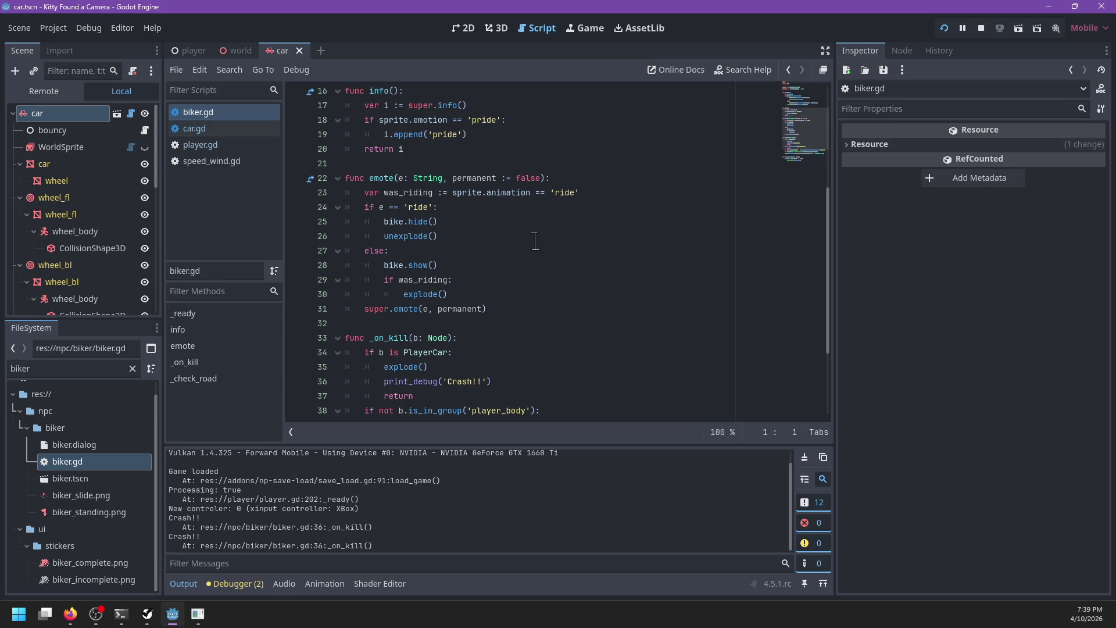
pyautogui.scroll(-2, 534, 240)
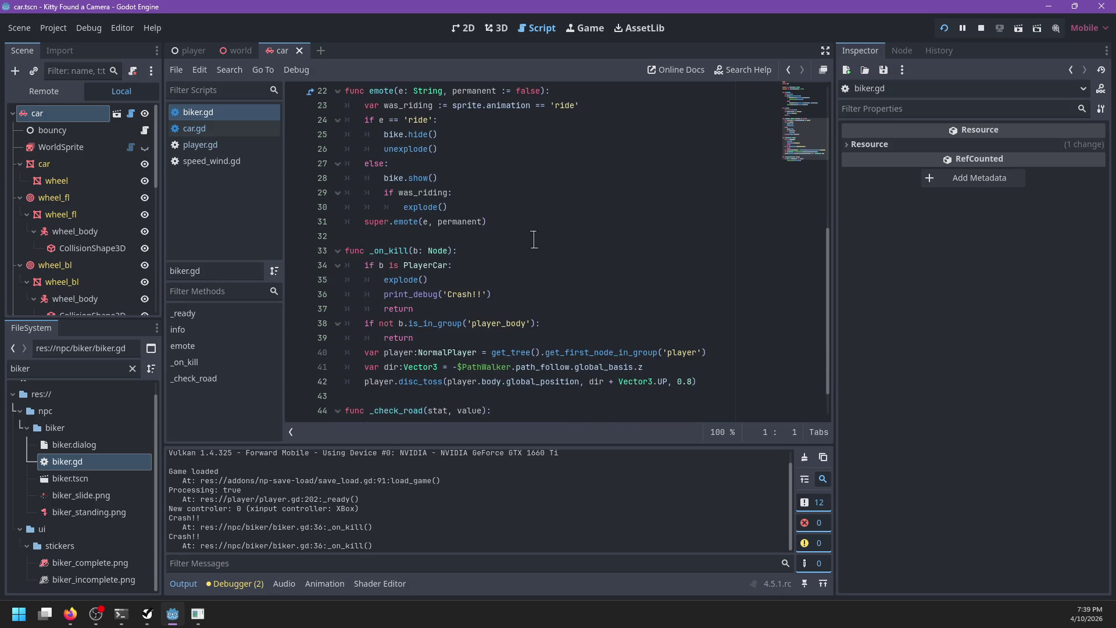
pyautogui.doubleClick(416, 222)
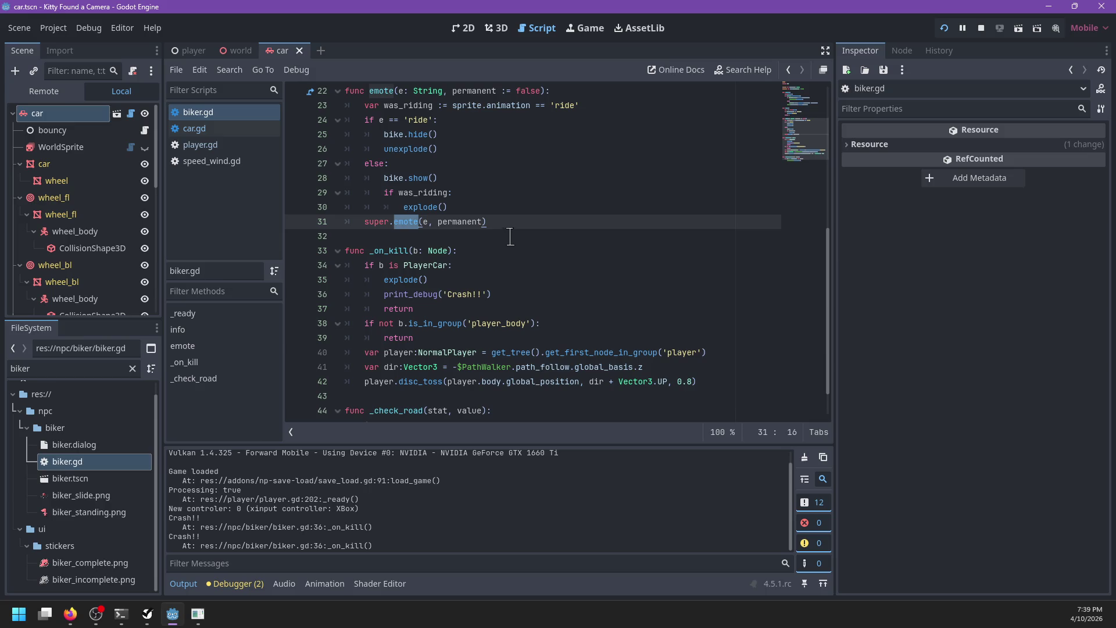
pyautogui.doubleClick(436, 193)
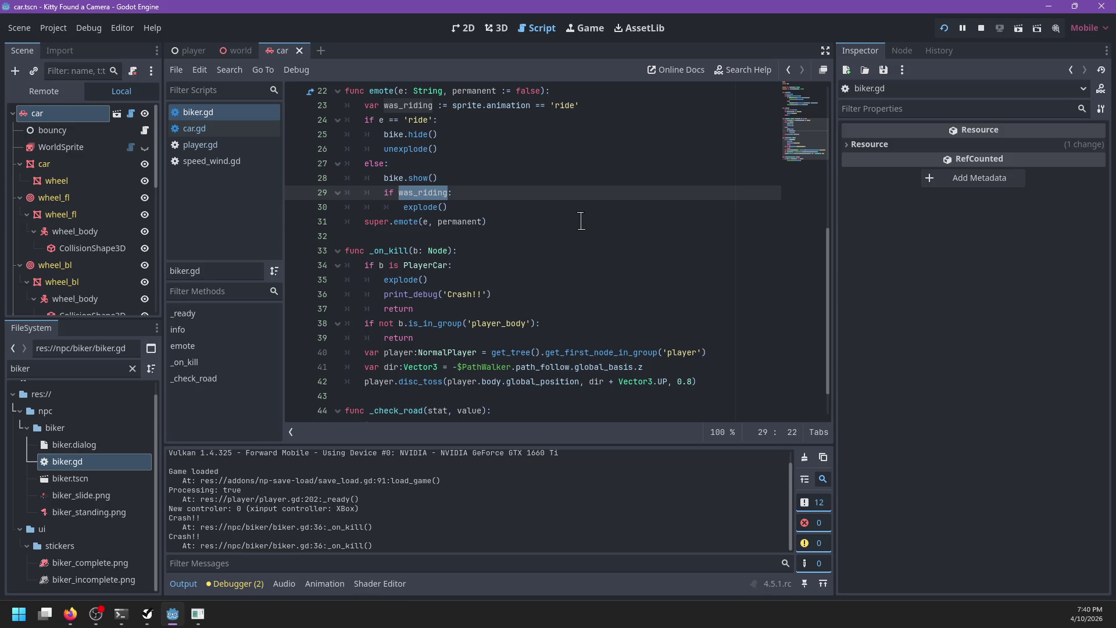
pyautogui.scroll(-1, 580, 220)
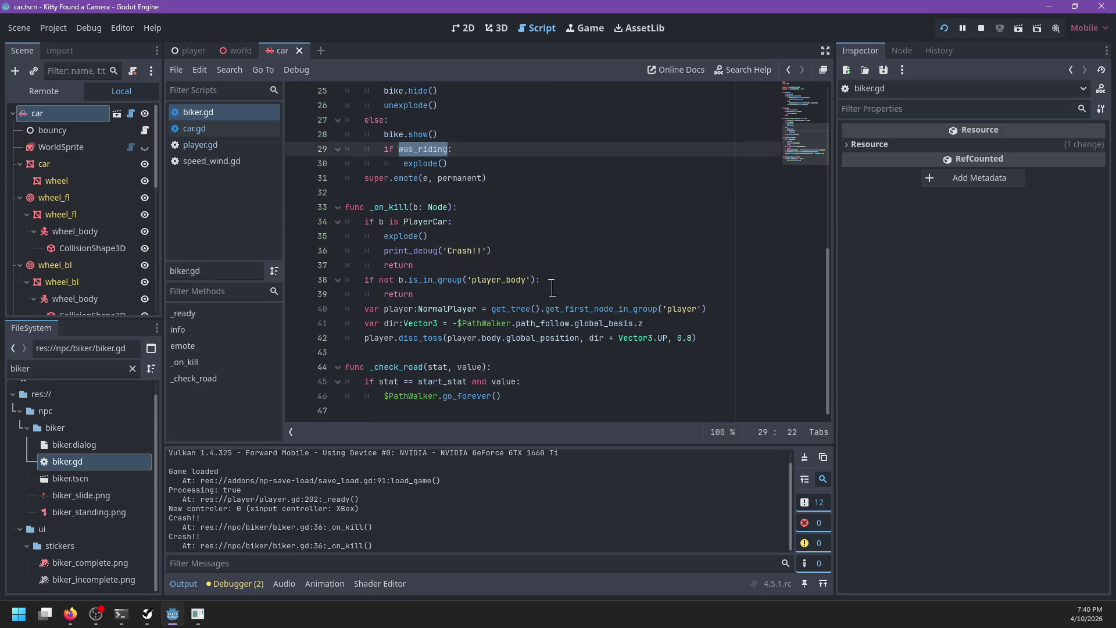
# Add an empty line after print_debug('Crash!!') in _on_kill, clearing the half-typed completion text.
pyautogui.click(430, 294)
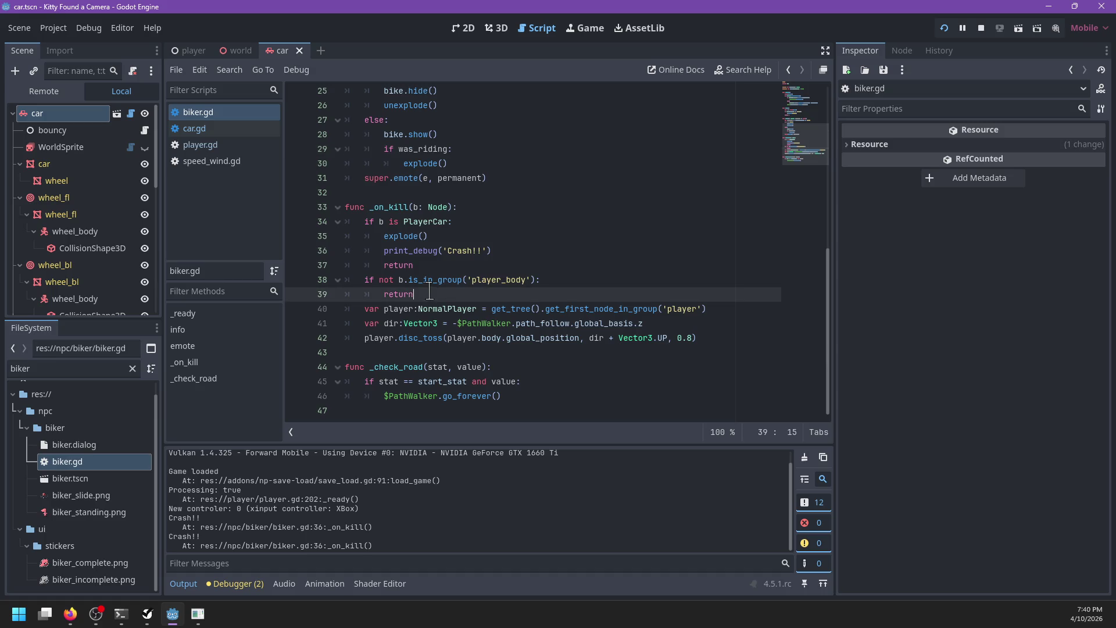
pyautogui.click(526, 254)
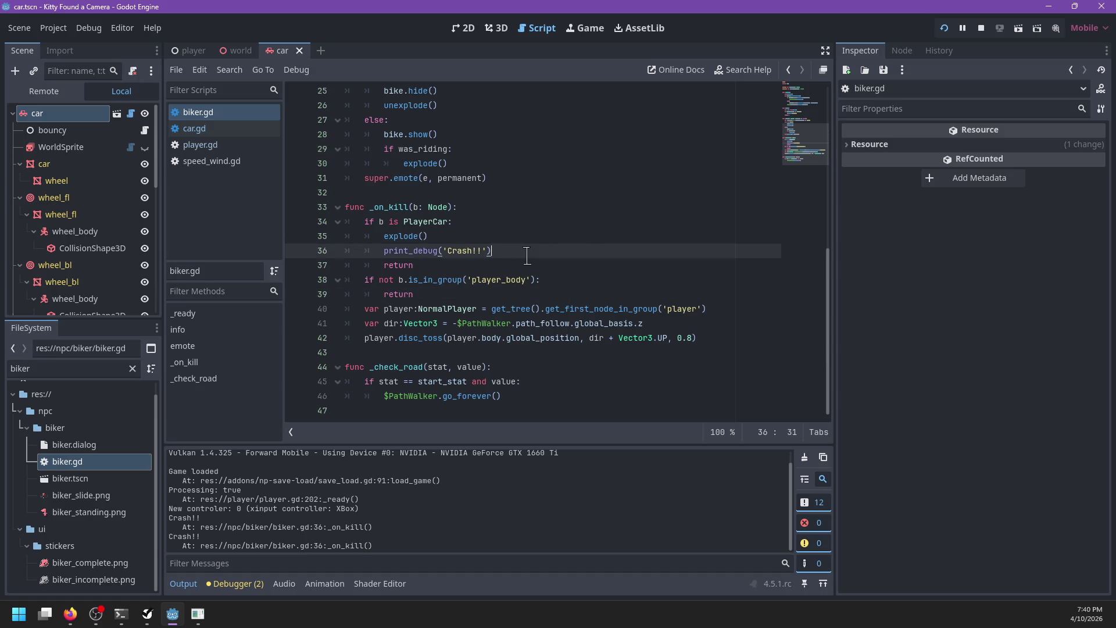
pyautogui.press('Return')
pyautogui.scroll(2, 506, 235)
pyautogui.write('pau')
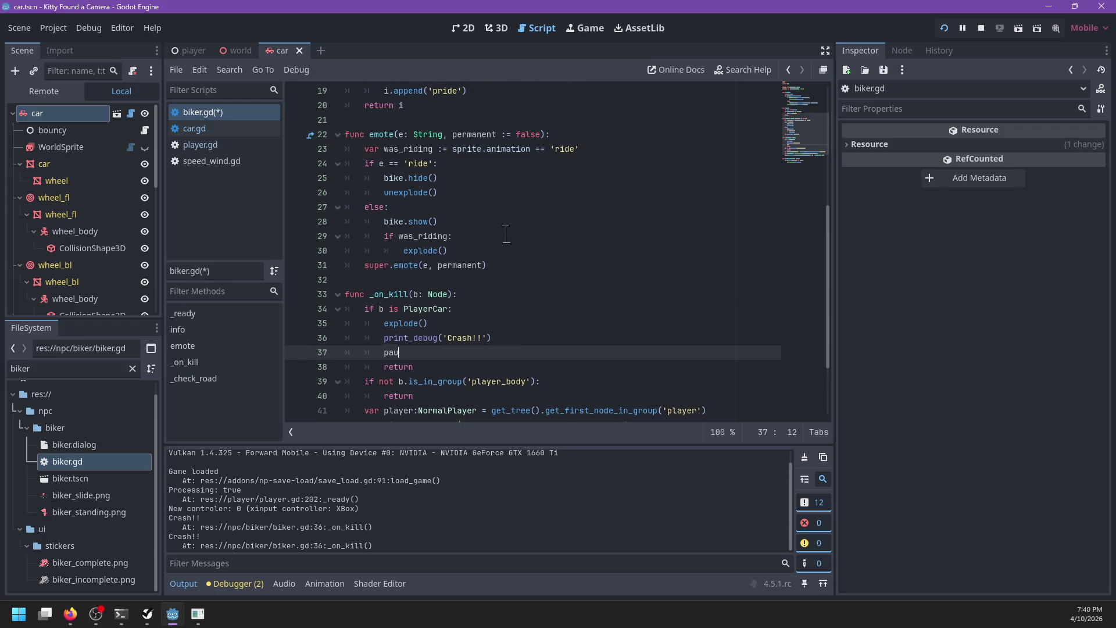
pyautogui.press('BackSpace')
pyautogui.press('BackSpace')
pyautogui.press('BackSpace')
pyautogui.write('in_')
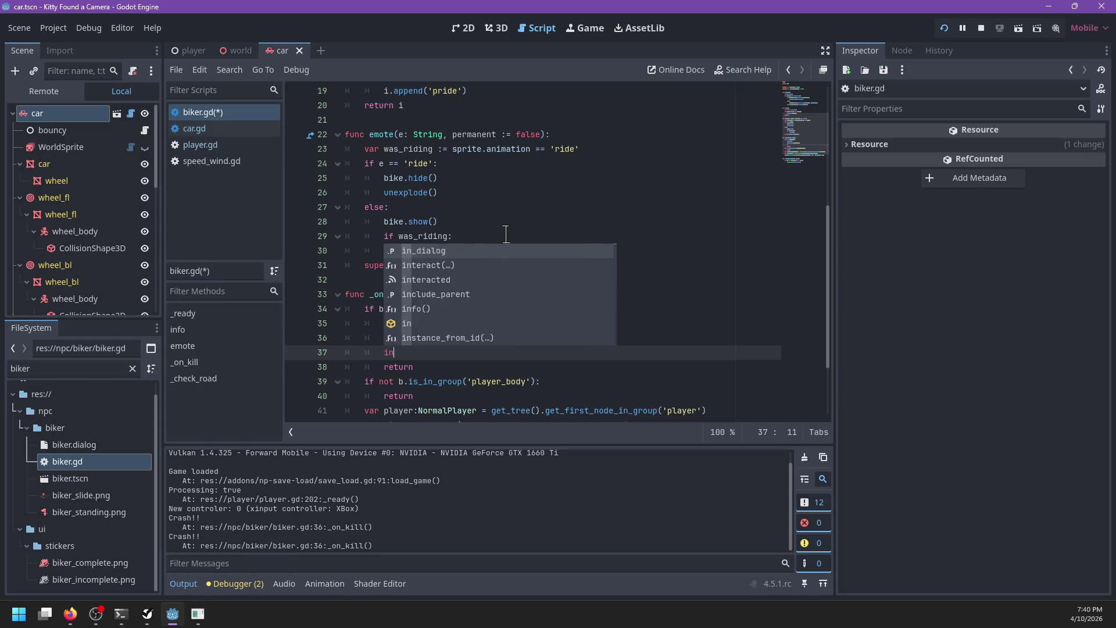
pyautogui.press('BackSpace')
pyautogui.press('BackSpace')
pyautogui.press('BackSpace')
pyautogui.scroll(6, 506, 234)
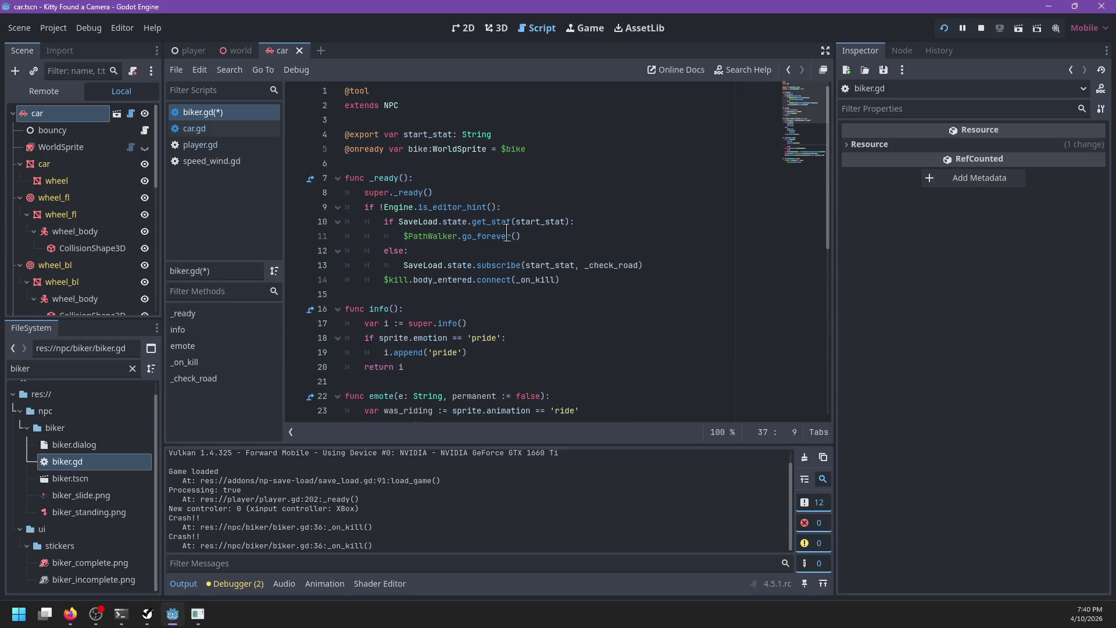
# Open npc.gd from the extends NPC line, review its _physics_process updaters loop, then return to biker.gd.
pyautogui.keyDown('ctrl'); pyautogui.click(392, 107); pyautogui.keyUp('ctrl')
pyautogui.scroll(-5, 599, 284)
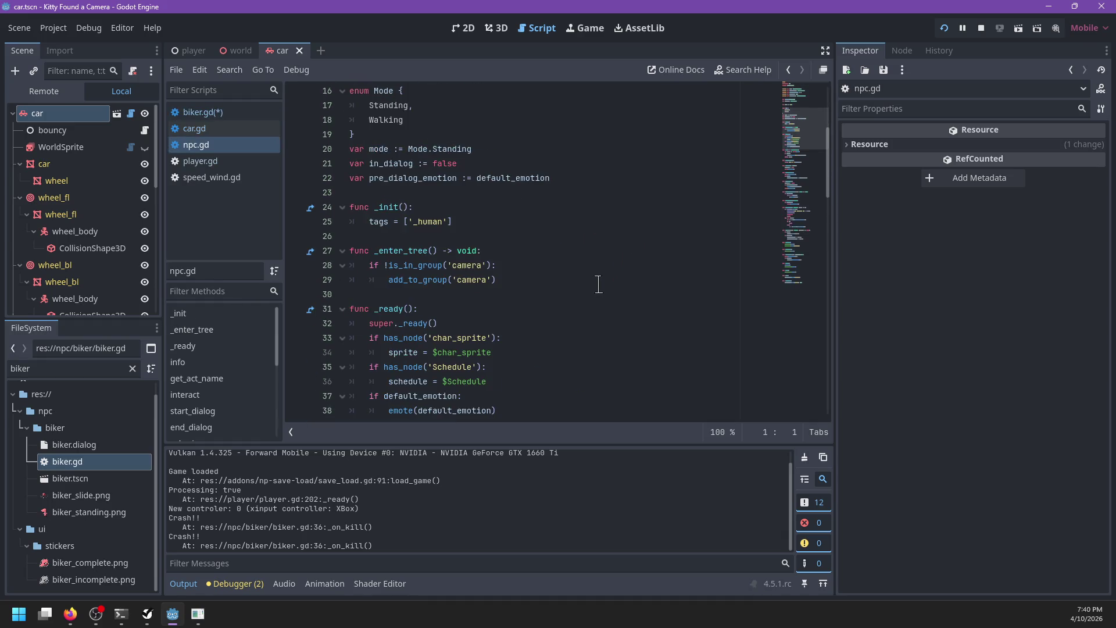
pyautogui.scroll(-9, 598, 285)
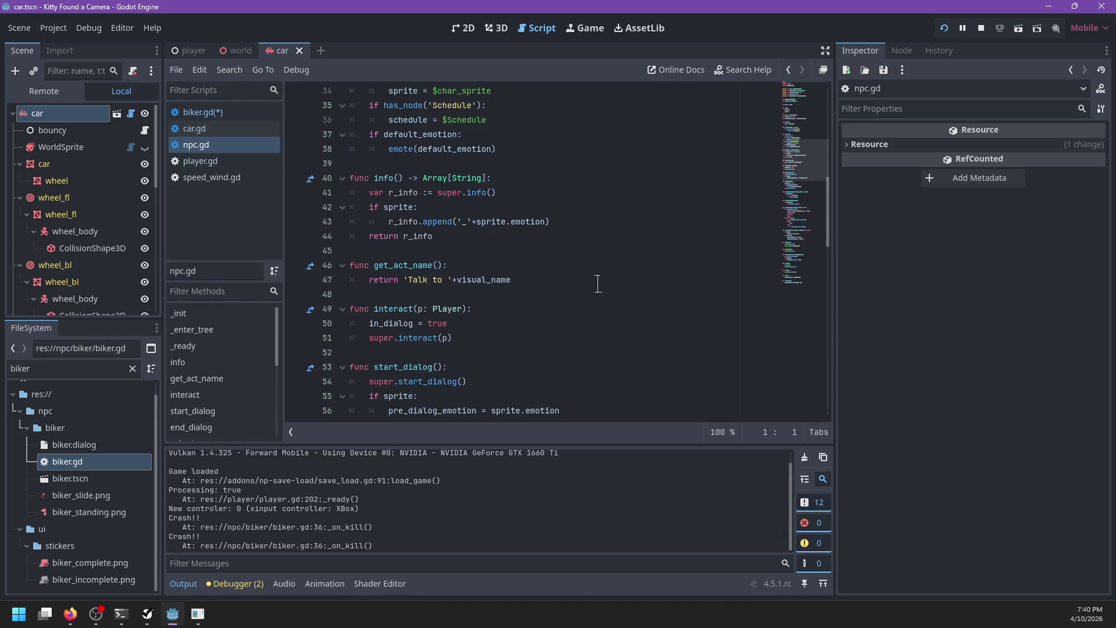
pyautogui.scroll(-6, 597, 284)
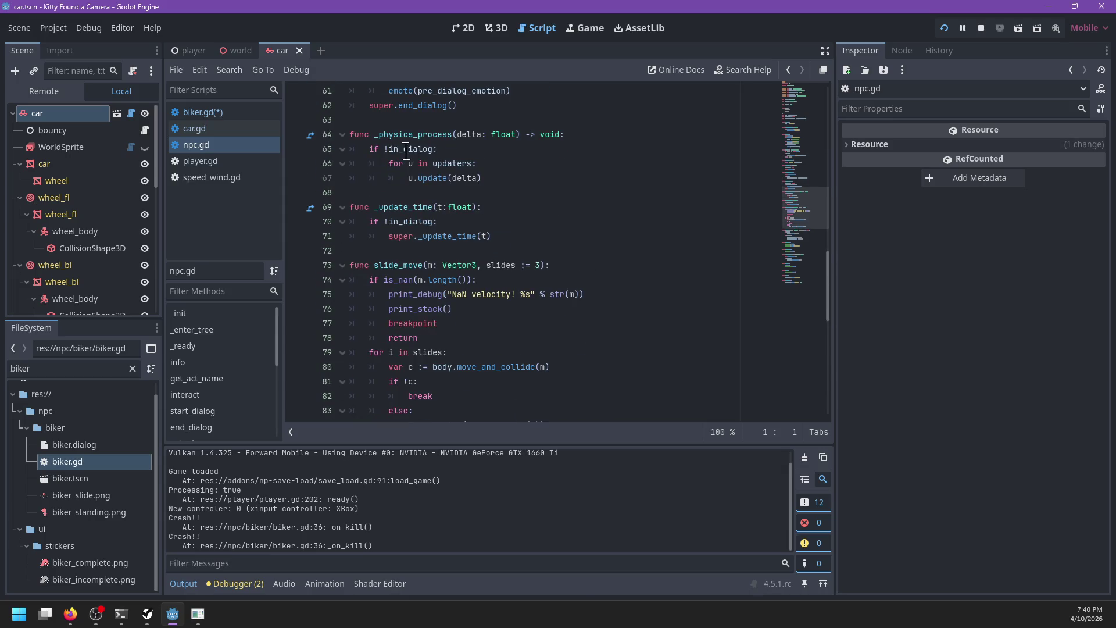
pyautogui.click(408, 163)
pyautogui.doubleClick(436, 163)
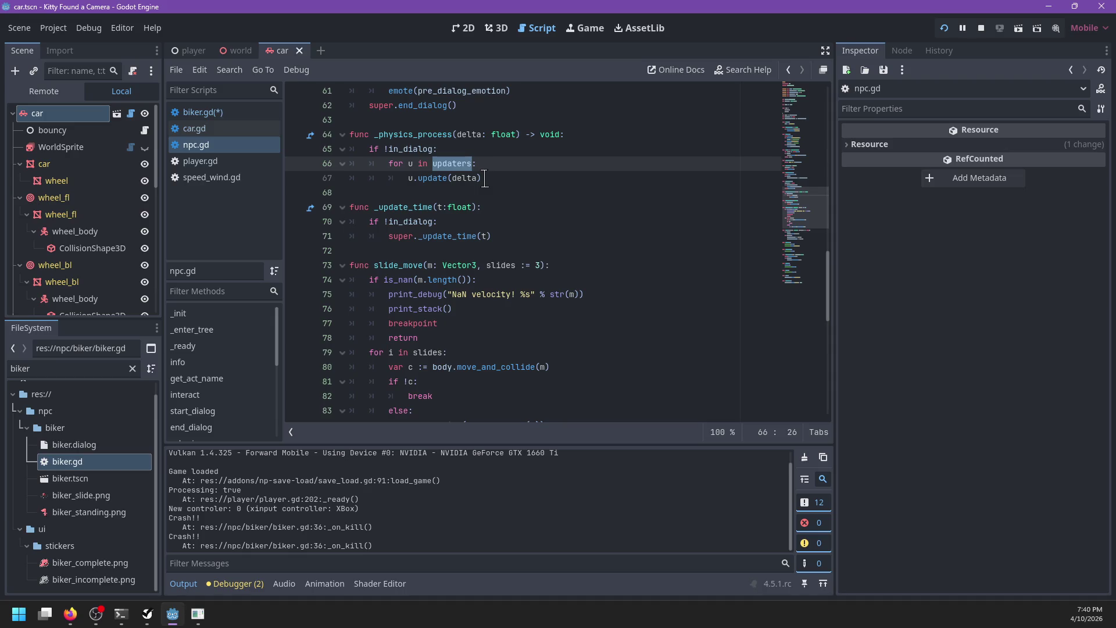
pyautogui.click(574, 134)
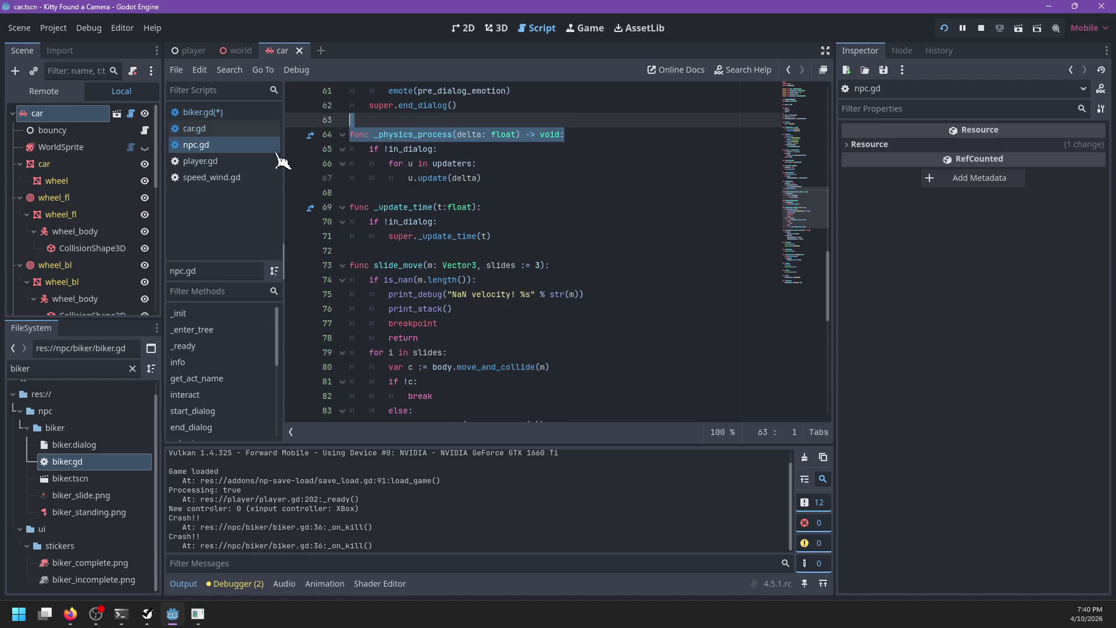
pyautogui.click(201, 112)
pyautogui.click(565, 144)
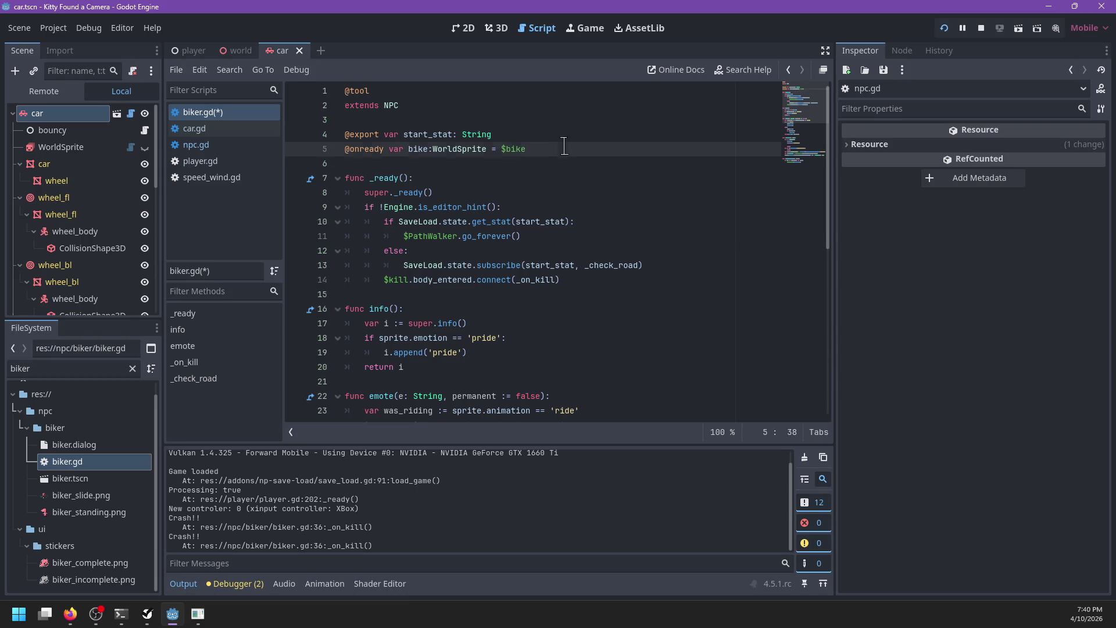
# Declare a crashed variable below the bike variable in biker.gd.
pyautogui.press('Return')
pyautogui.press('Return')
pyautogui.write('var crashed := false')
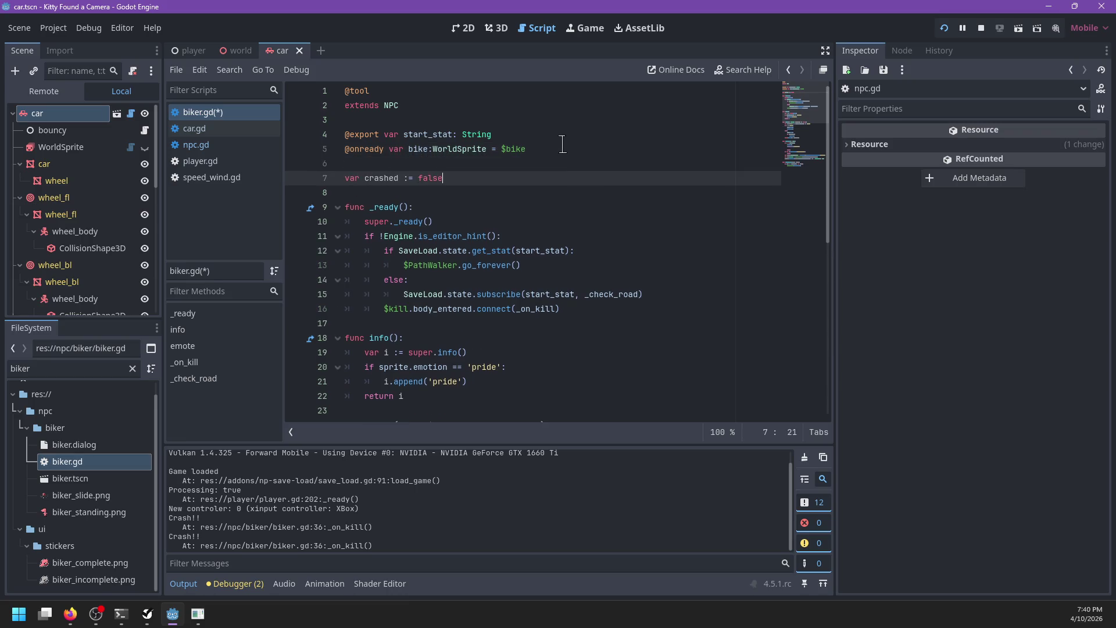
pyautogui.scroll(-9, 562, 145)
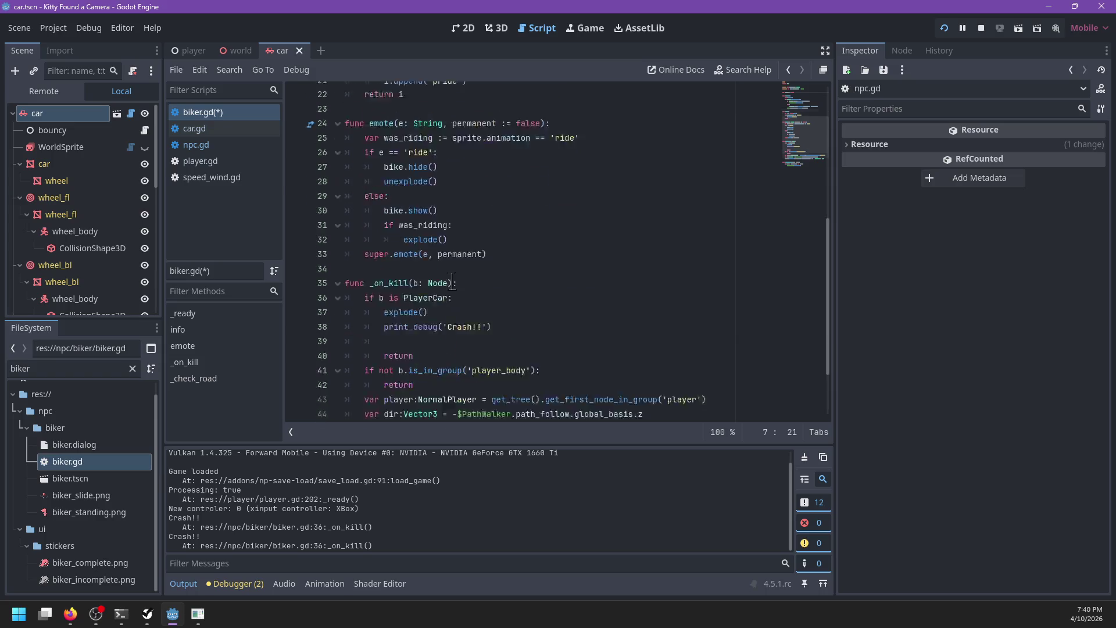
pyautogui.scroll(3, 485, 214)
pyautogui.scroll(3, 485, 213)
# Override _physics_process so it calls super's physics only if not crashed.
pyautogui.click(454, 177)
pyautogui.press('Return')
pyautogui.press('Return')
pyautogui.write('_ph')
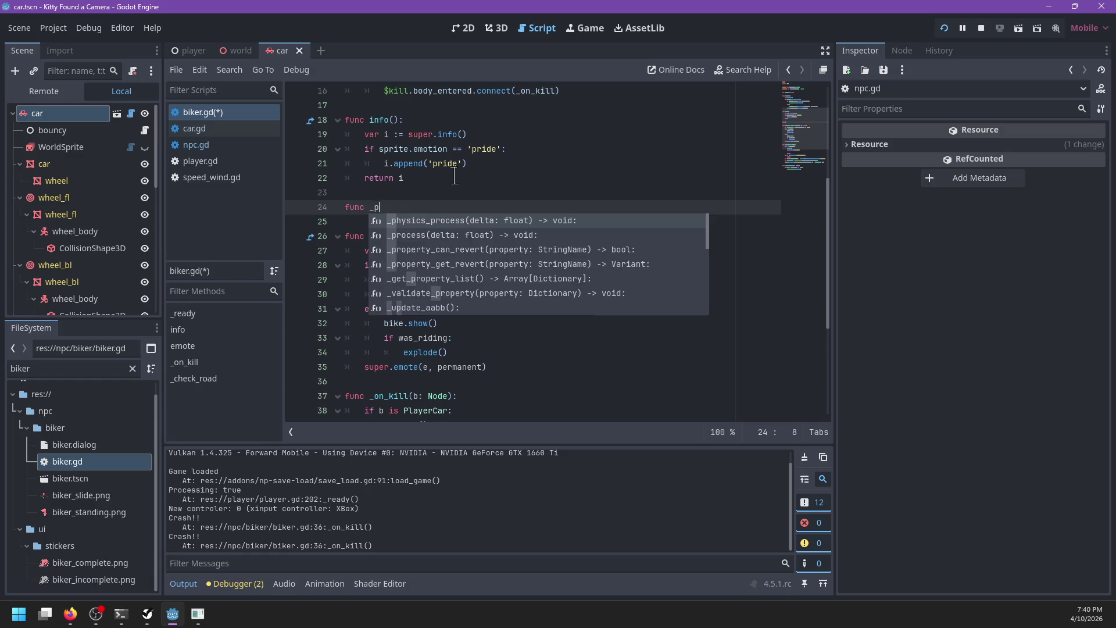
pyautogui.press('Return')
pyautogui.press('Return')
pyautogui.write('if !')
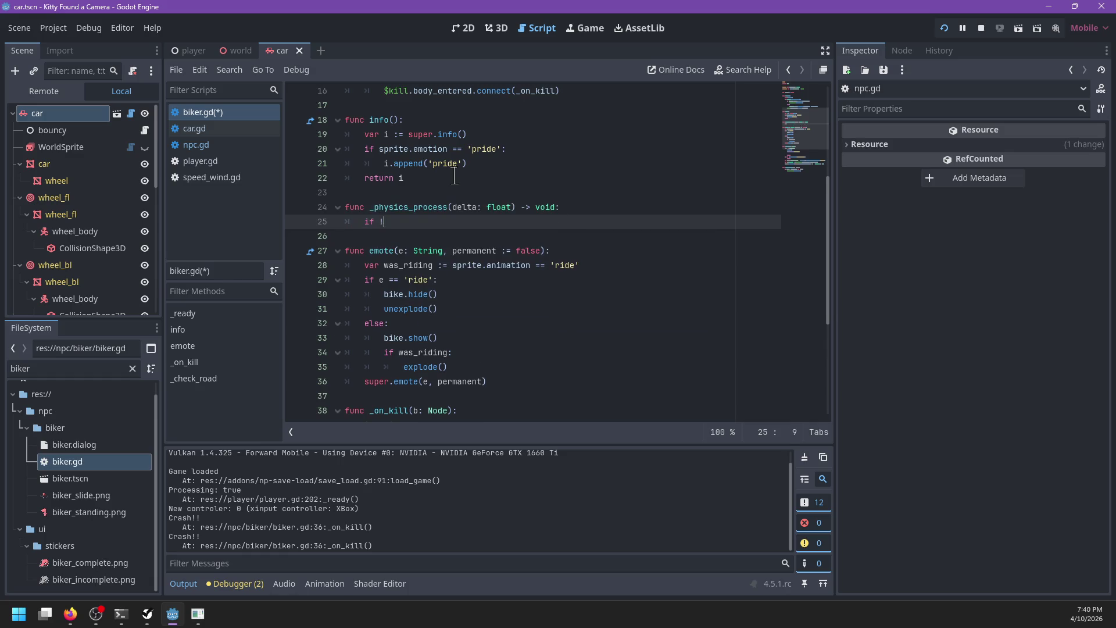
pyautogui.write('crashed:')
pyautogui.press('Return')
pyautogui.write('super.')
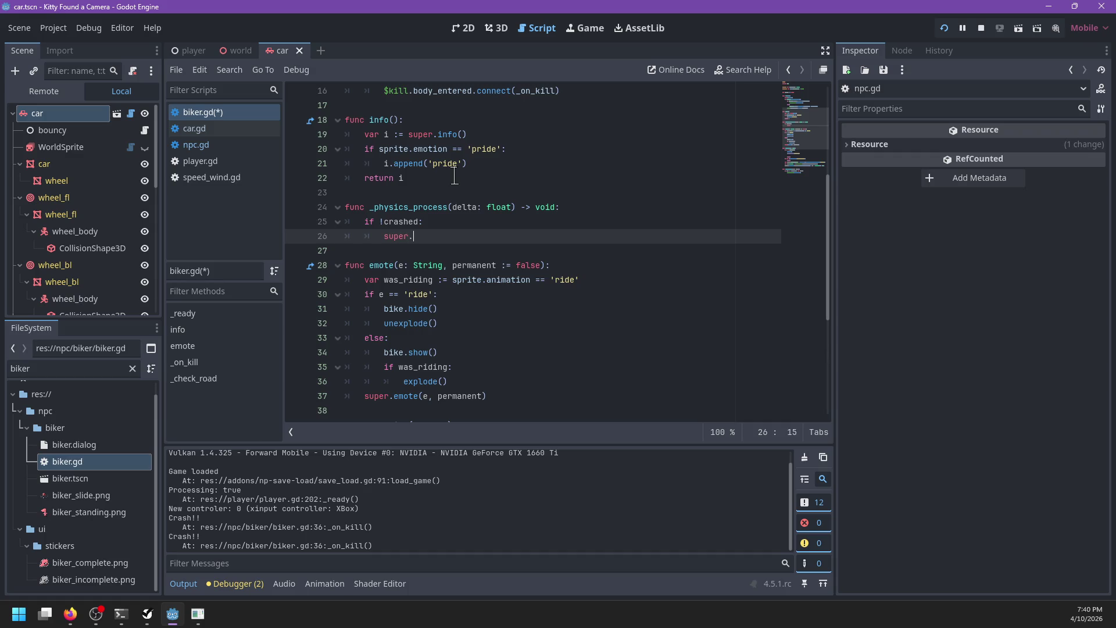
pyautogui.write('_ph')
pyautogui.press('Return')
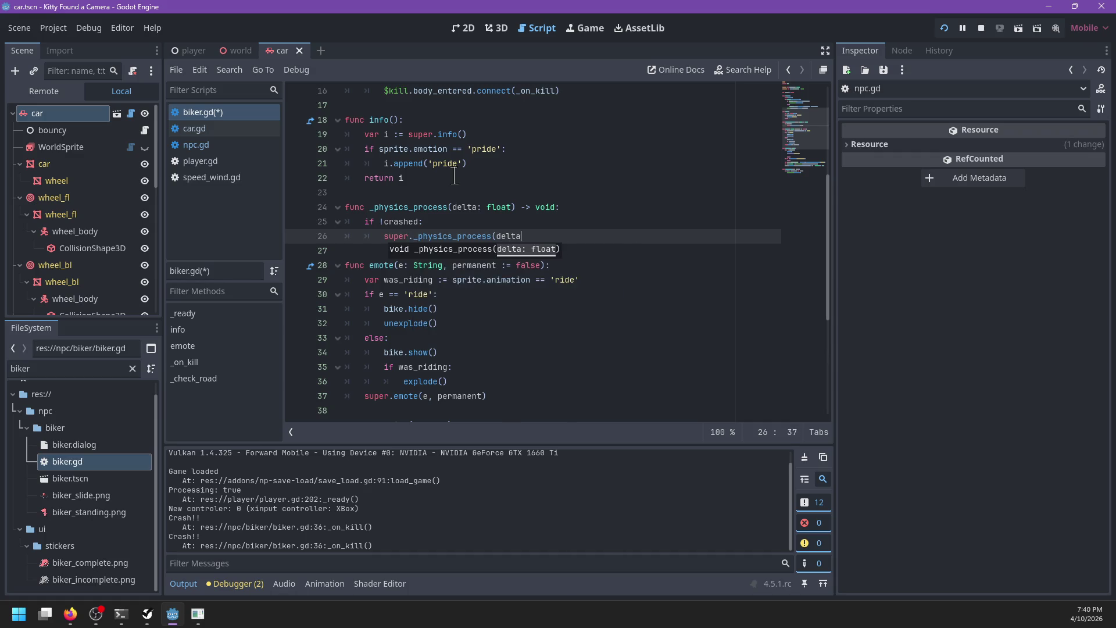
pyautogui.write(')')
# Set crashed = true in _on_kill and save the script.
pyautogui.scroll(-2, 449, 265)
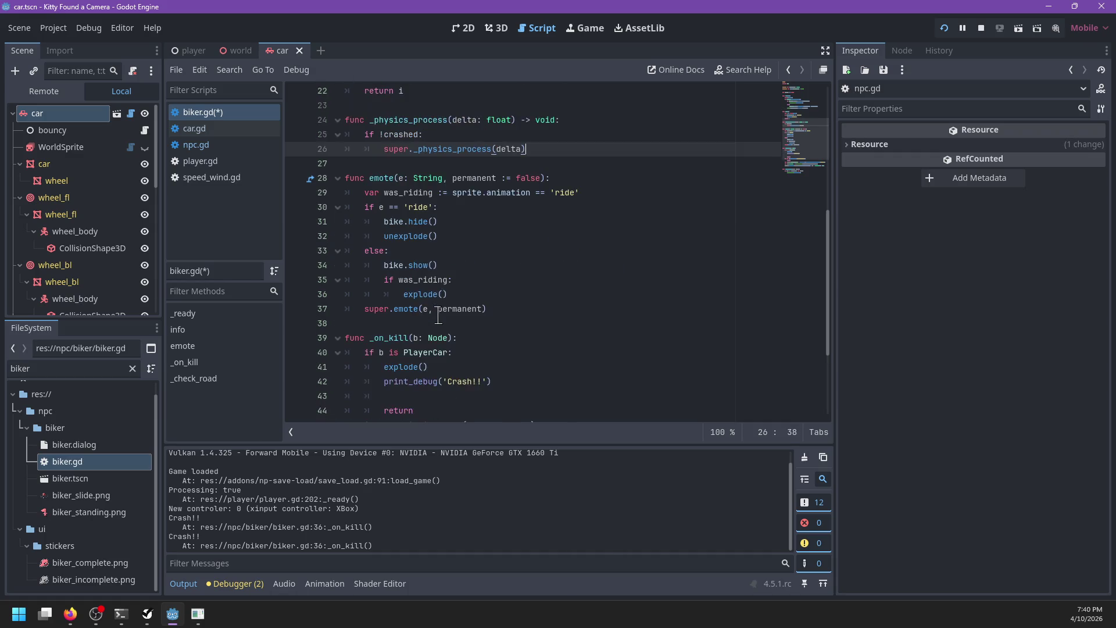
pyautogui.click(465, 236)
pyautogui.click(476, 293)
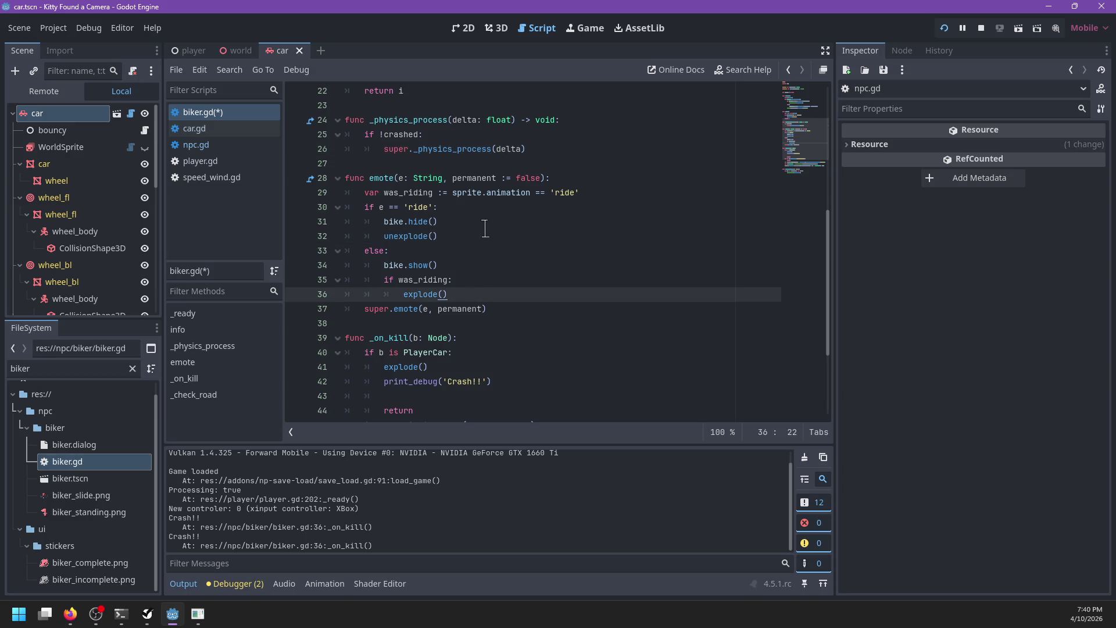
pyautogui.scroll(-3, 488, 256)
pyautogui.click(508, 251)
pyautogui.write('crashed = true')
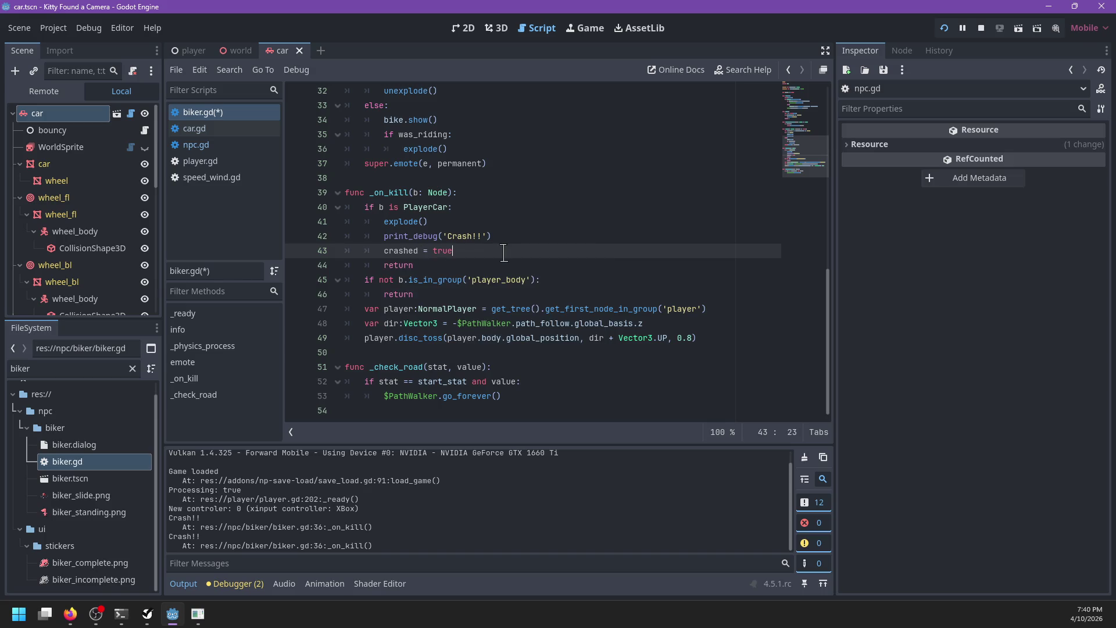
pyautogui.hotkey('ctrl', 's')
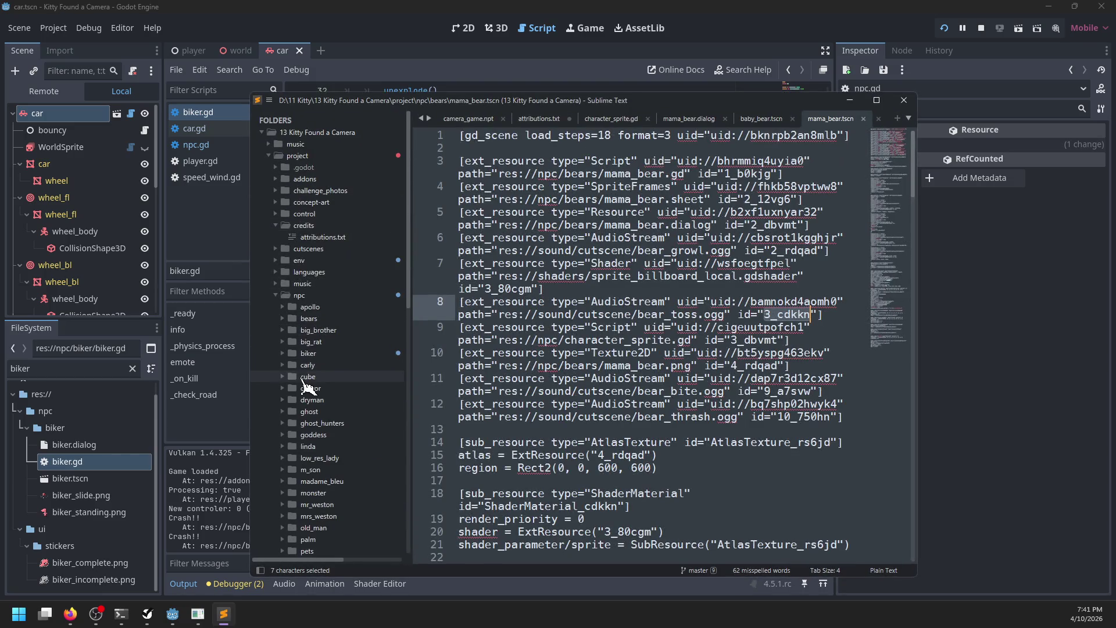
# Open npc/biker/biker.dialog from the project sidebar in Sublime Text.
pyautogui.click(293, 319)
pyautogui.scroll(-1, 330, 353)
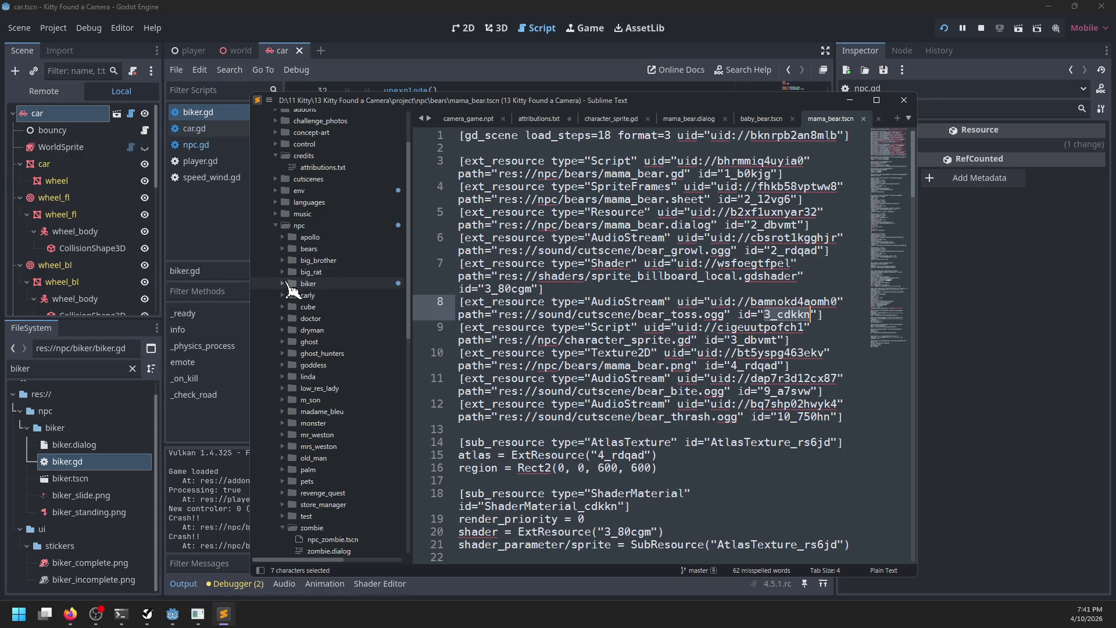
pyautogui.click(297, 283)
pyautogui.click(323, 329)
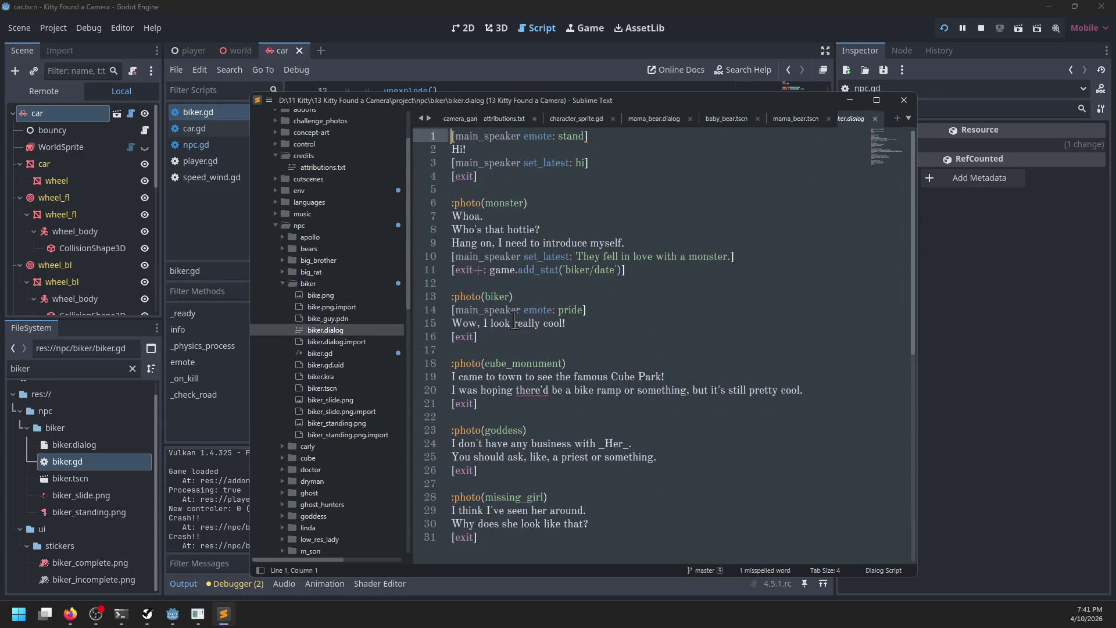
# Add a [main_speaker crashed?] branch saying 'Ow.... What did I hit?' followed by [otherwise].
pyautogui.press('Return')
pyautogui.press('Up')
pyautogui.write('p')
pyautogui.press('BackSpace')
pyautogui.write('[]')
pyautogui.write('main')
pyautogui.write('eaker ')
pyautogui.write('hed')
pyautogui.write(']')
pyautogui.press('Return')
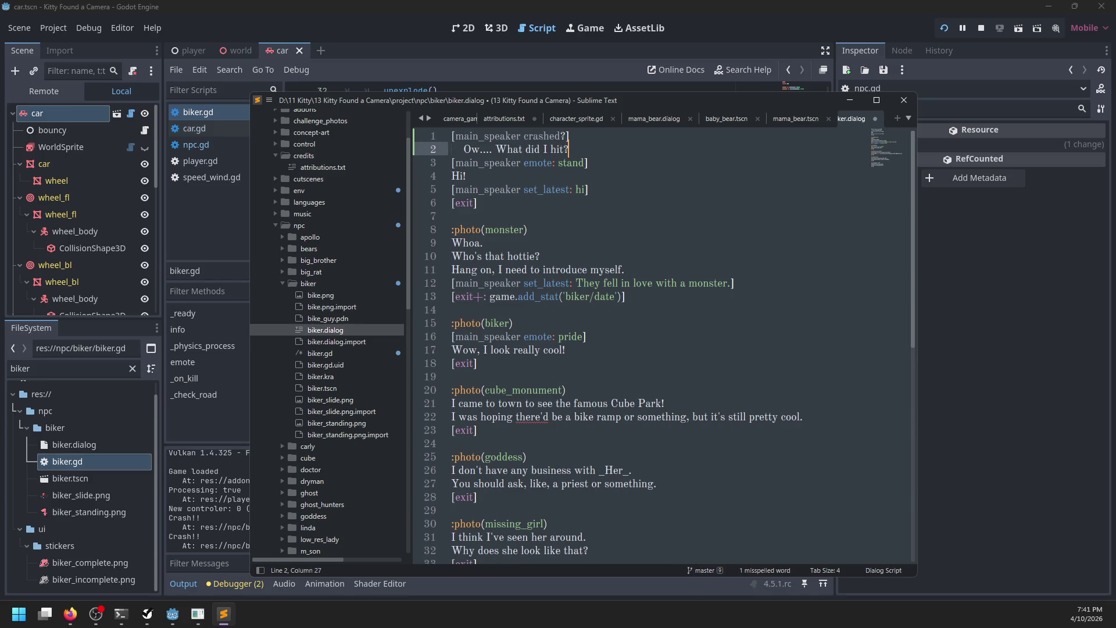
pyautogui.press('Return')
pyautogui.write('[otherwise]')
# Indent the original greeting under [otherwise], start a [main_speaker recov tag, and save.
pyautogui.moveTo(491, 203); pyautogui.dragTo(452, 175)
pyautogui.press('Tab')
pyautogui.click(595, 149)
pyautogui.hotkey('ctrl', 's')
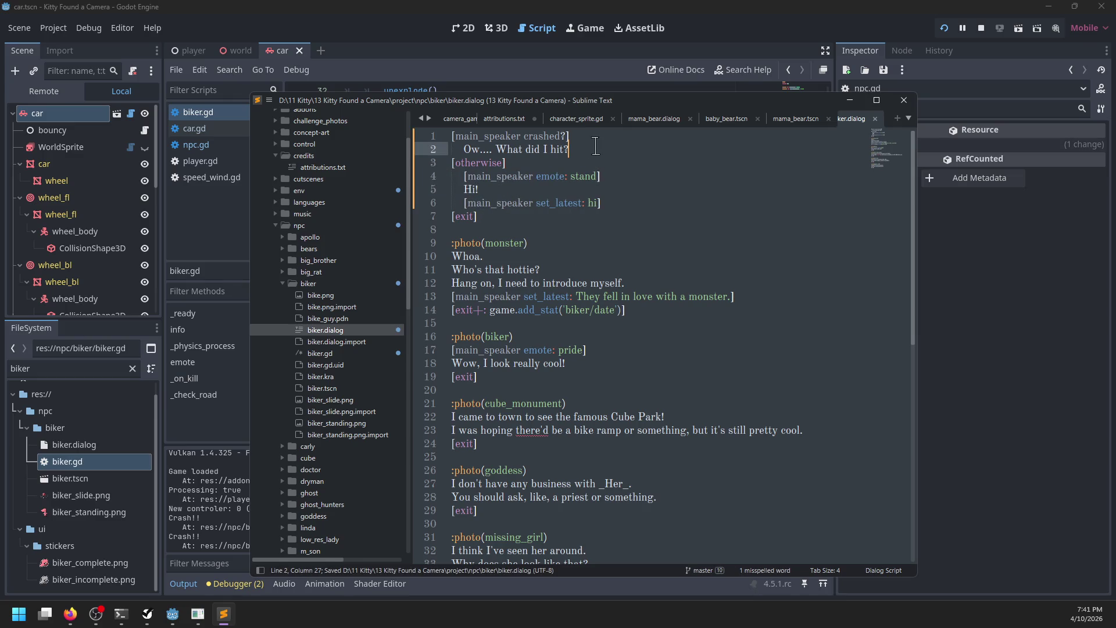
pyautogui.press('Return')
pyautogui.write('[main_speaker recov')
pyautogui.hotkey('ctrl', 's')
pyautogui.hotkey('alt', 'Tab')
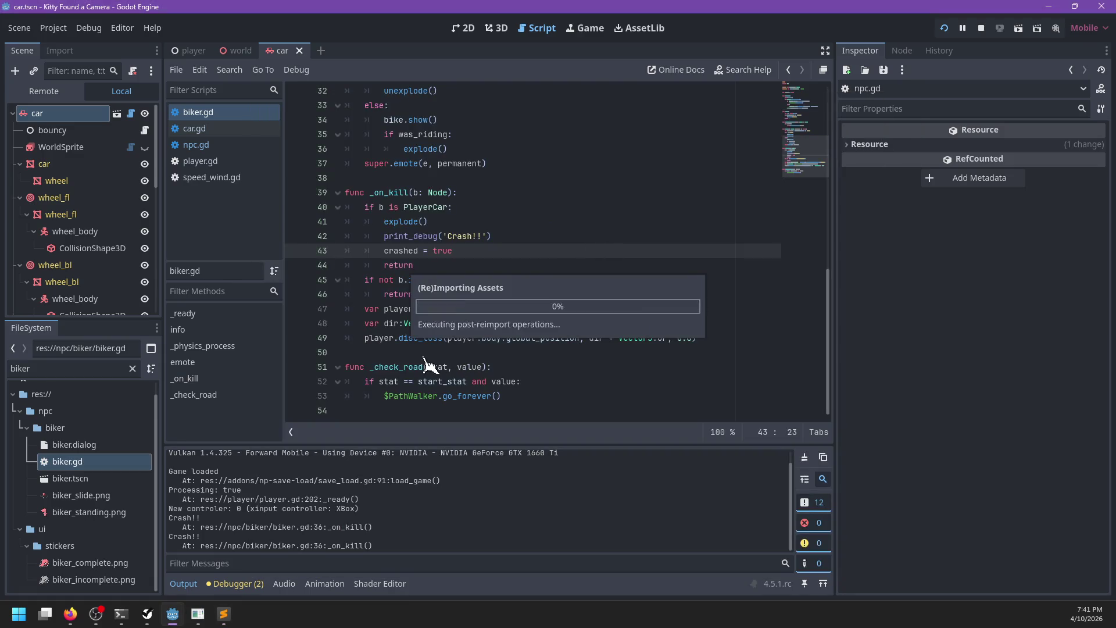
# Start a new func recover declaration after _on_kill in biker.gd at line 51.
pyautogui.click(421, 351)
pyautogui.press('Return')
pyautogui.press('Return')
pyautogui.press('Up')
pyautogui.write('f')
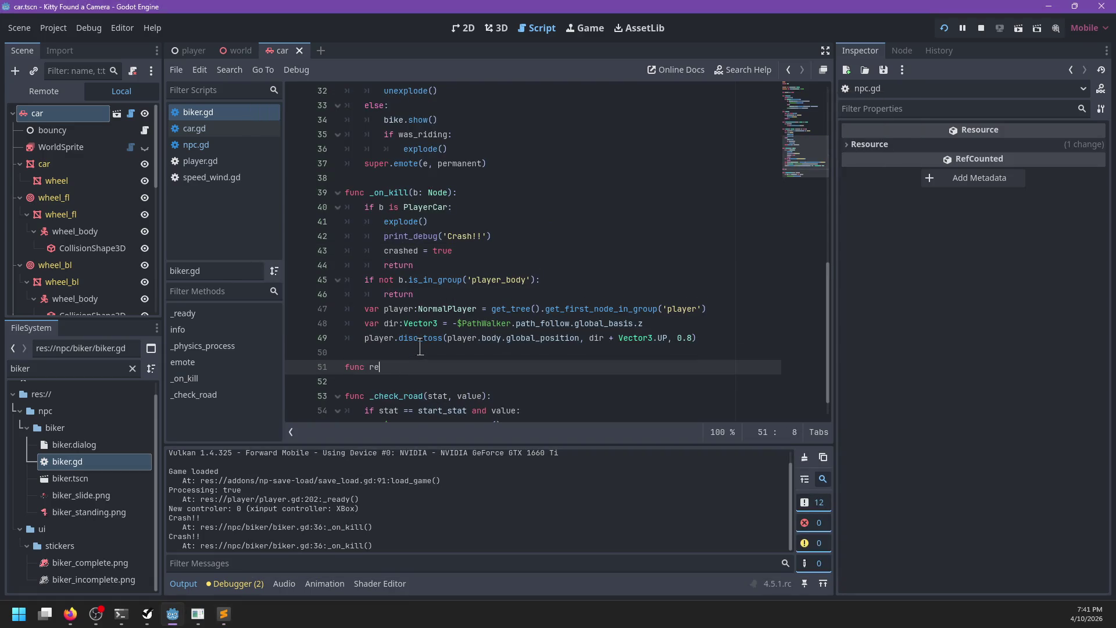
# Change line 3 of biker.dialog to [exit+: main_speaker.recover].
pyautogui.hotkey('alt', 'Tab')
pyautogui.click(471, 163)
pyautogui.write('xit+:')
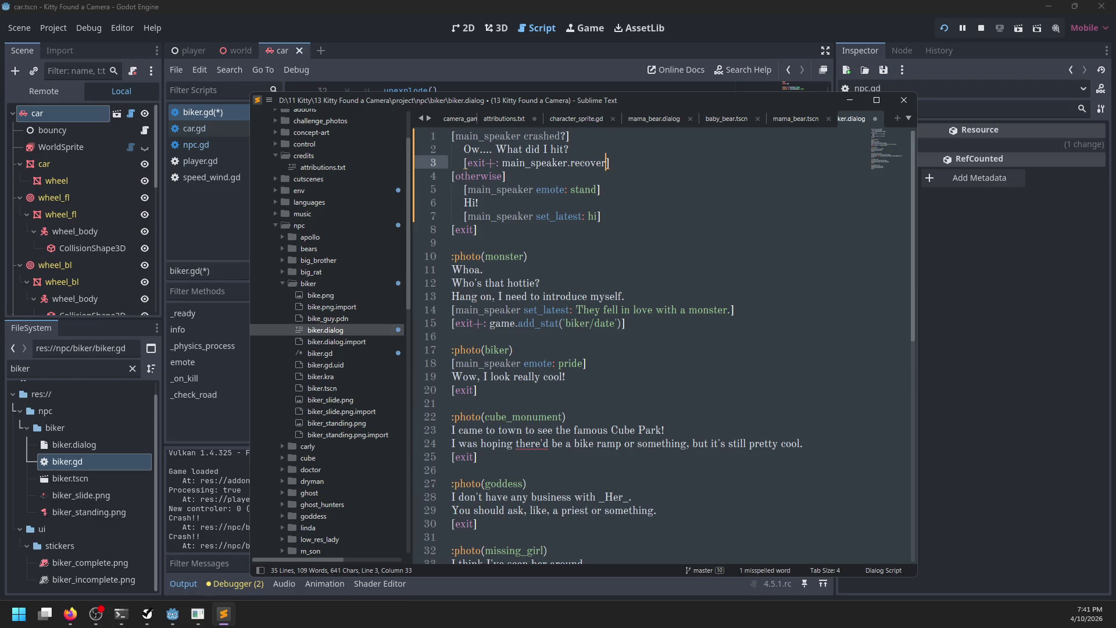
pyautogui.hotkey('alt', 'Tab')
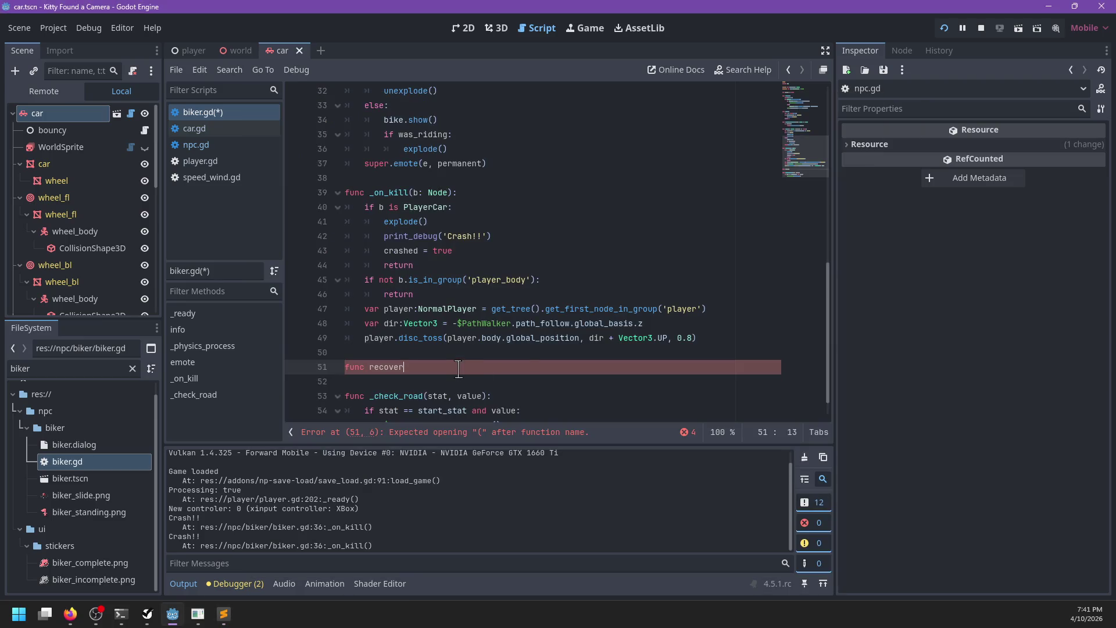
# Make recover() set crashed = false, save, add () in the dialogue, and run with F5.
pyautogui.write(':')
pyautogui.press('Return')
pyautogui.write('crashed = false')
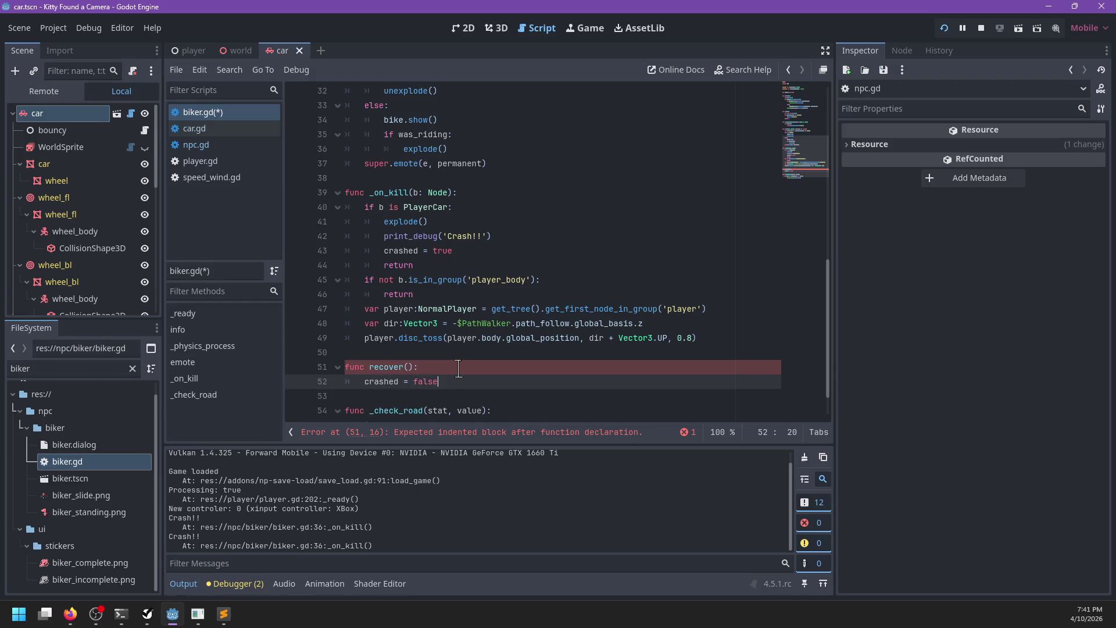
pyautogui.hotkey('ctrl', 's')
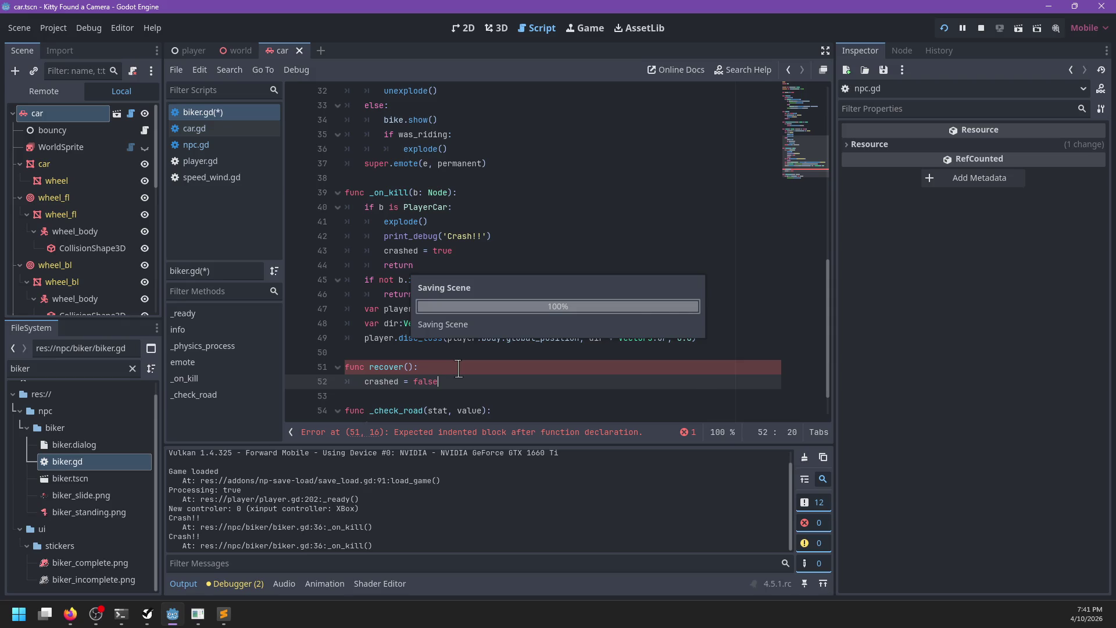
pyautogui.hotkey('alt', 'Tab')
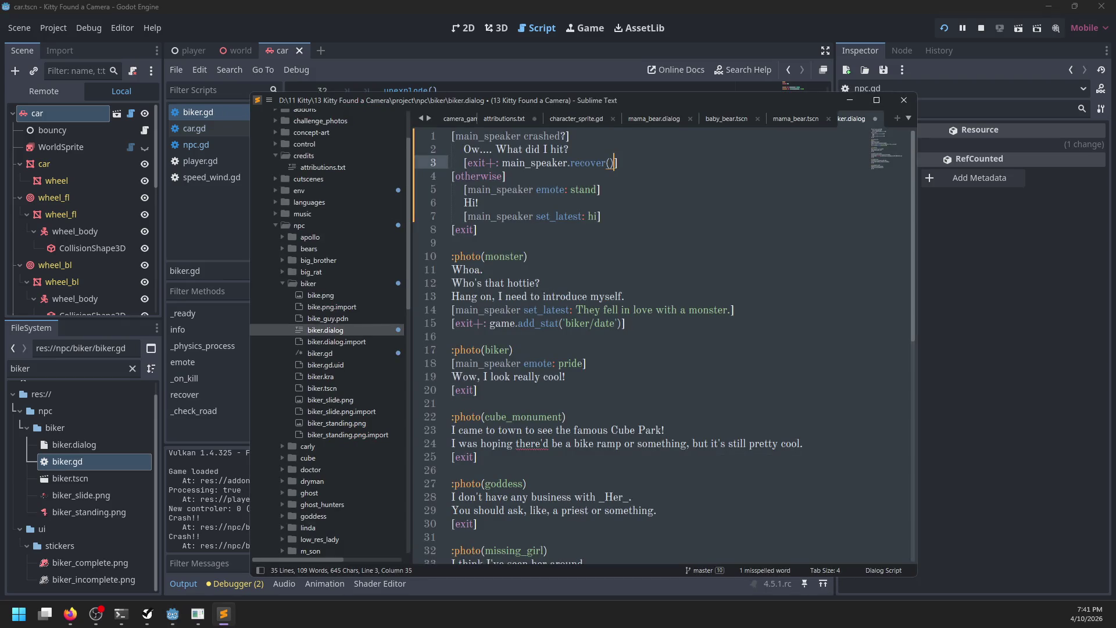
pyautogui.hotkey('alt', 'Tab')
pyautogui.press('F5')
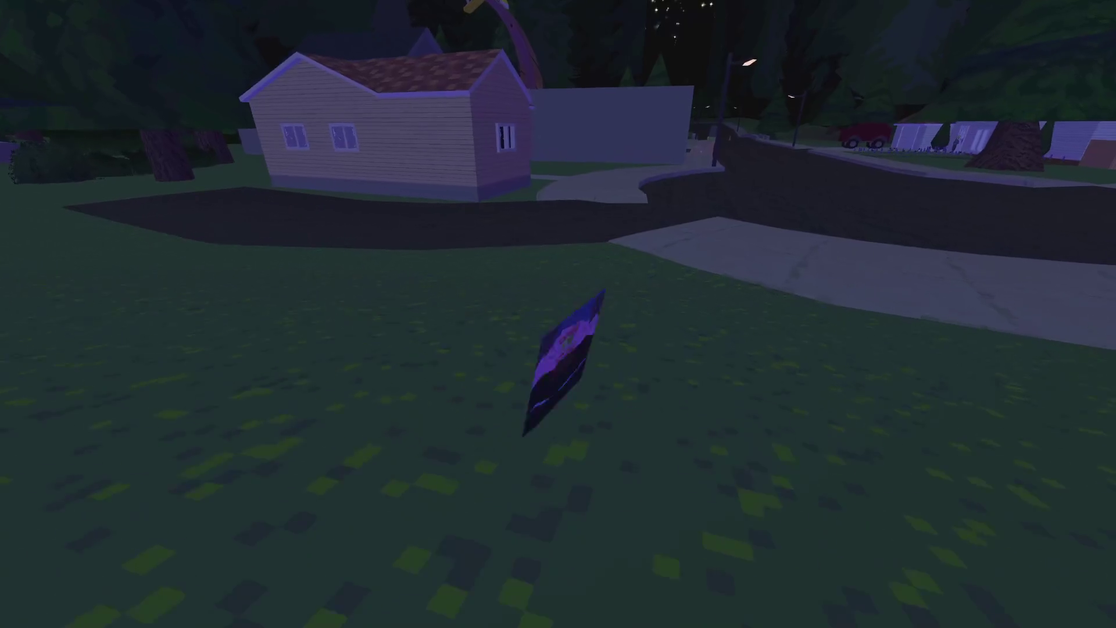
# Walk to the purple toy car and drive it down the road into the biker.
pyautogui.scroll(-3, 558, 314)
pyautogui.press('w')
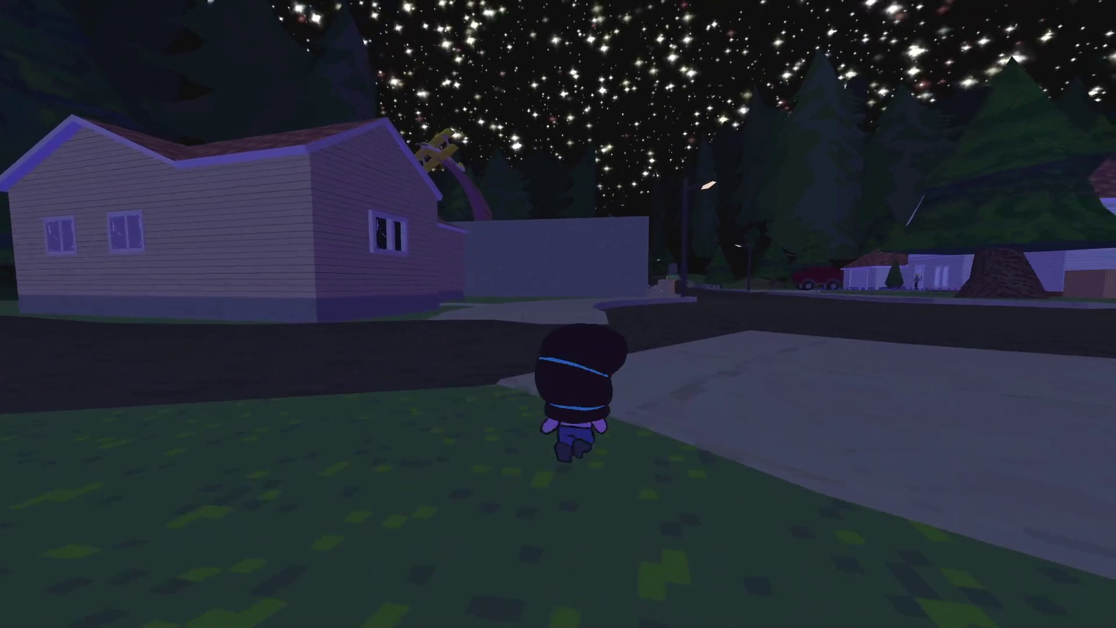
pyautogui.press('w')
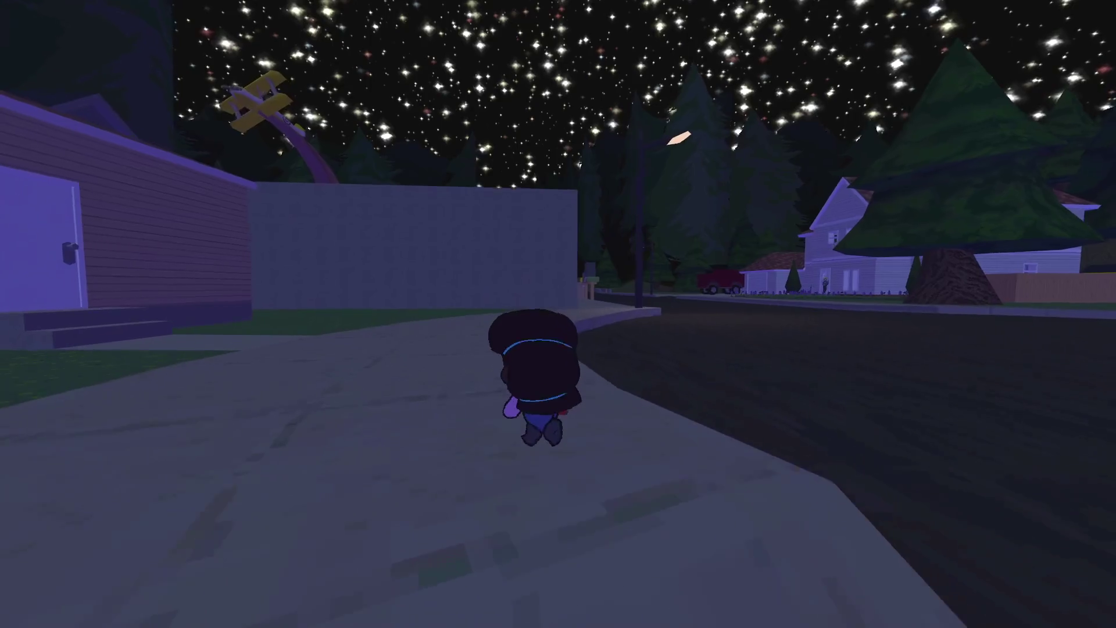
pyautogui.press('ctrl')
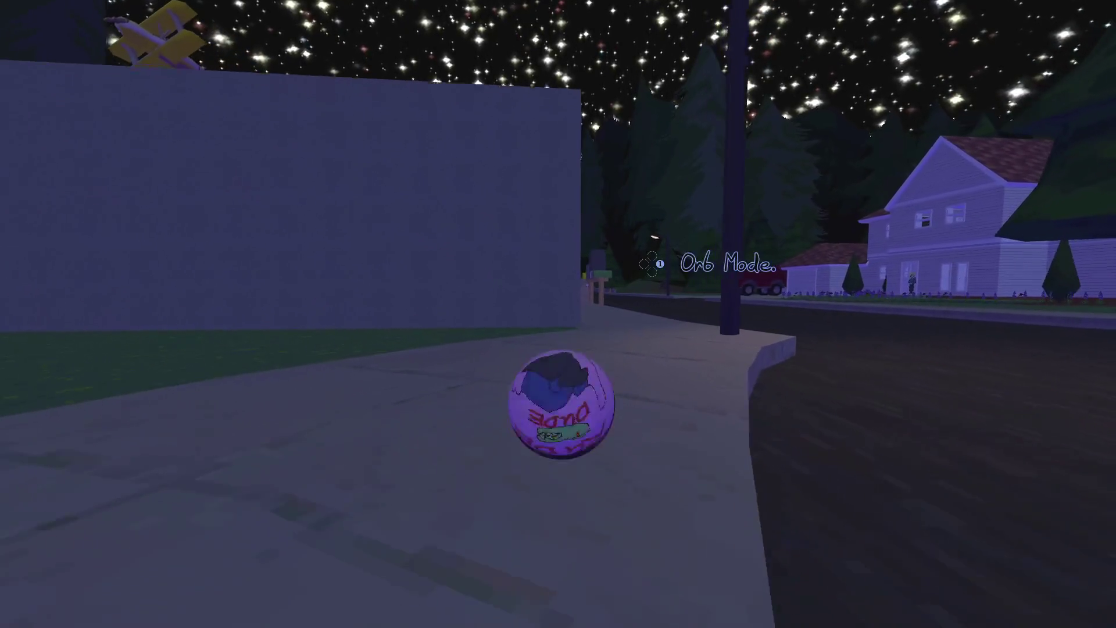
pyautogui.press('w')
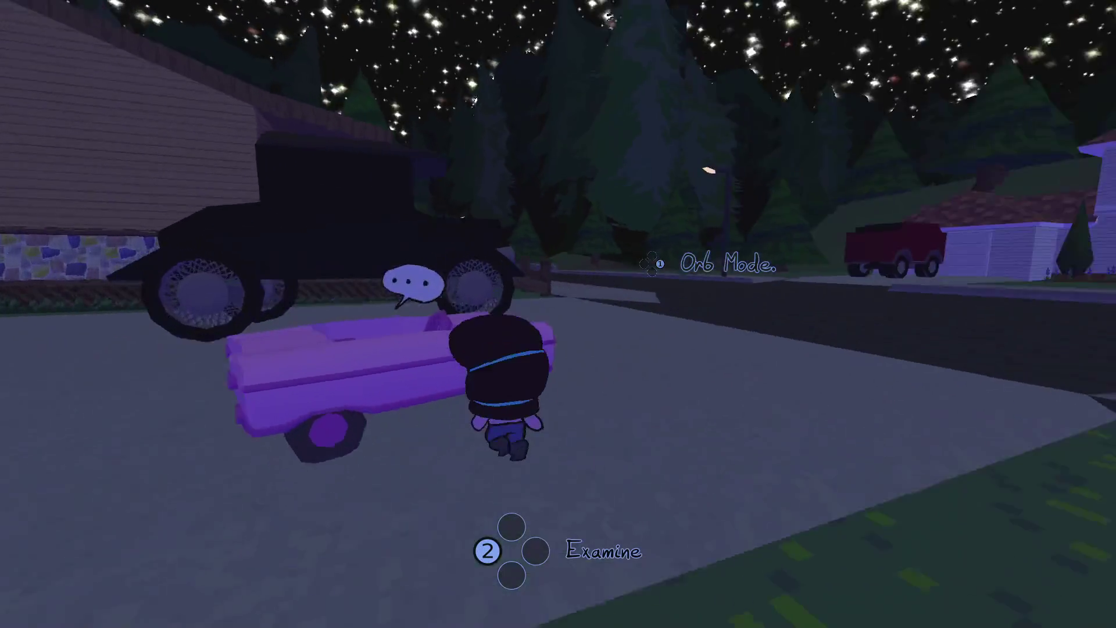
pyautogui.press('e')
pyautogui.press('w')
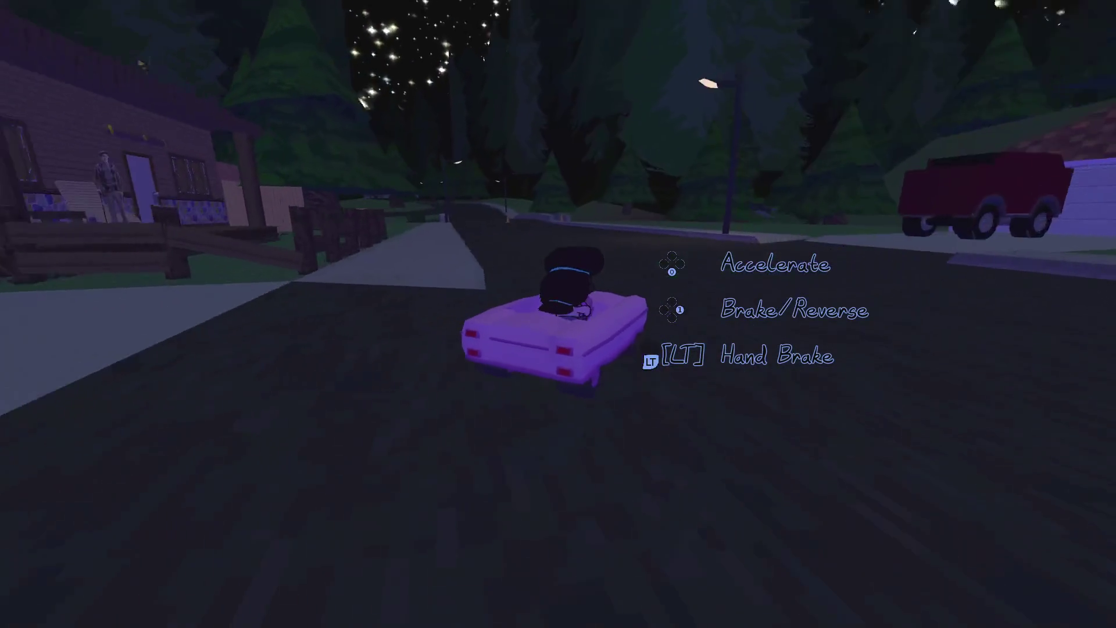
pyautogui.press('w')
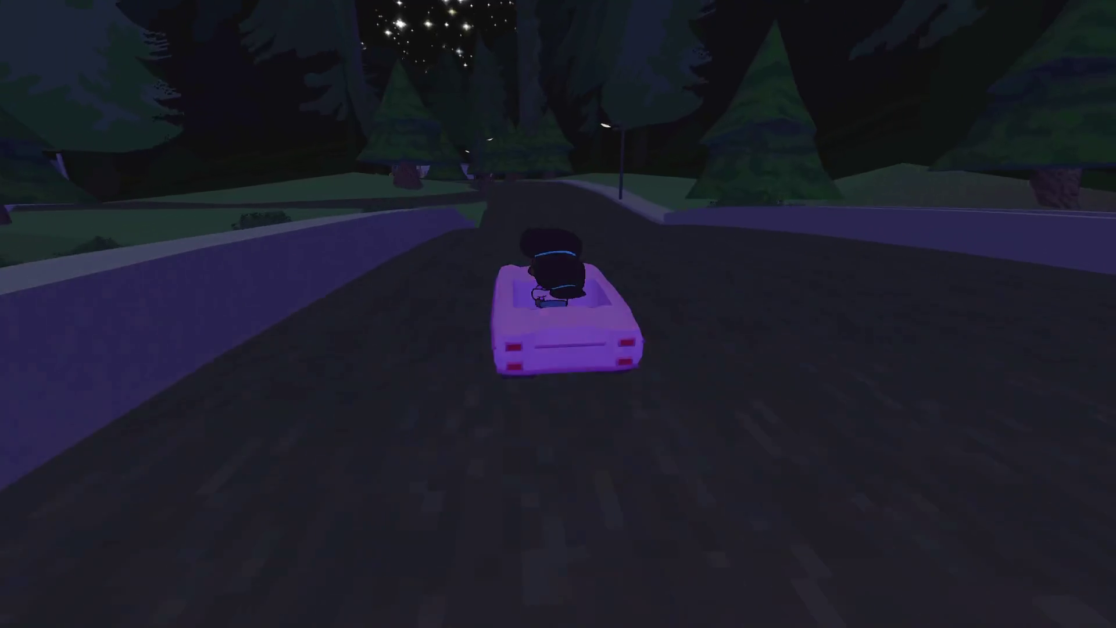
pyautogui.press('a')
# Get out and talk to the crashed biker, who says 'Ow.... What did I hit?'.
pyautogui.press('d')
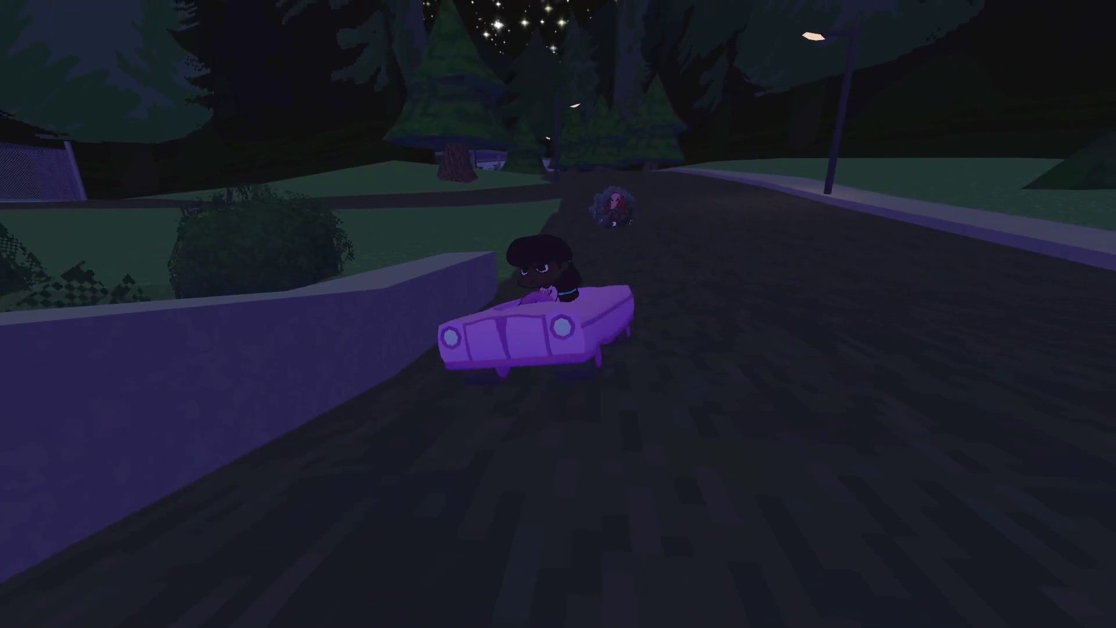
pyautogui.press('e')
pyautogui.press('w')
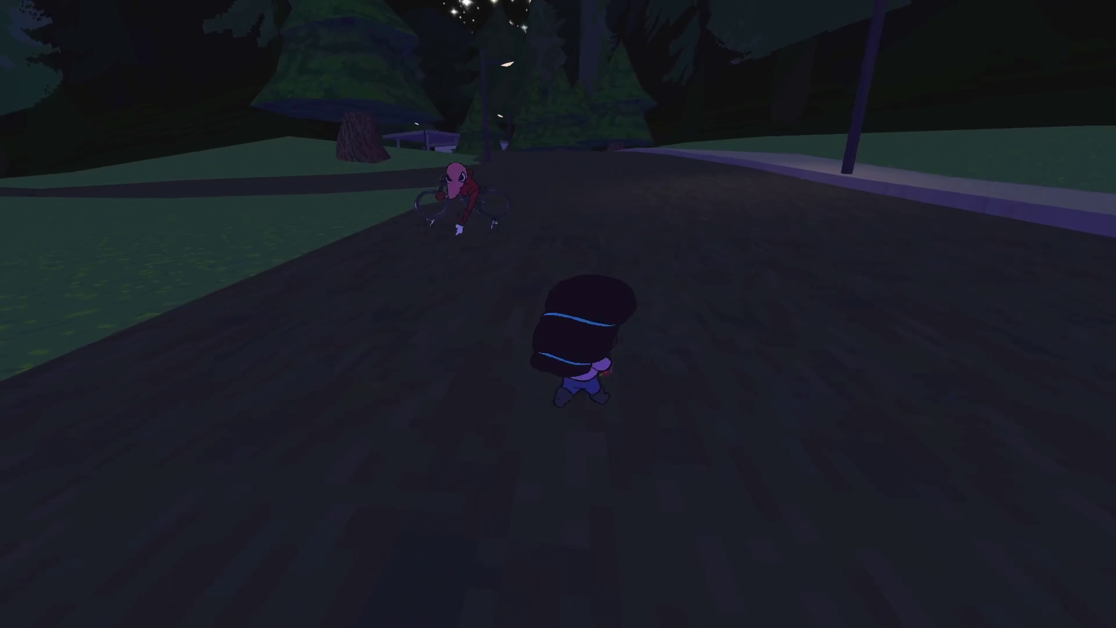
pyautogui.press('e')
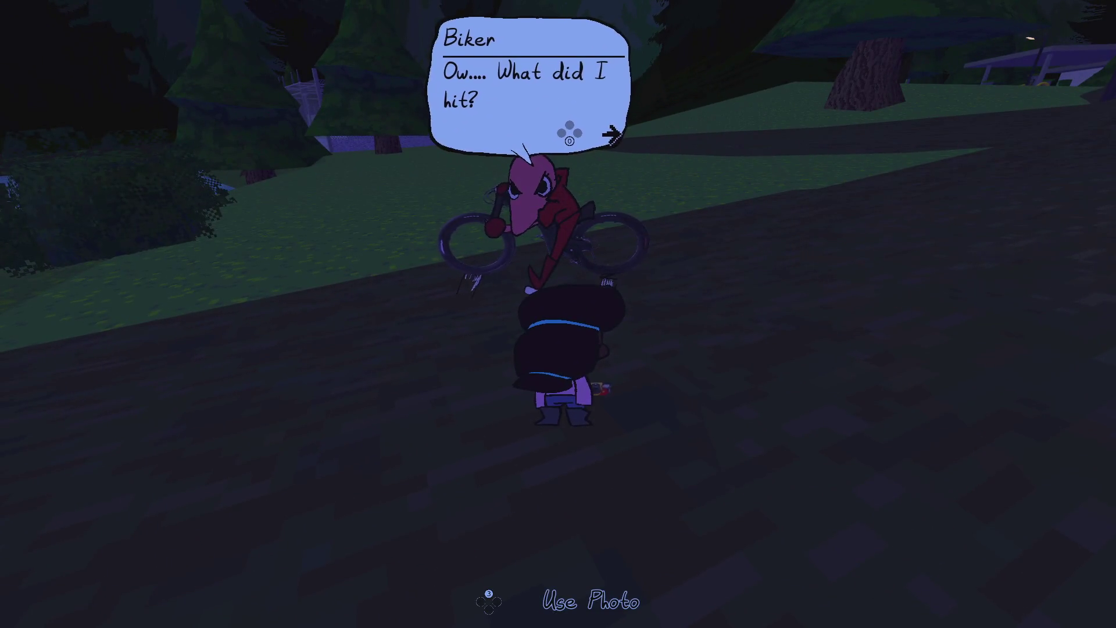
pyautogui.press('e')
# Drive the car again, then walk into the biker on foot to test the collision and pause.
pyautogui.press('s')
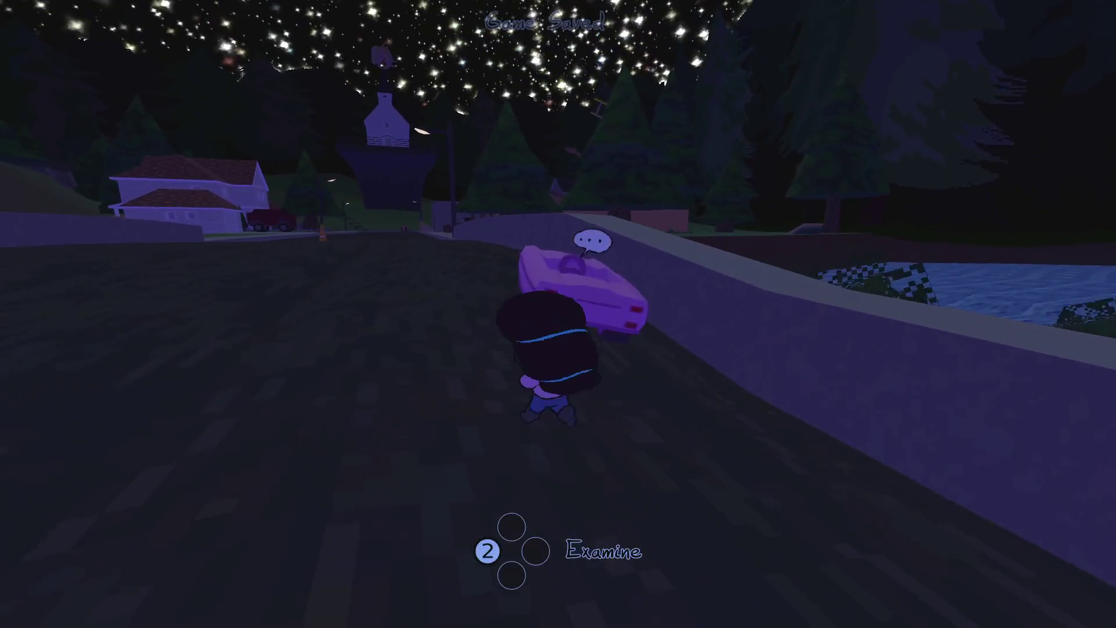
pyautogui.press('e')
pyautogui.press('a')
pyautogui.press('w')
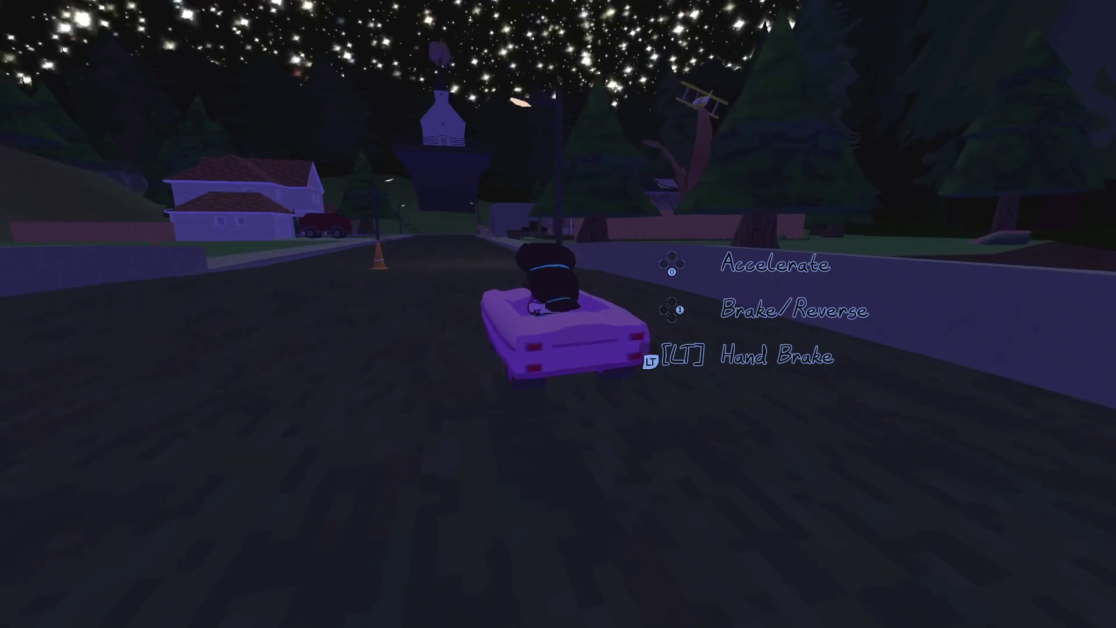
pyautogui.press('w')
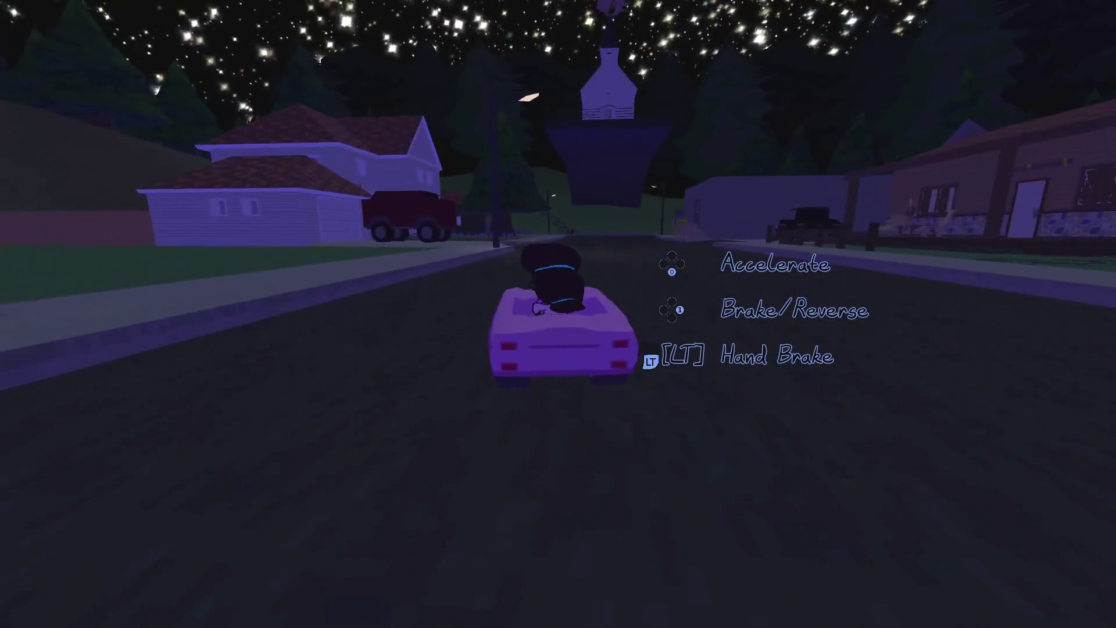
pyautogui.press('d')
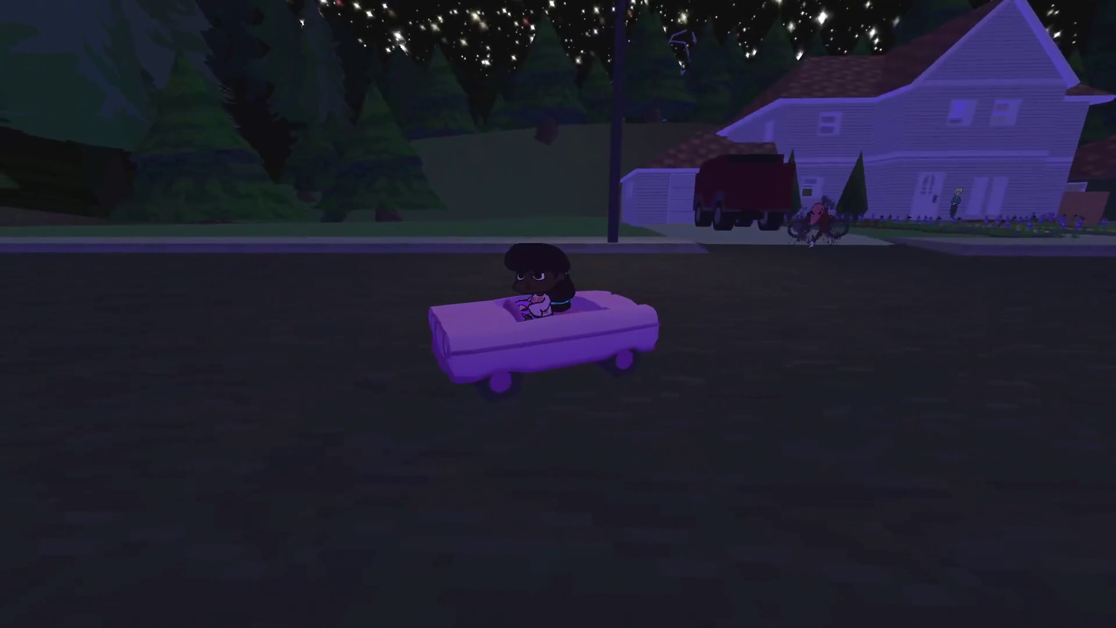
pyautogui.press('e')
pyautogui.press('w')
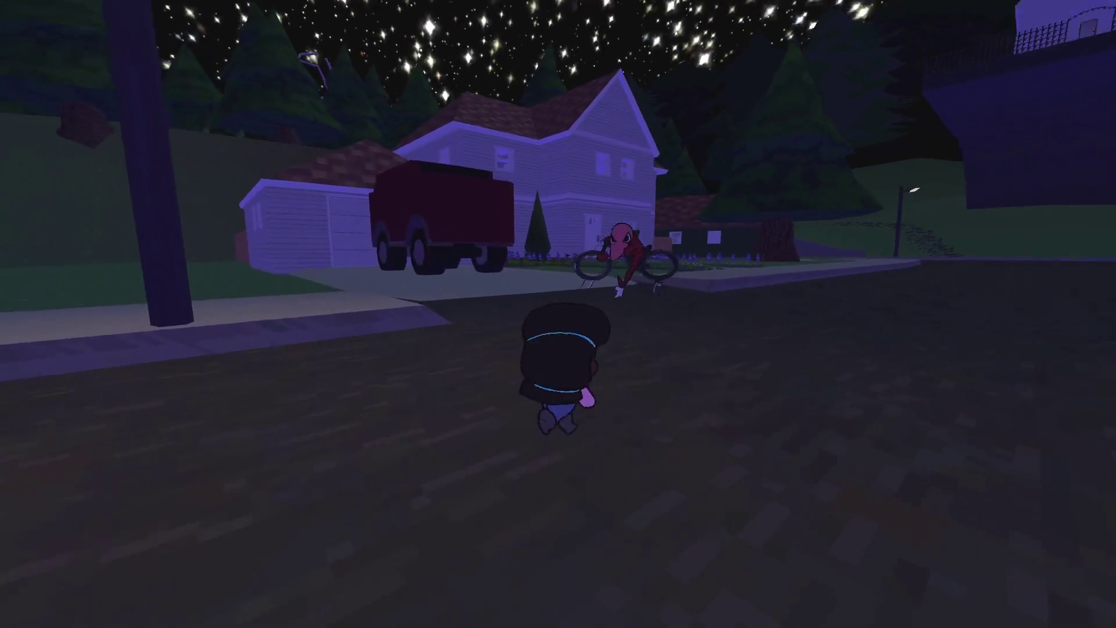
pyautogui.press('a')
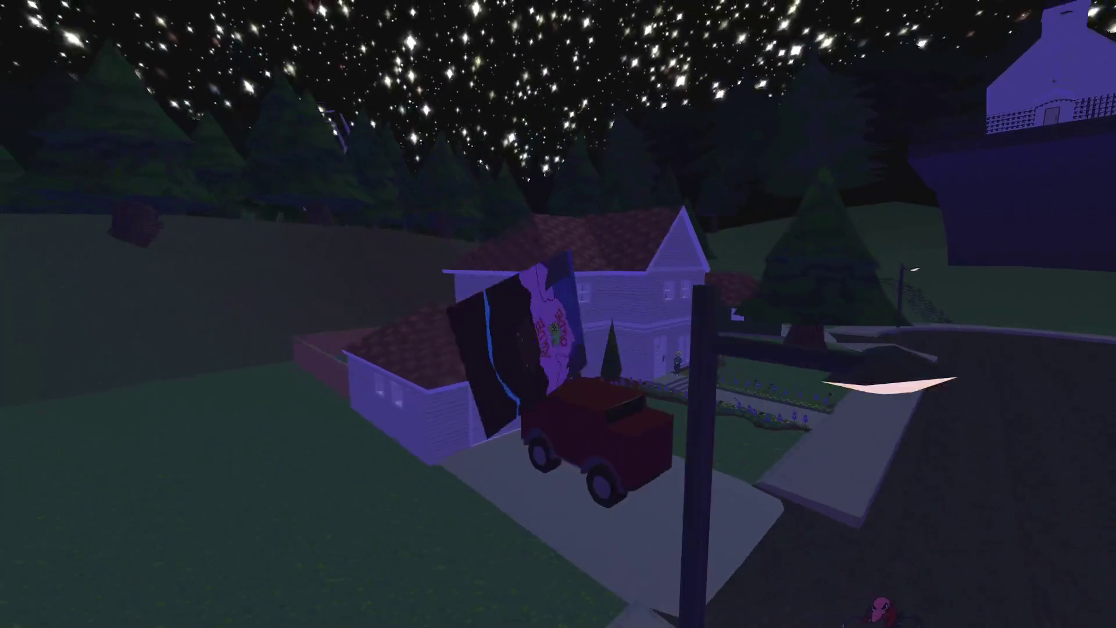
pyautogui.press('Escape')
pyautogui.hotkey('alt', 'Tab')
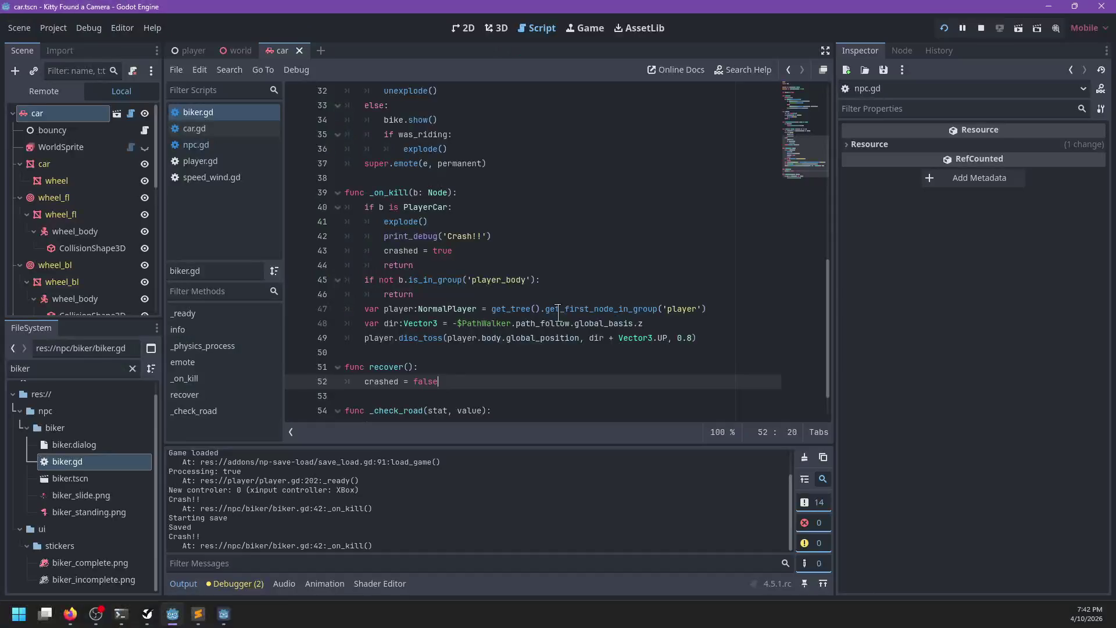
# Add 'if crashed: return' at the top of _on_kill, save, and resume the game.
pyautogui.click(480, 192)
pyautogui.press('Return')
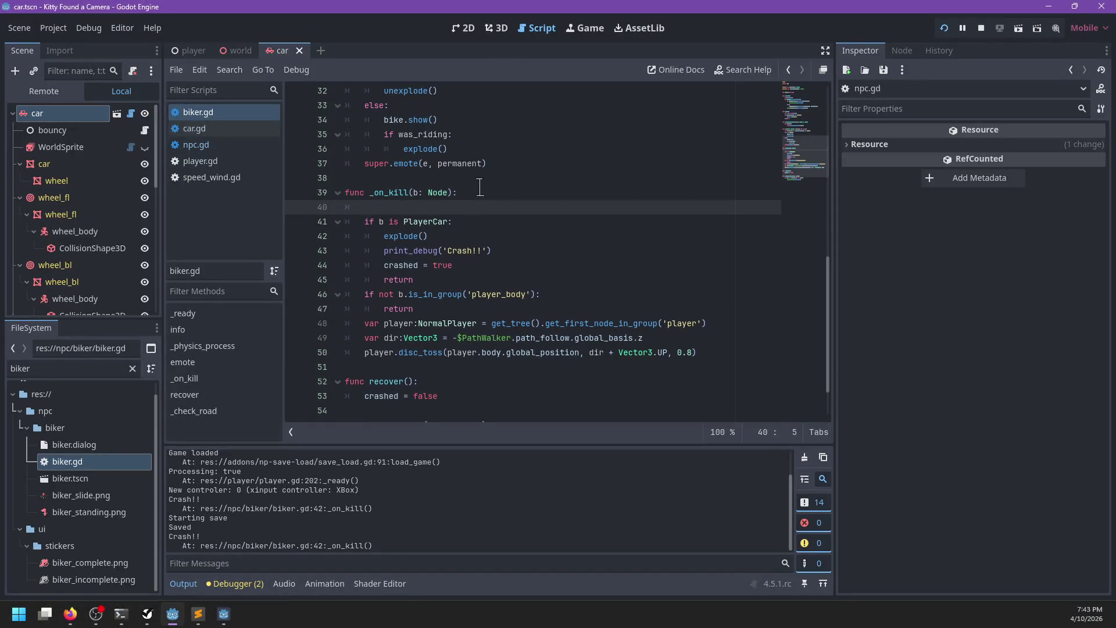
pyautogui.write('if crashed:')
pyautogui.press('Return')
pyautogui.write('return')
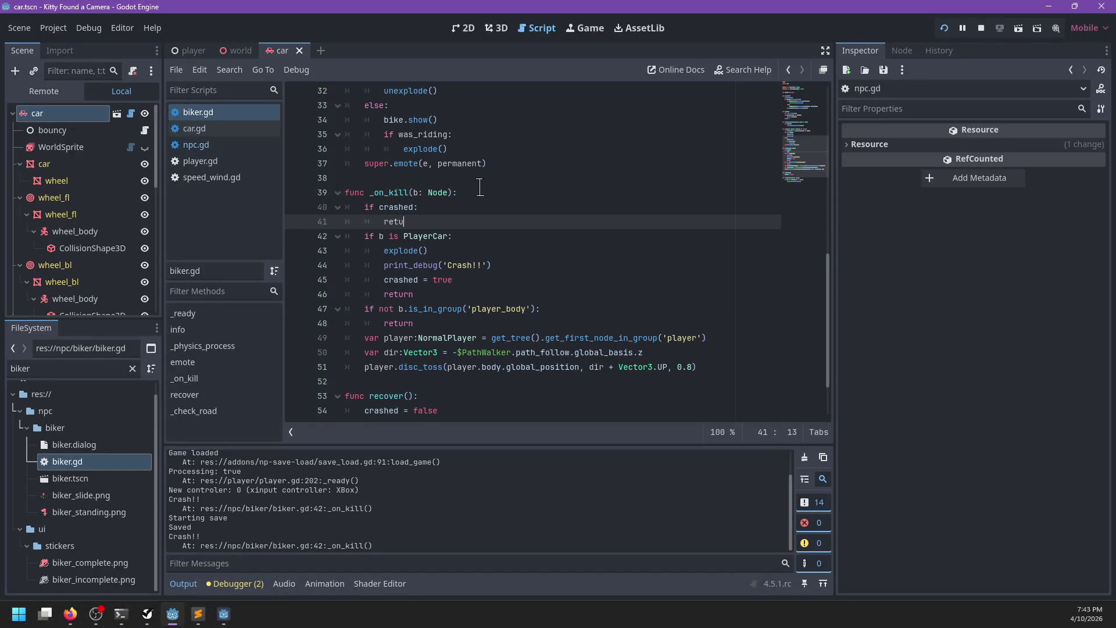
pyautogui.hotkey('ctrl', 's')
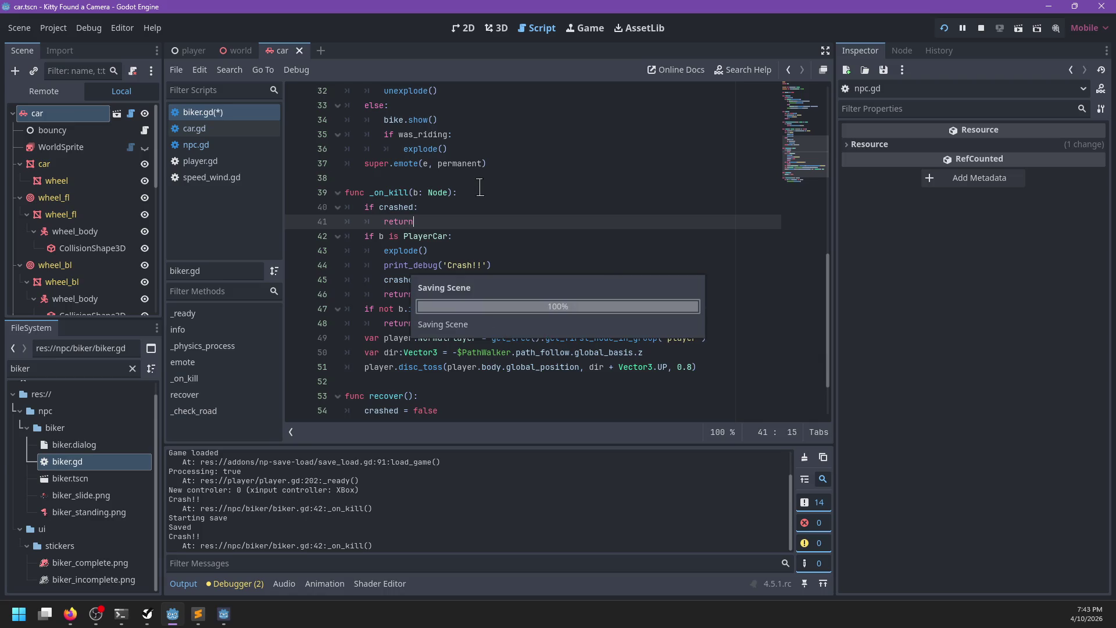
pyautogui.hotkey('alt', 'Tab')
pyautogui.press('Escape')
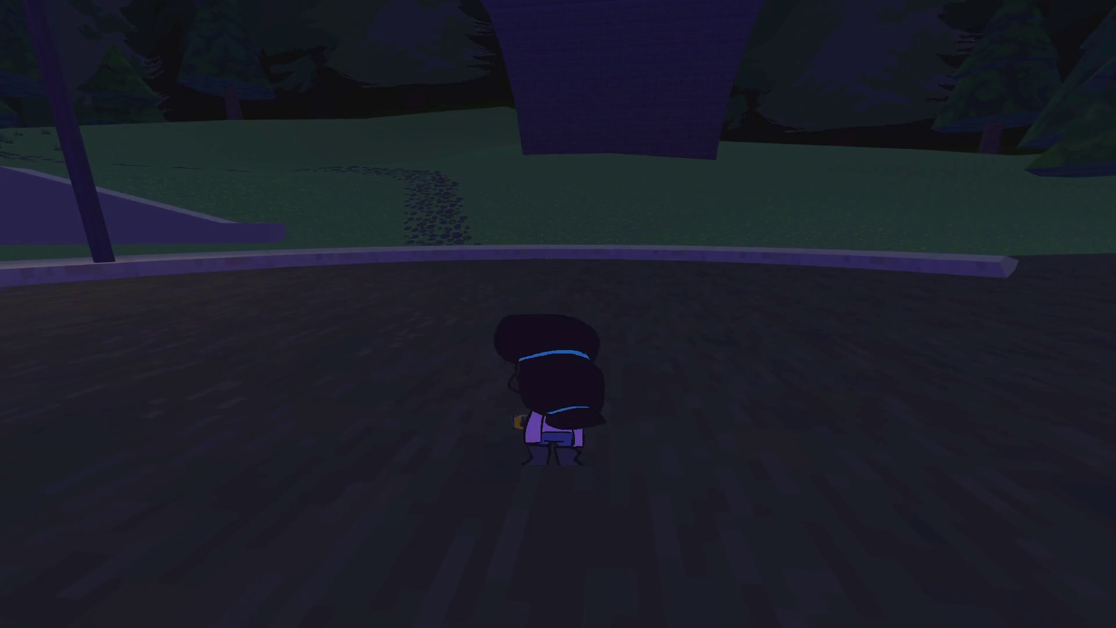
# Walk up the road to the biker and talk to him.
pyautogui.press('w')
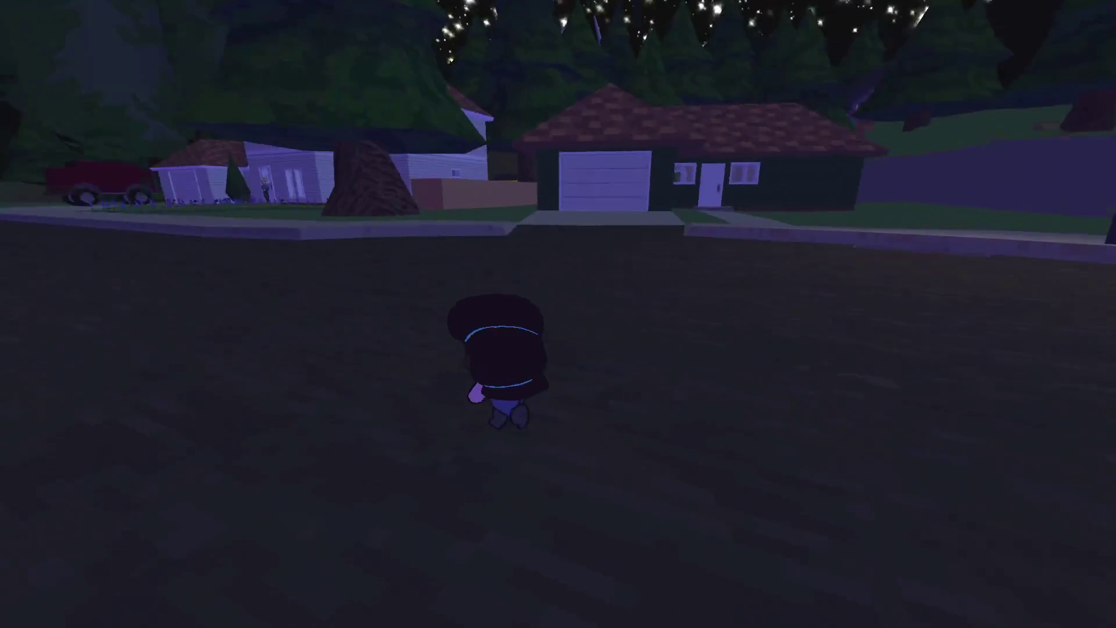
pyautogui.press('w')
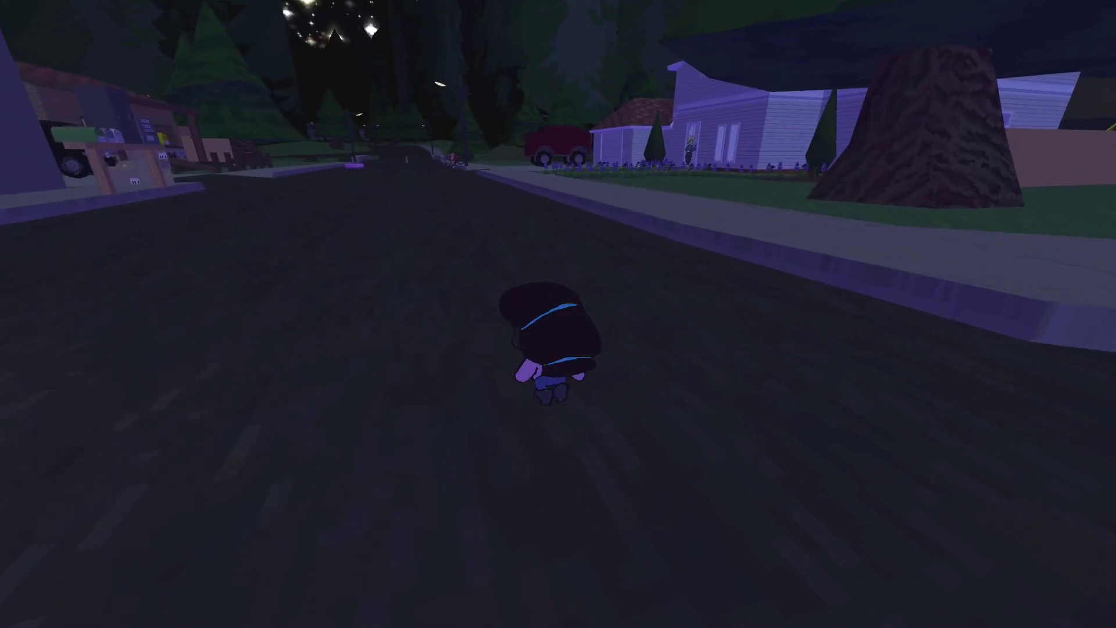
pyautogui.press('w')
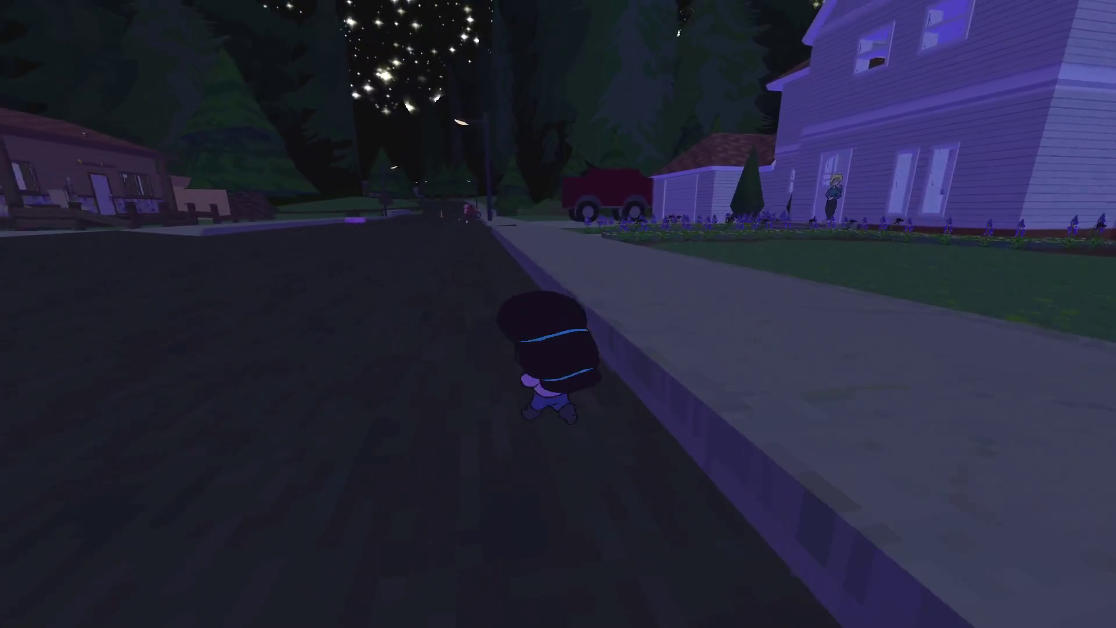
pyautogui.press('w')
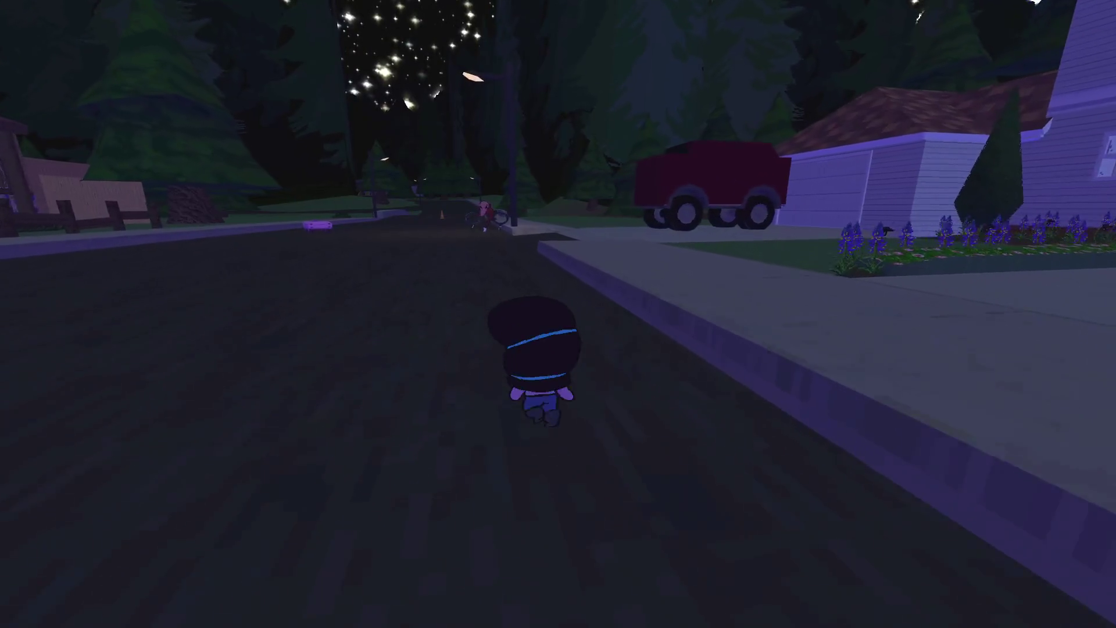
pyautogui.press('w')
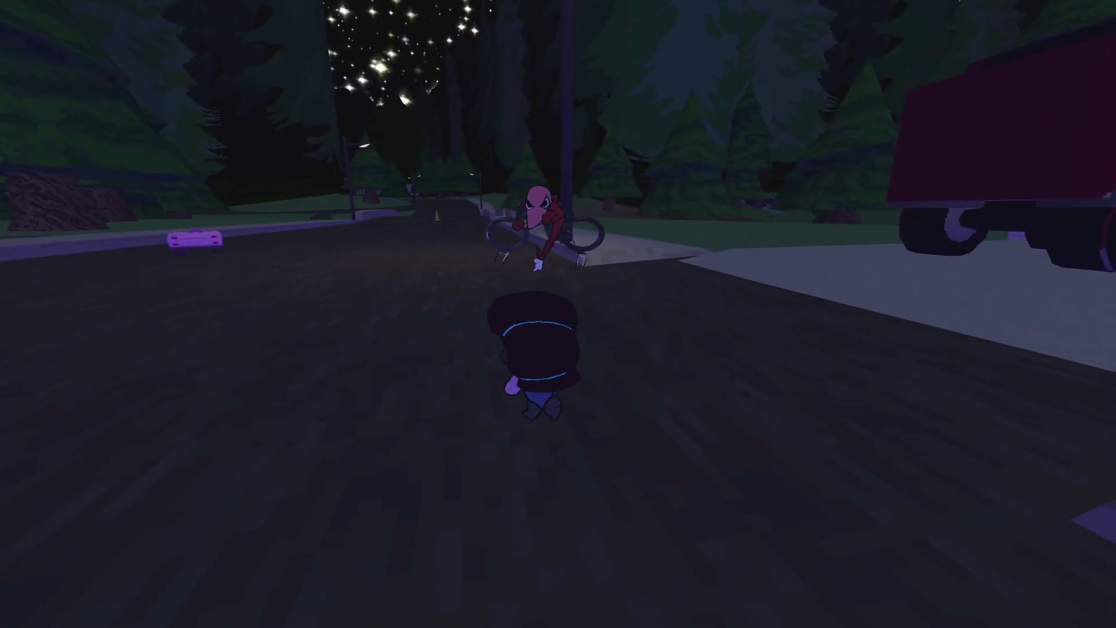
pyautogui.press('e')
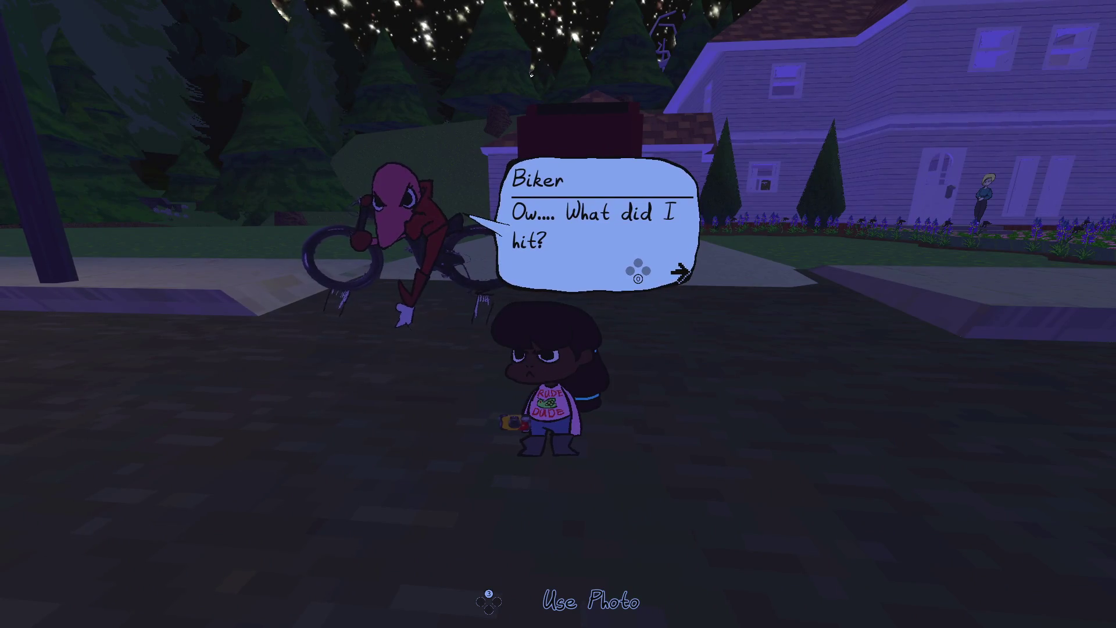
pyautogui.press('e')
# Get into the pink car and drive it along the road into the biker.
pyautogui.press('w')
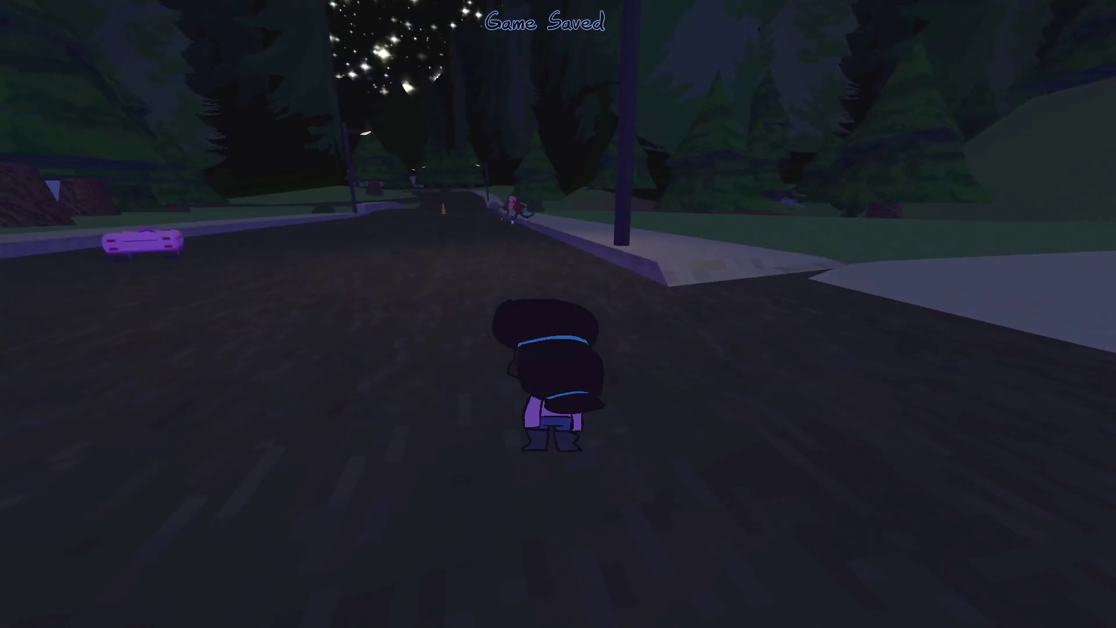
pyautogui.press('w')
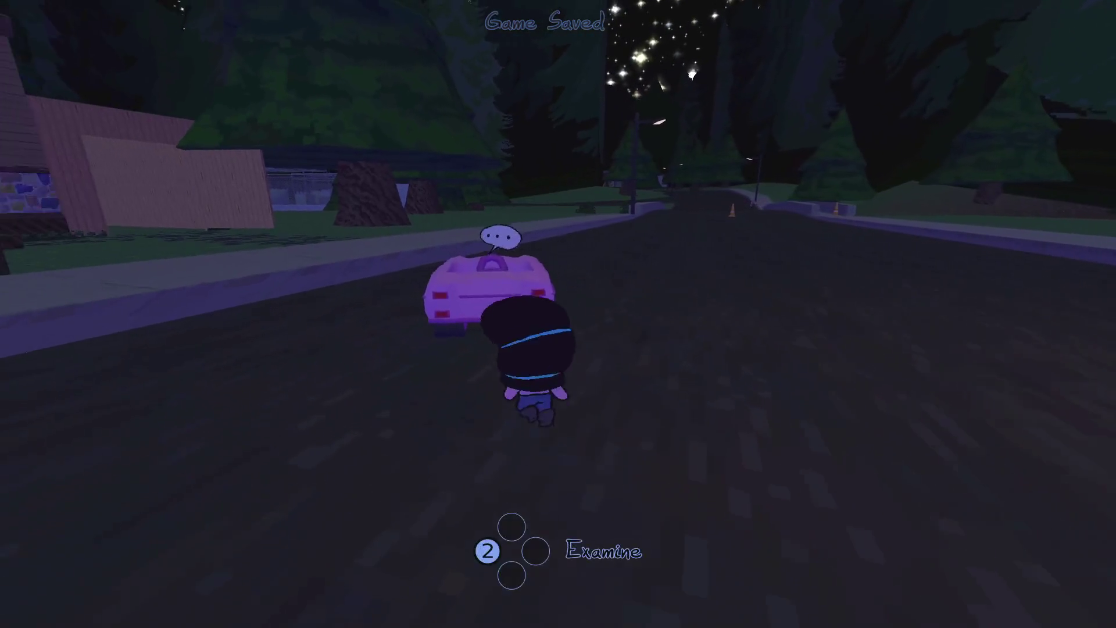
pyautogui.press('e')
pyautogui.press('w')
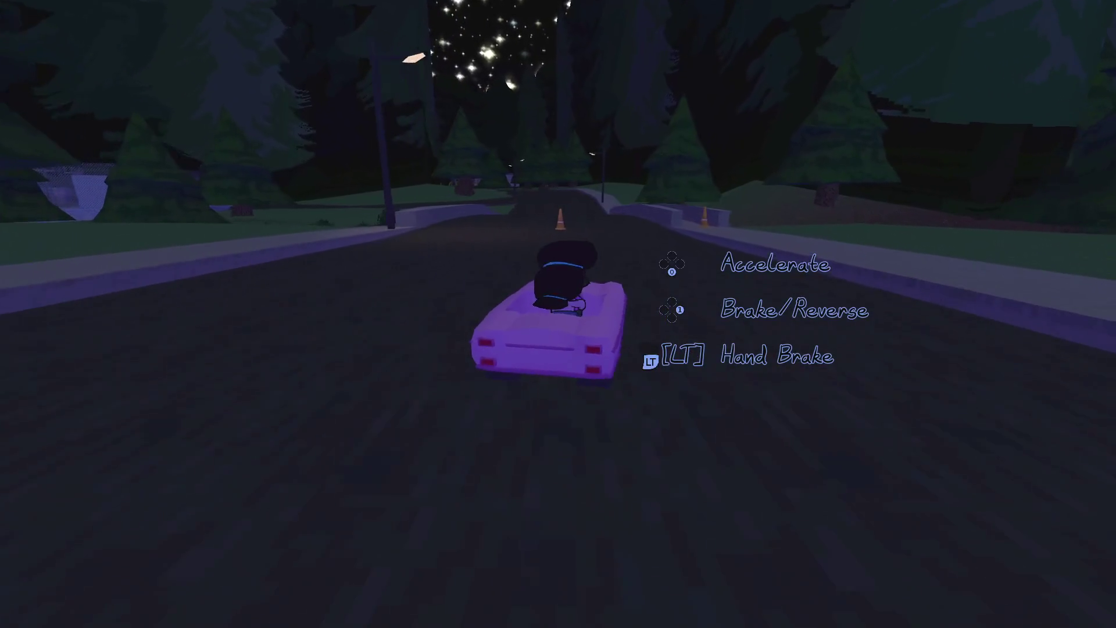
pyautogui.press('w')
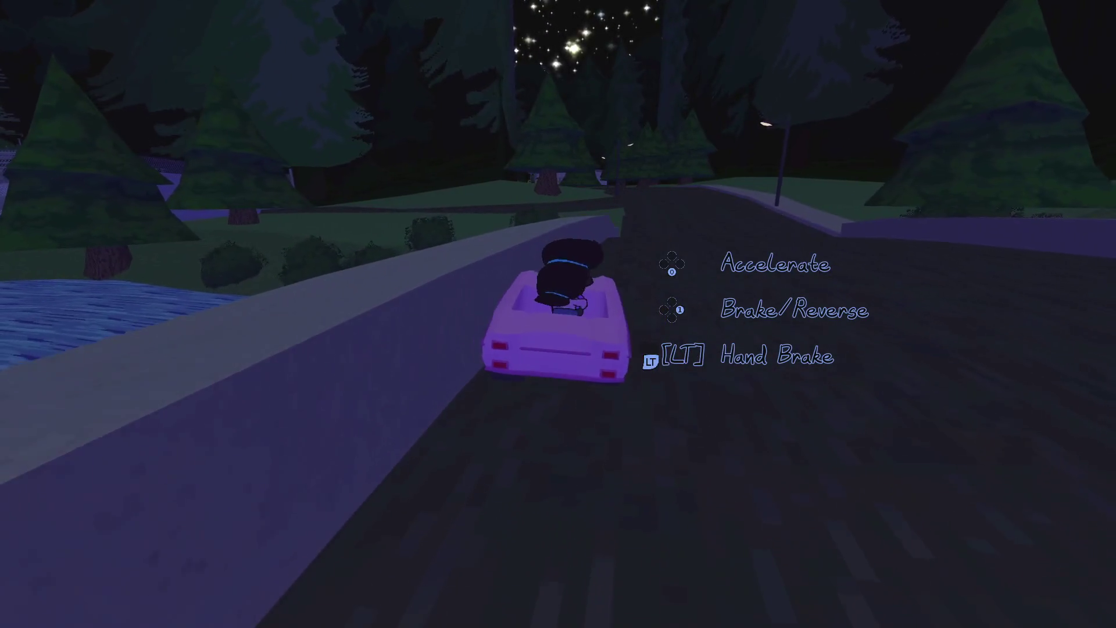
pyautogui.press('a')
pyautogui.press('w')
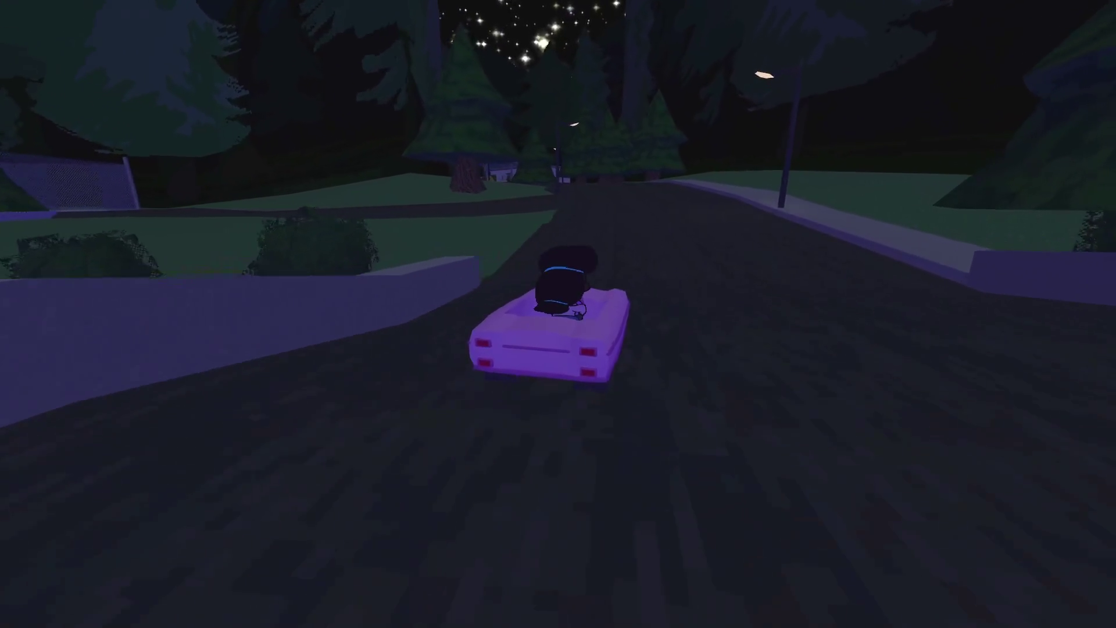
pyautogui.press('w')
pyautogui.press('a')
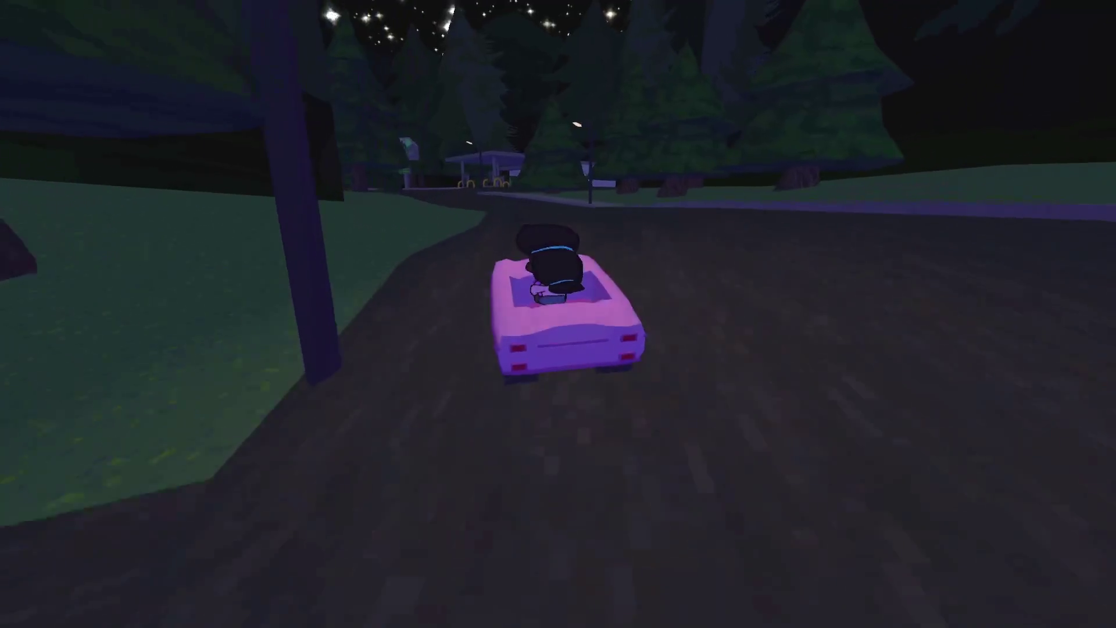
pyautogui.press('w')
pyautogui.press('d')
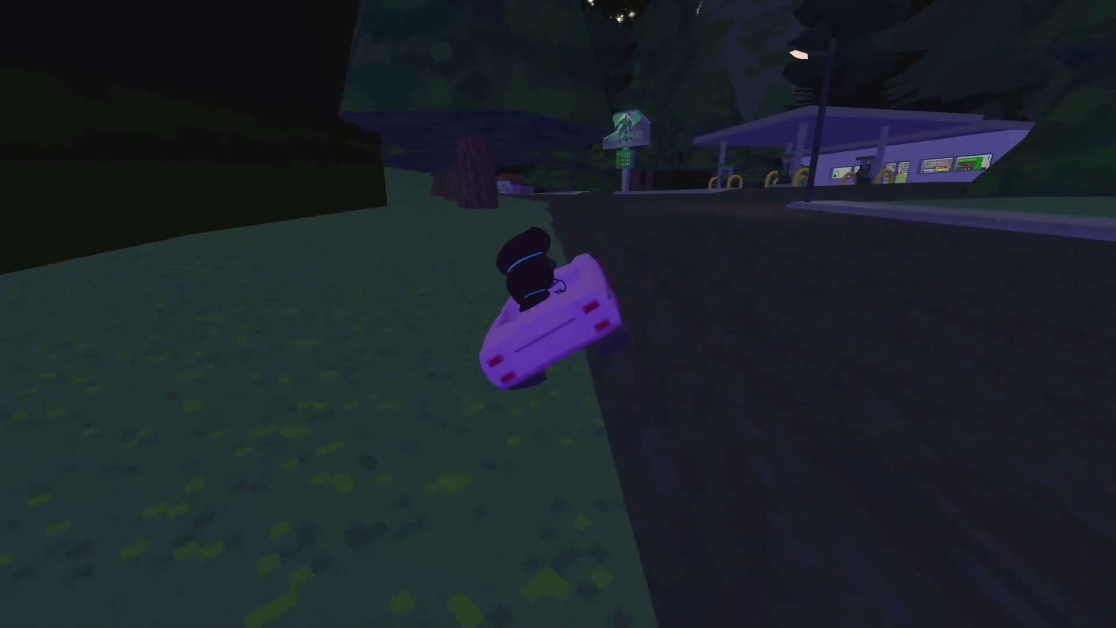
pyautogui.press('w')
pyautogui.press('a')
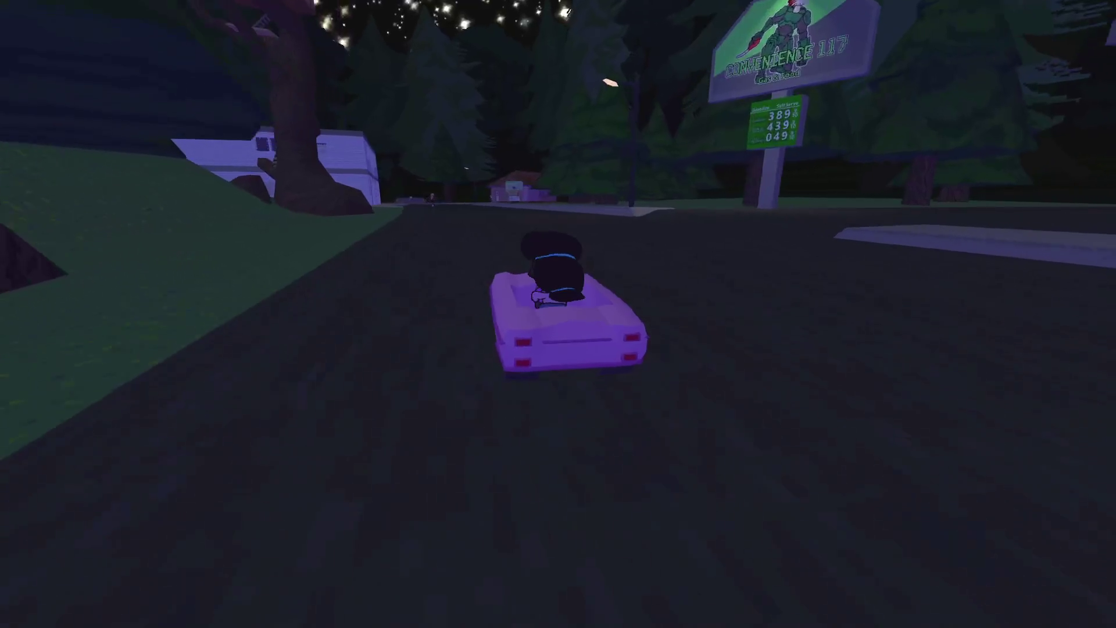
pyautogui.press('d')
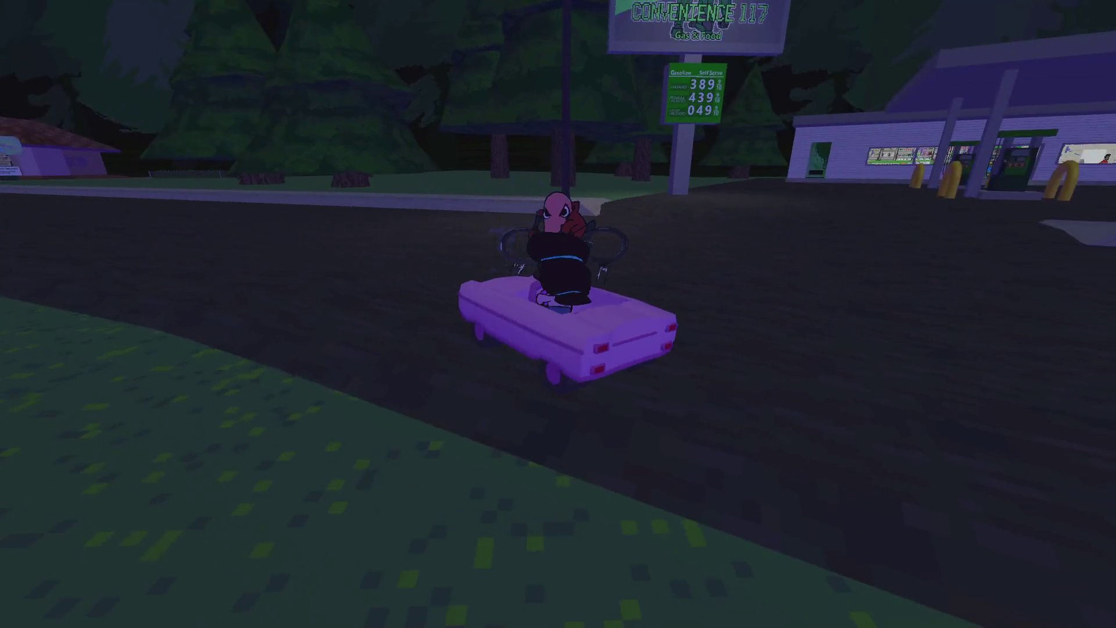
# Talk to the crashed biker ('Ow.... What did I hit?'), walk to the tree, and pause.
pyautogui.press('e')
pyautogui.press('2')
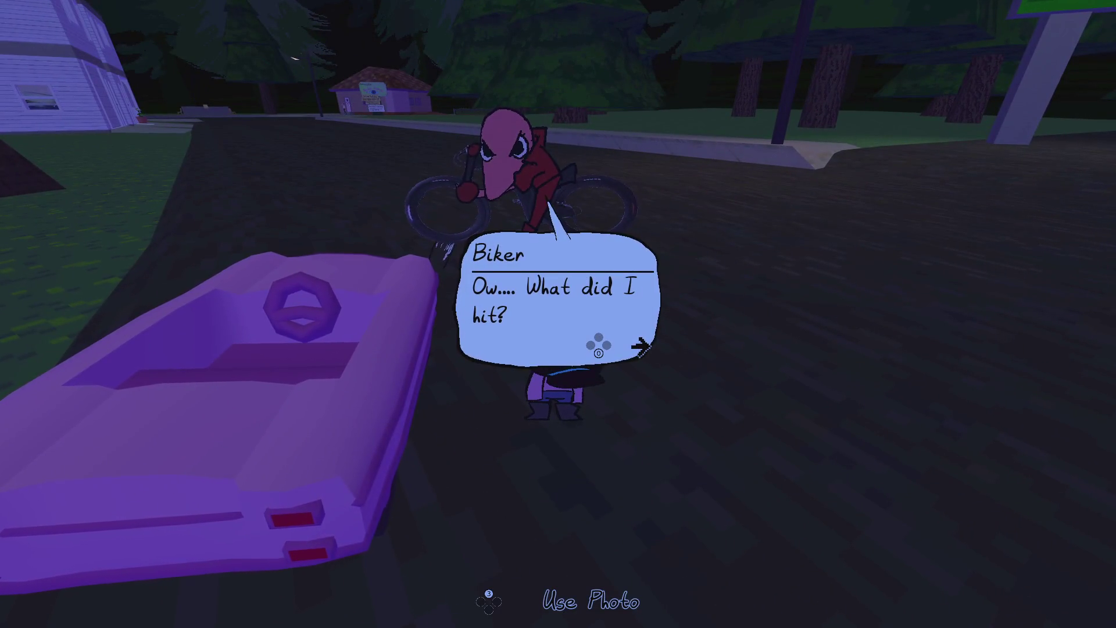
pyautogui.press('2')
pyautogui.press('w')
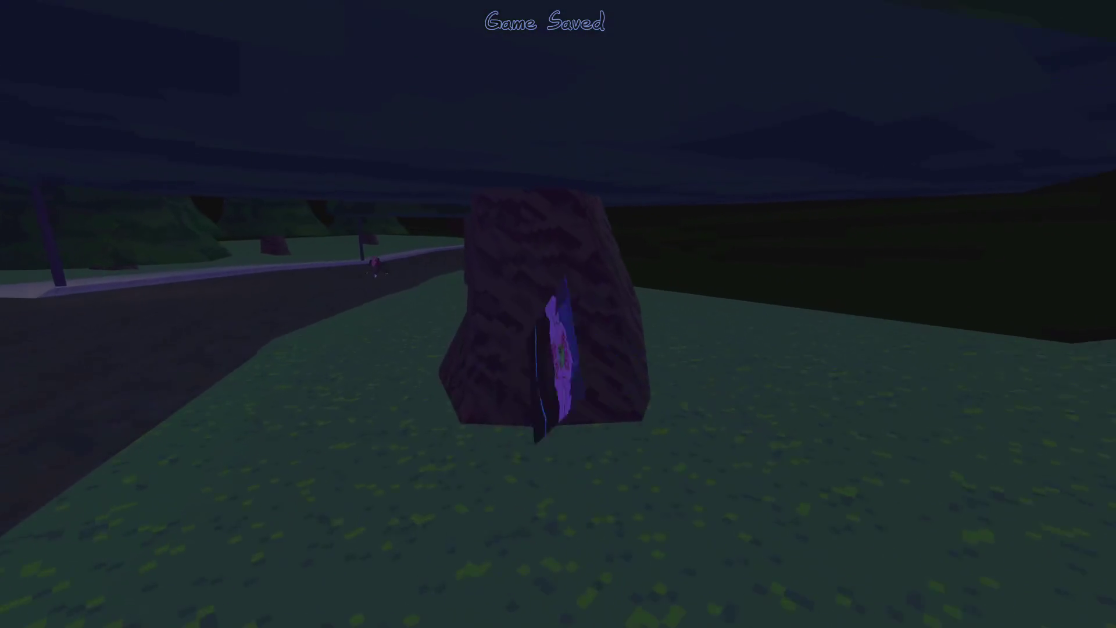
pyautogui.moveTo(558, 314)
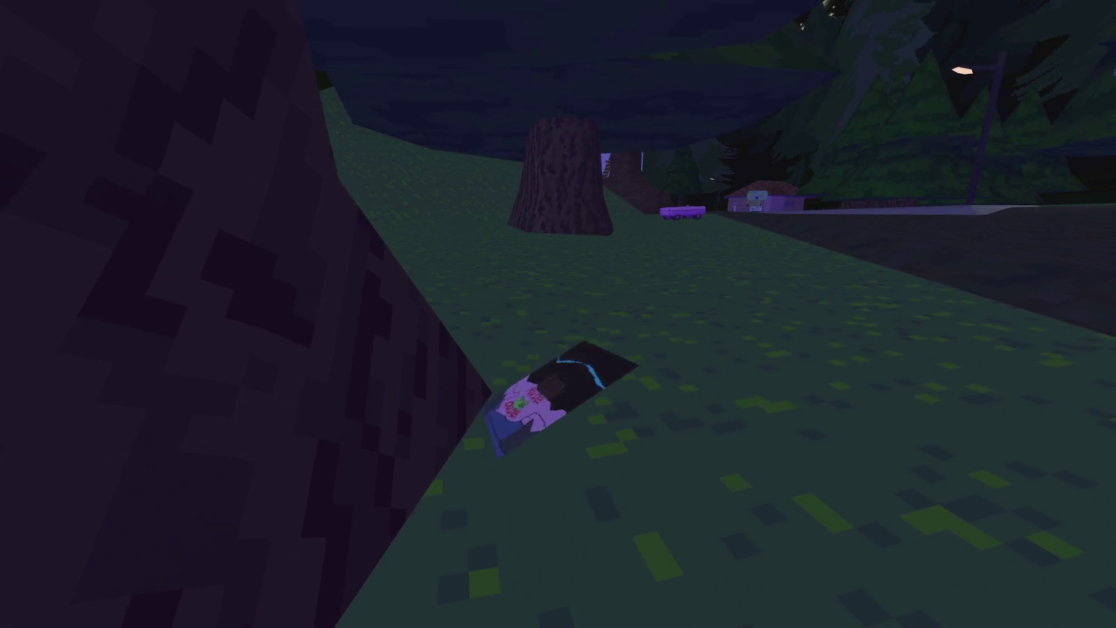
pyautogui.press('Escape')
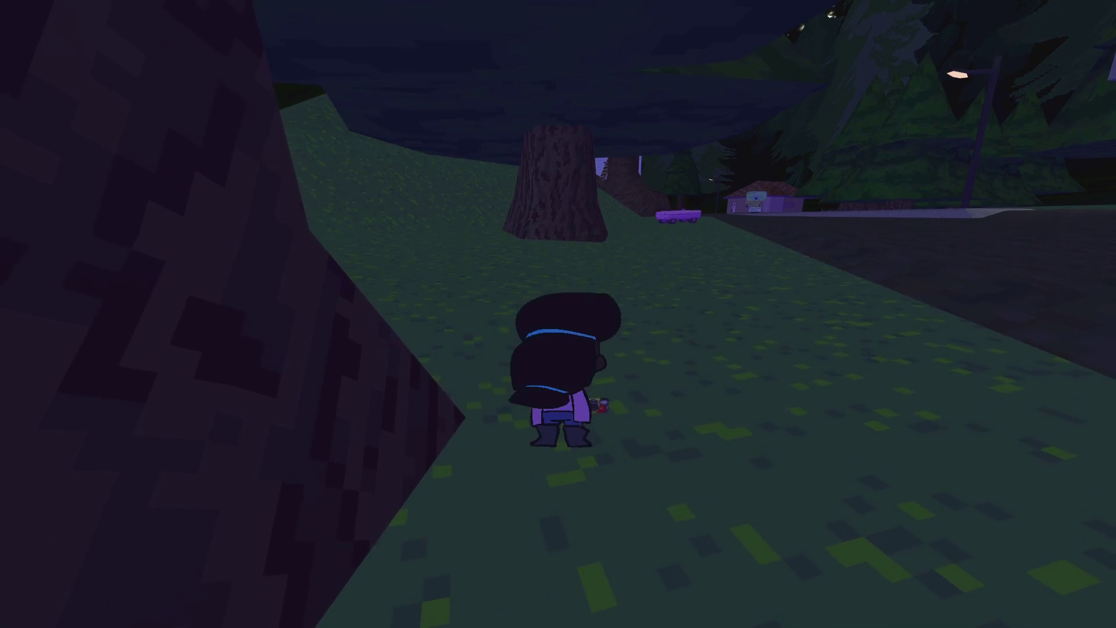
pyautogui.press('Escape')
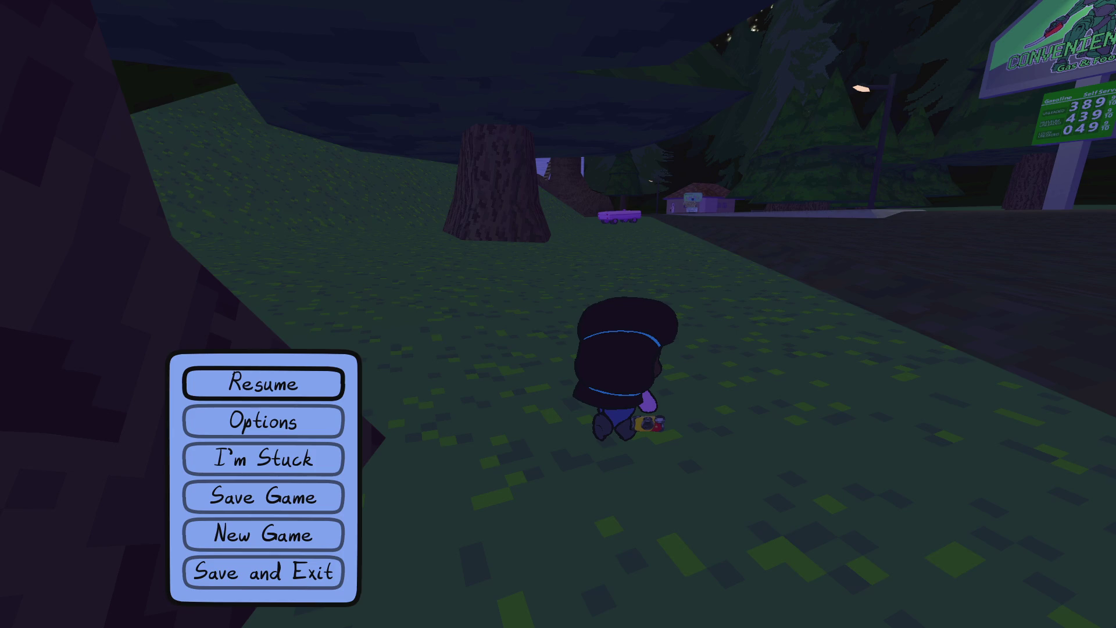
pyautogui.hotkey('alt', 'Tab')
# Mark the wind speed task as Completed and save the to-do list.
pyautogui.click(343, 280)
pyautogui.click(342, 290)
pyautogui.rightClick(345, 294)
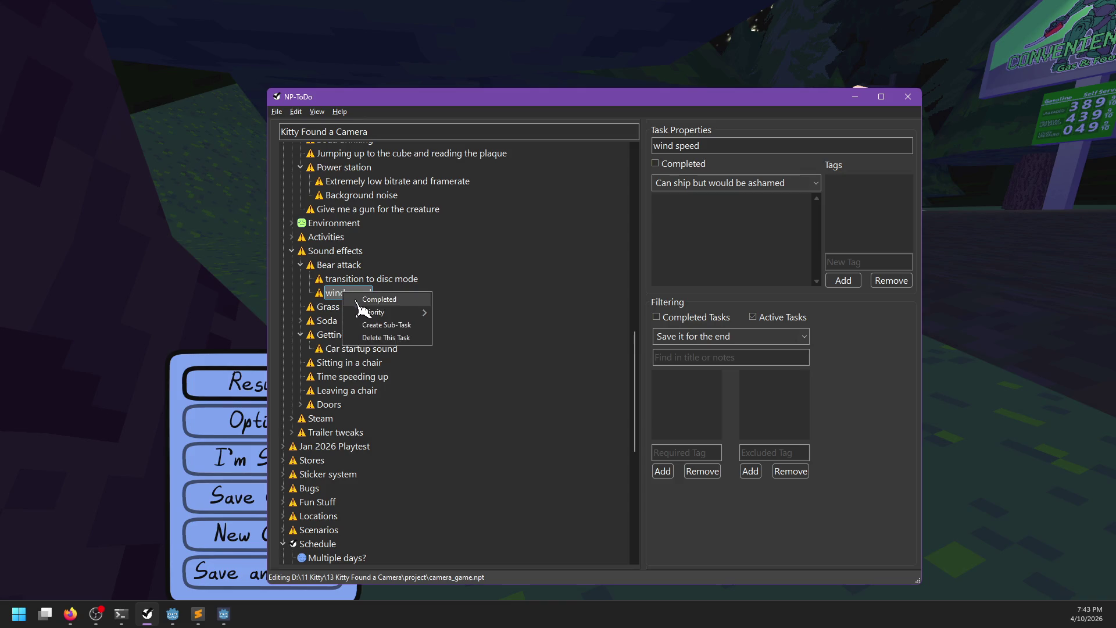
pyautogui.click(366, 297)
pyautogui.hotkey('ctrl', 's')
# Add a new Biker task inside the Sounds group.
pyautogui.scroll(-5, 372, 367)
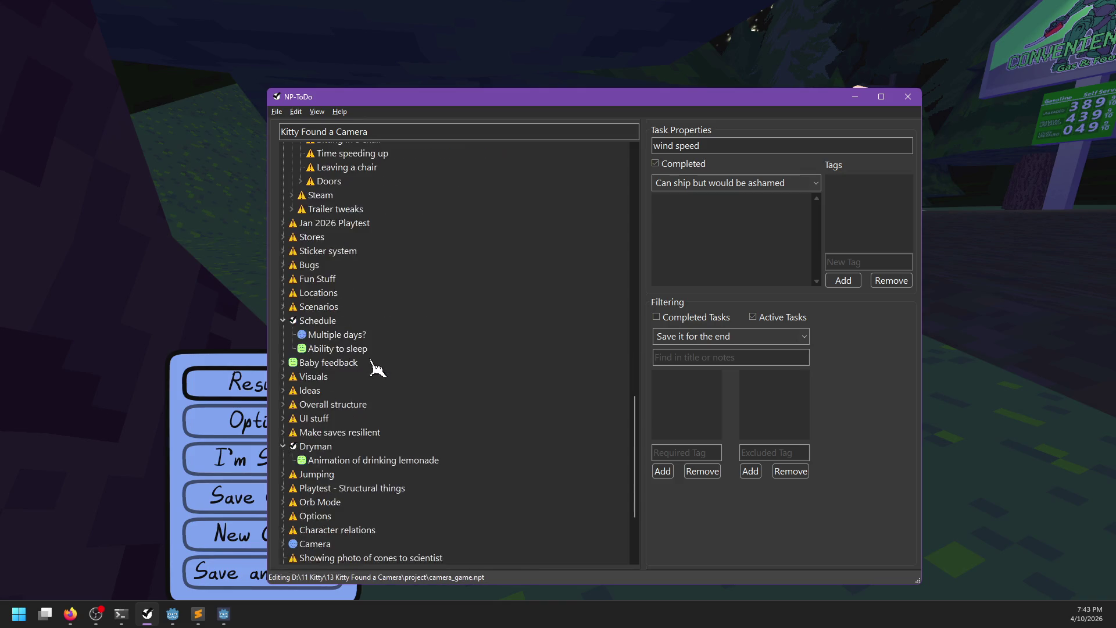
pyautogui.scroll(2, 375, 365)
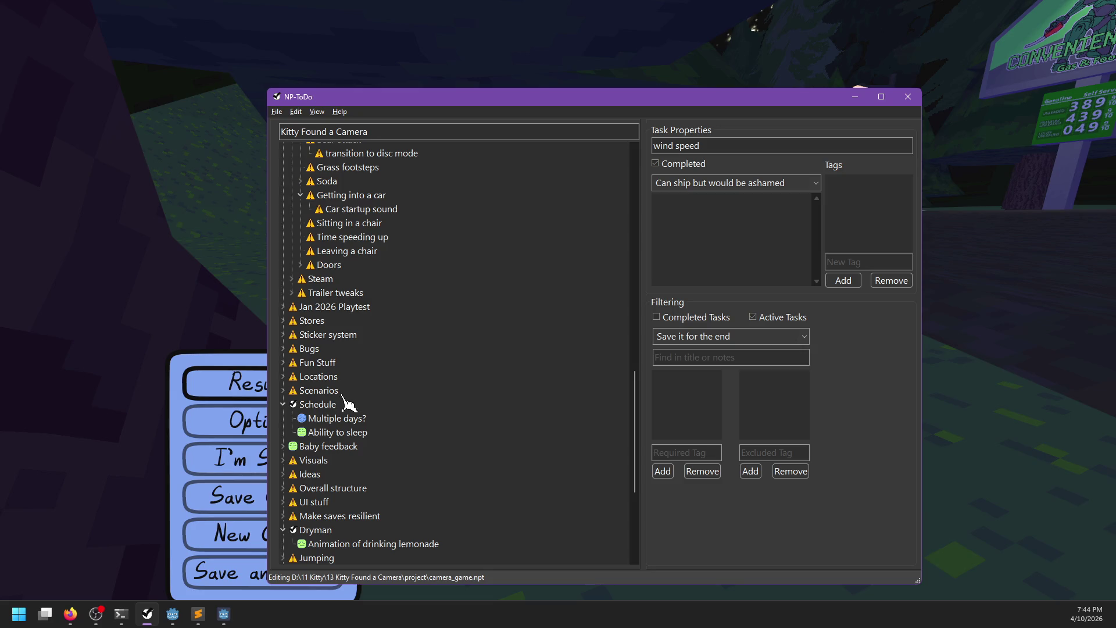
pyautogui.scroll(-2, 343, 393)
pyautogui.scroll(-3, 352, 403)
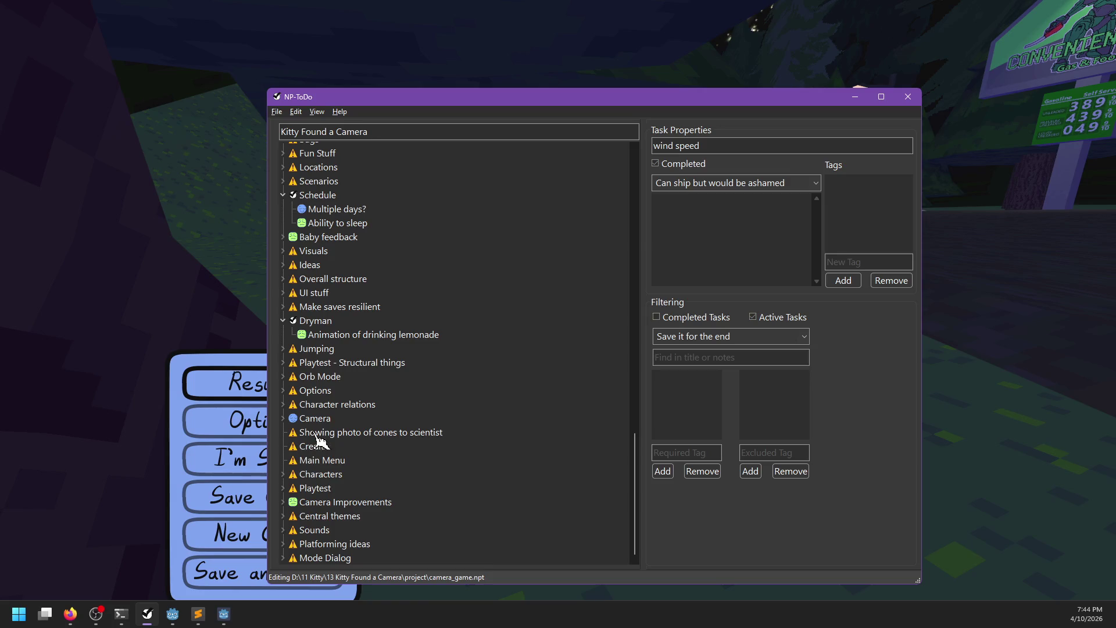
pyautogui.click(283, 530)
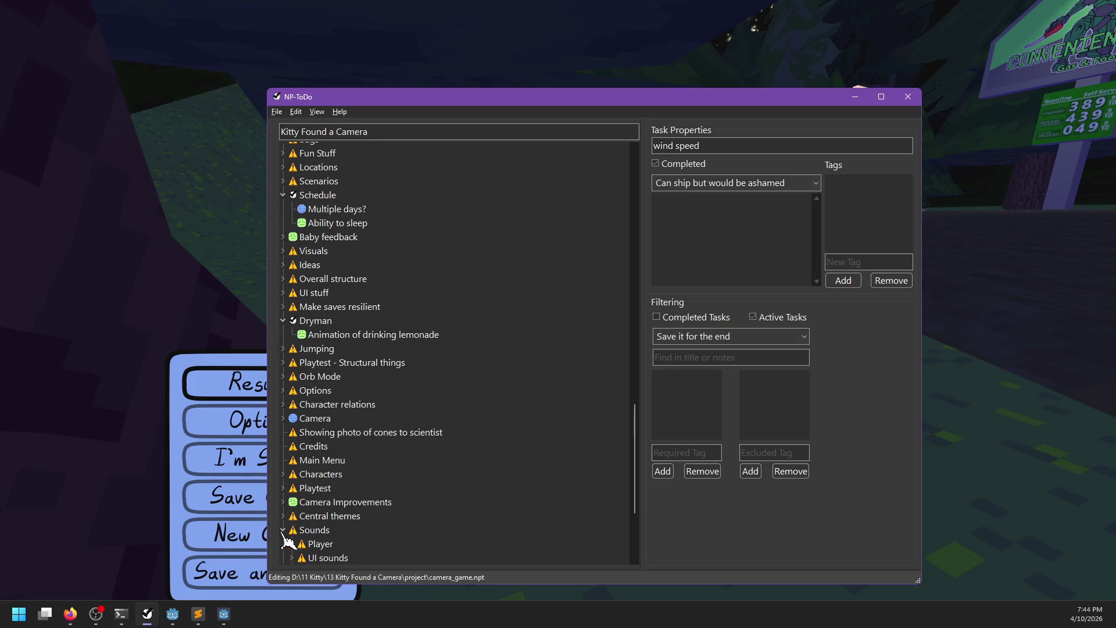
pyautogui.click(314, 530)
pyautogui.scroll(-4, 390, 503)
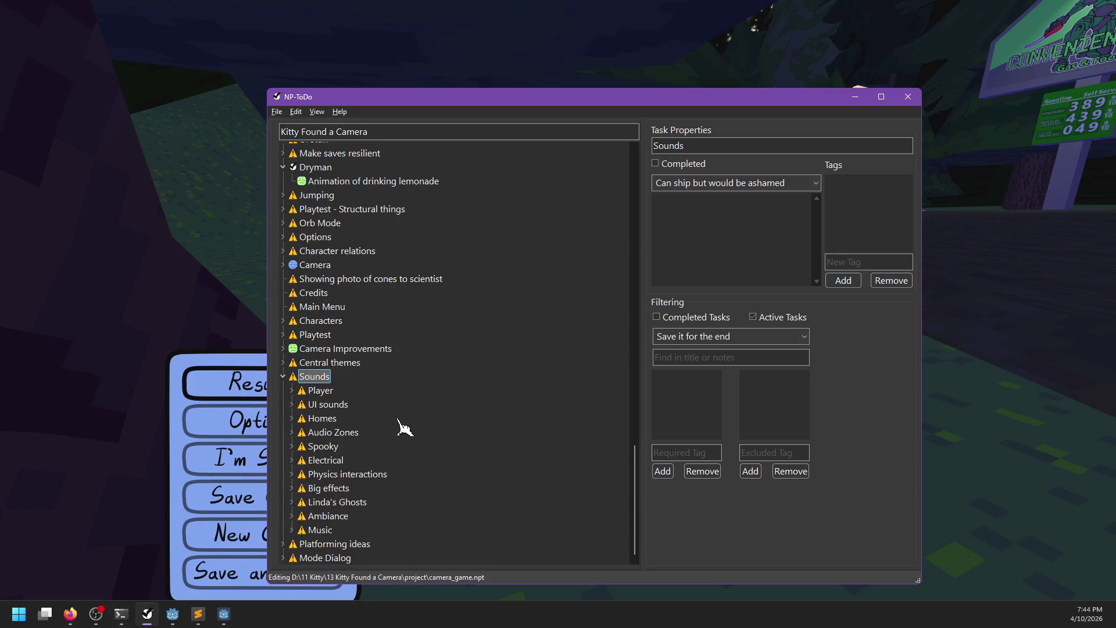
pyautogui.press('Insert')
pyautogui.write('B')
pyautogui.press('Return')
# Give Biker the subtasks Biking? and Crash, then save the list.
pyautogui.press('Insert')
pyautogui.write('Bik')
pyautogui.press('Return')
pyautogui.press('Insert')
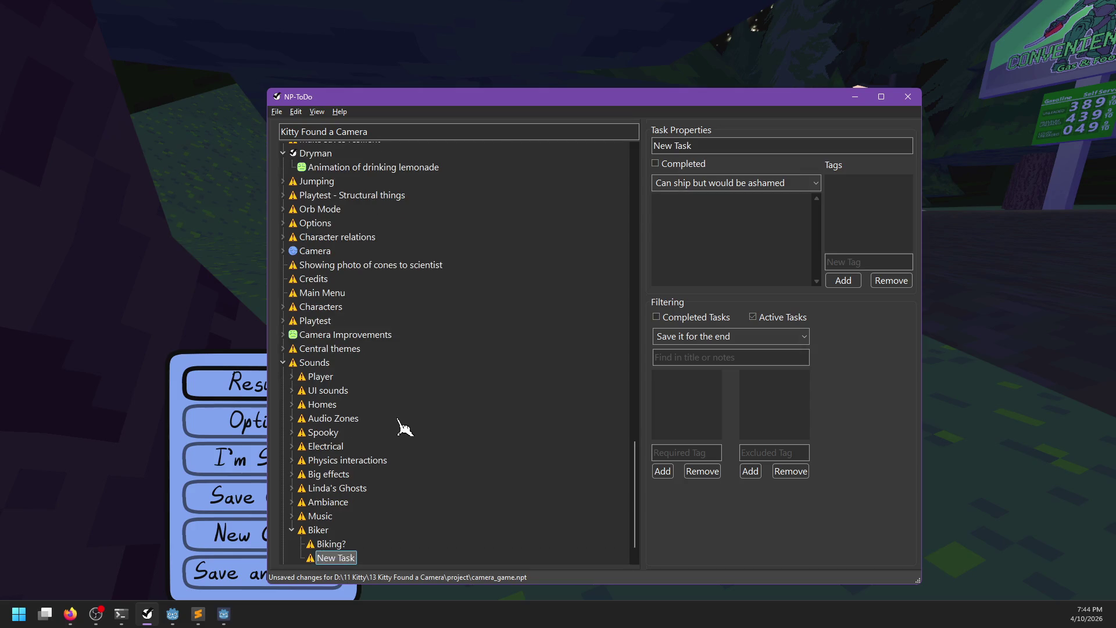
pyautogui.write('Crash')
pyautogui.press('Return')
pyautogui.press('Insert')
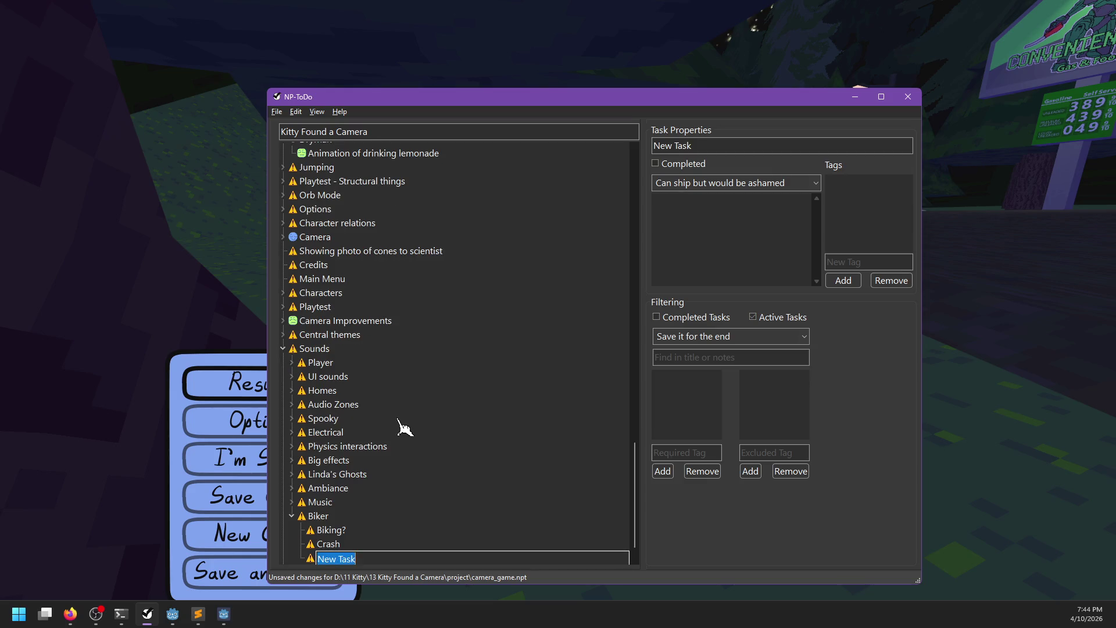
pyautogui.press('Return')
pyautogui.hotkey('ctrl', 's')
# Add a Biker Crashed emote task under Visuals, save, and resume the game.
pyautogui.scroll(6, 361, 474)
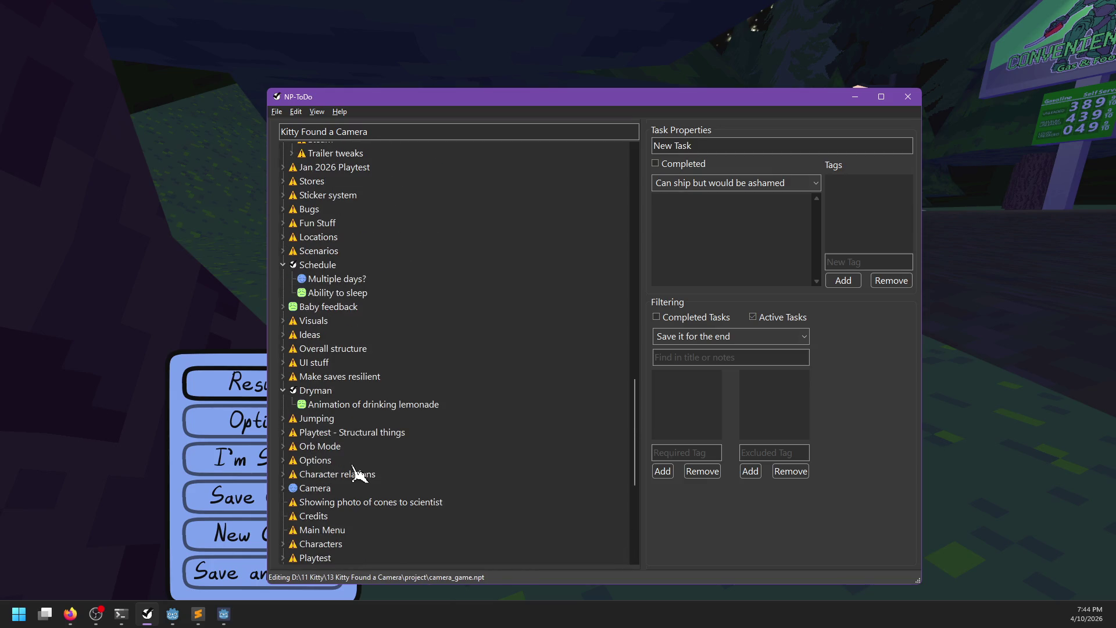
pyautogui.click(284, 321)
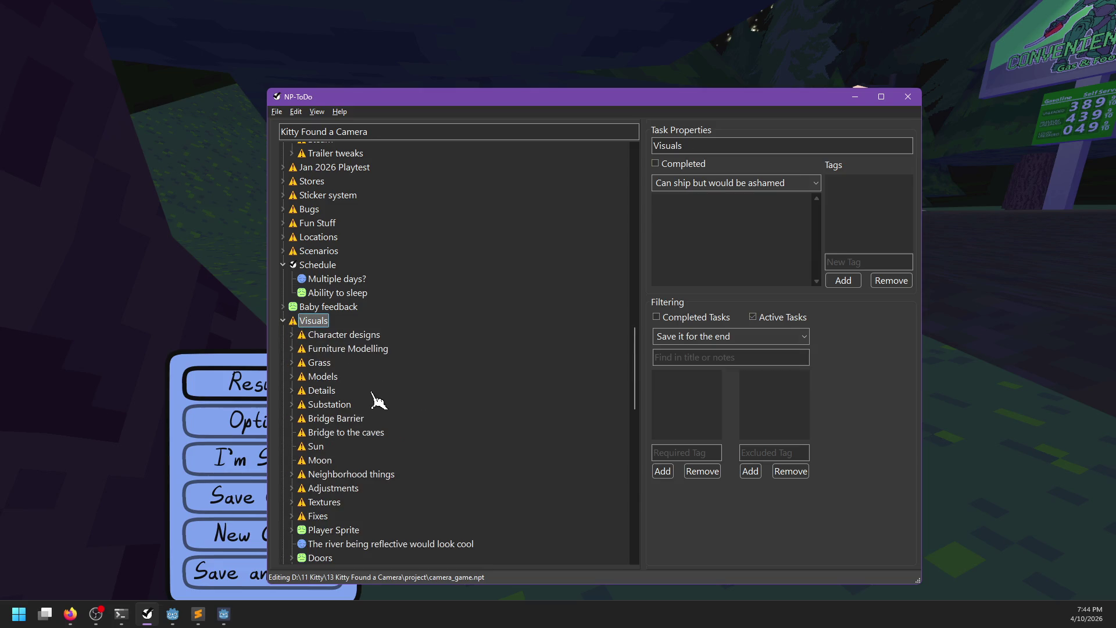
pyautogui.press('Insert')
pyautogui.write('Biker Crashed emote')
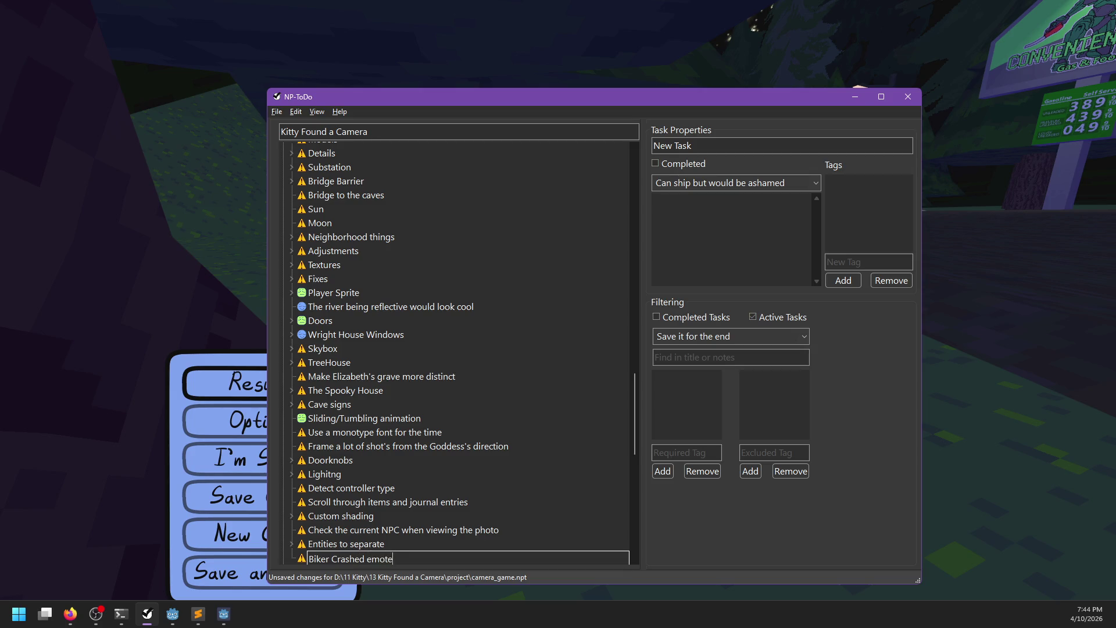
pyautogui.press('Return')
pyautogui.hotkey('ctrl', 's')
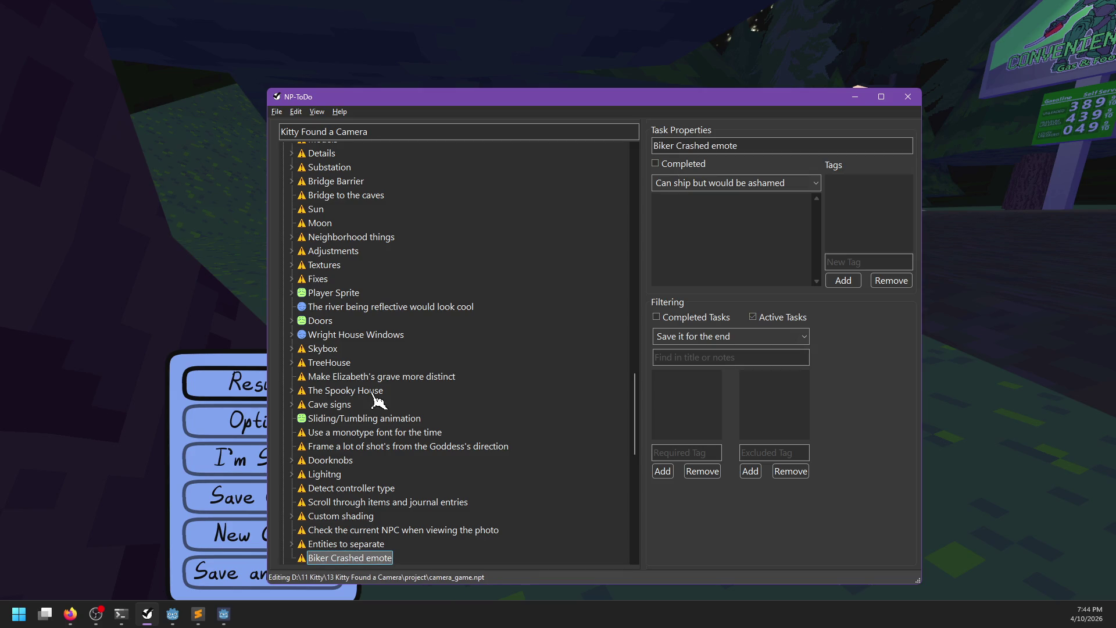
pyautogui.hotkey('alt', 'Tab')
pyautogui.click(266, 375)
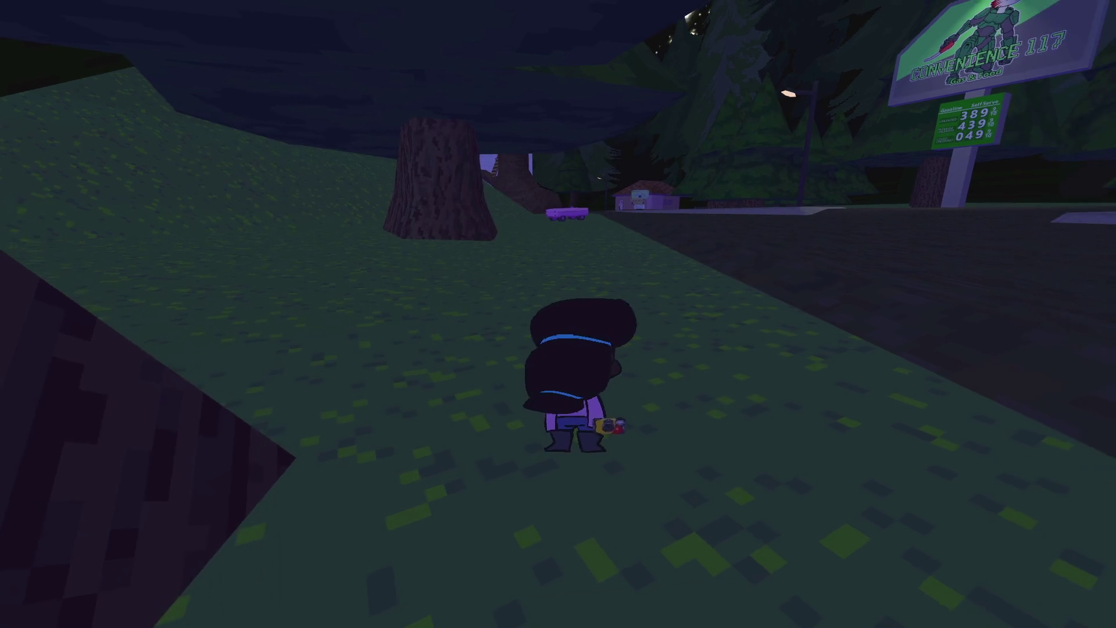
# Get in the car and drive along the side road by the houses into the biker.
pyautogui.press('w')
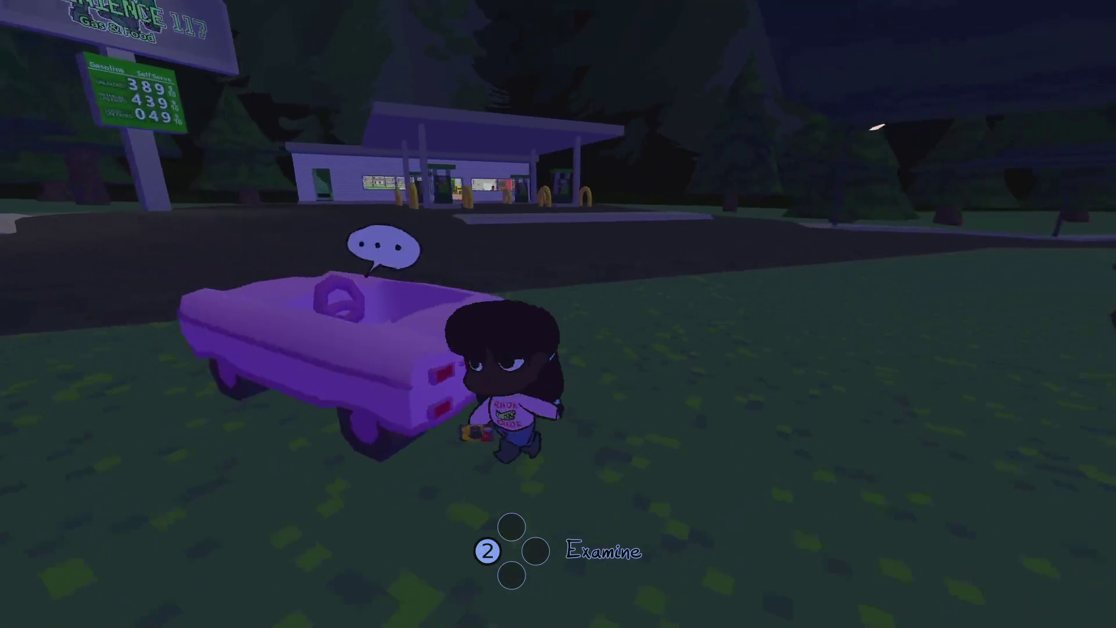
pyautogui.press('e')
pyautogui.press('w')
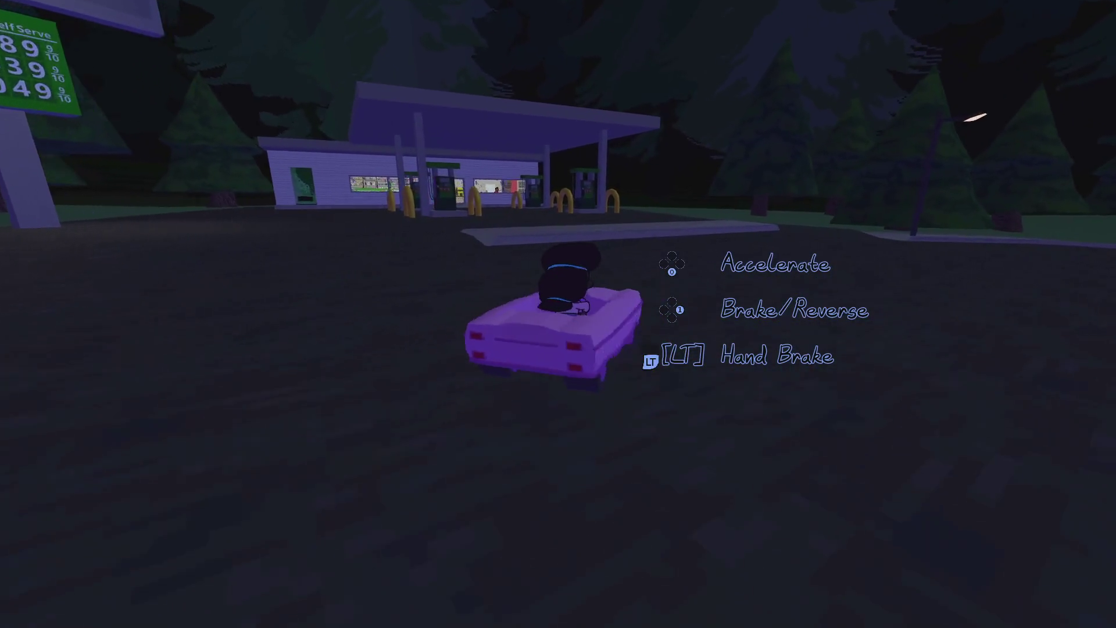
pyautogui.press('d')
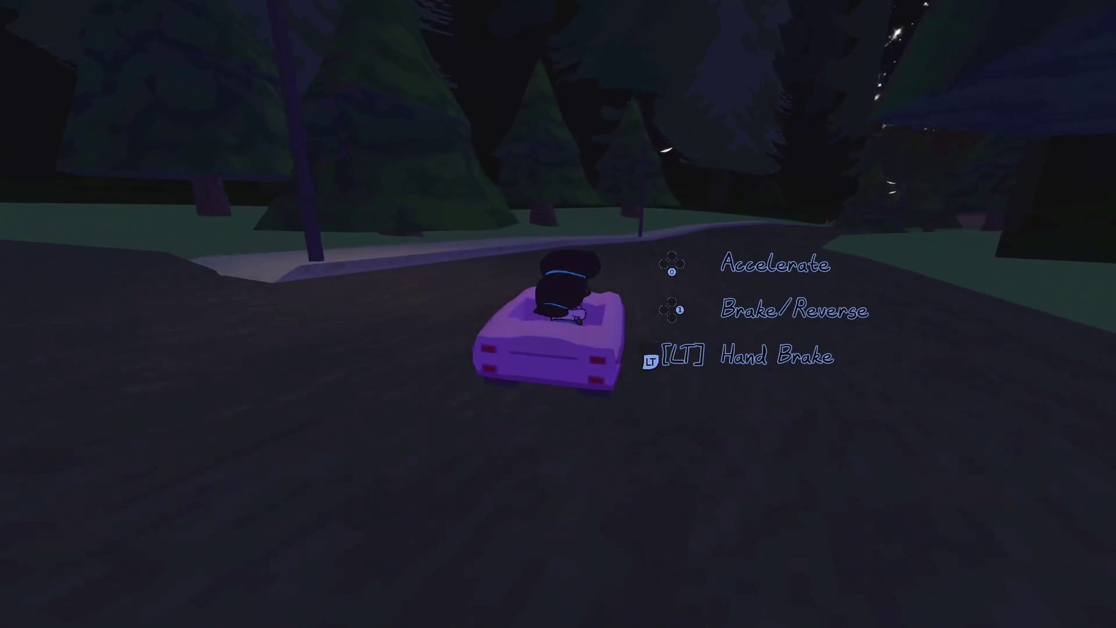
pyautogui.press('w')
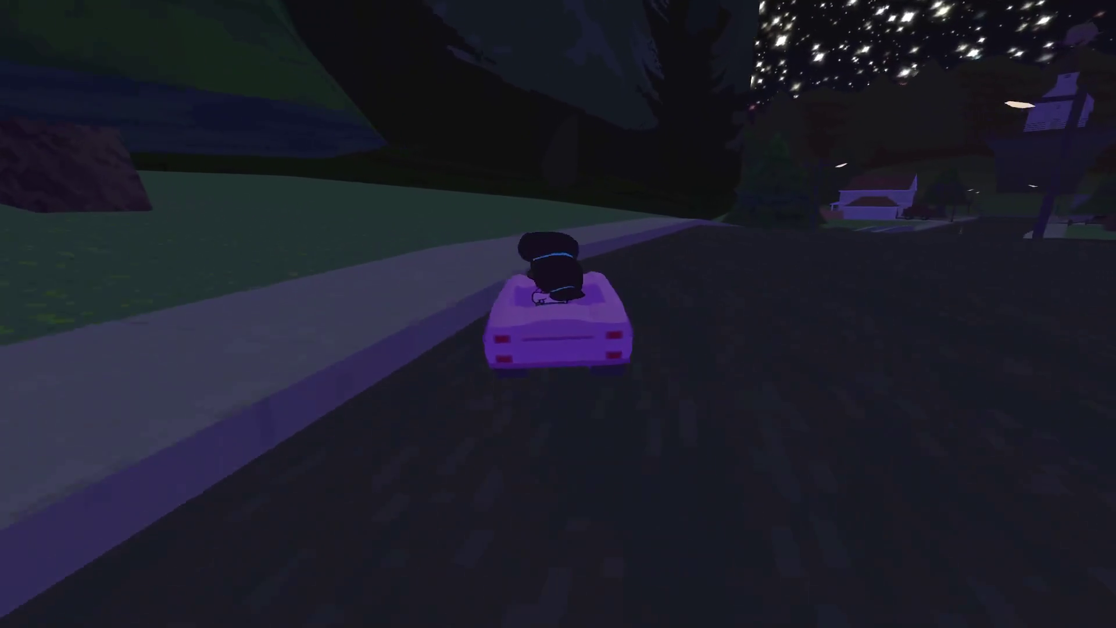
pyautogui.press('a')
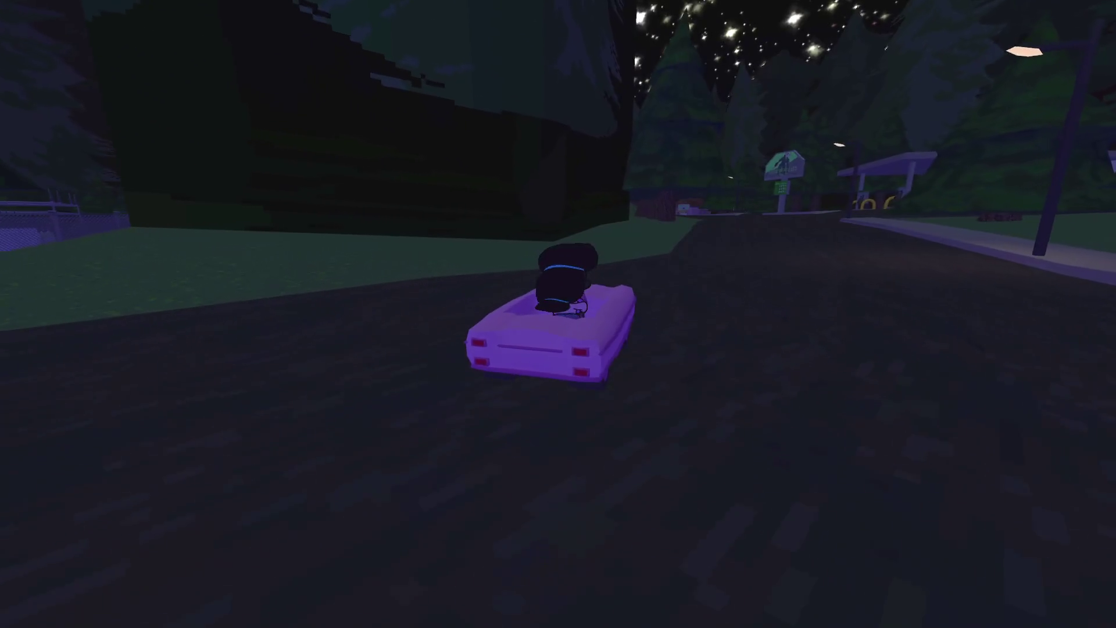
pyautogui.press('w')
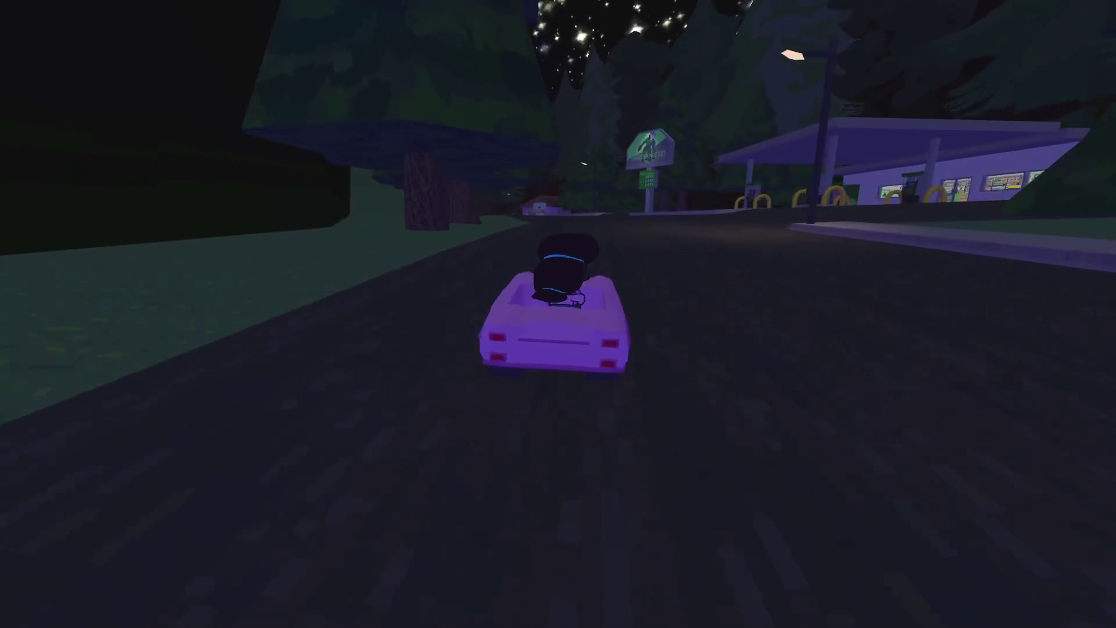
pyautogui.press('a')
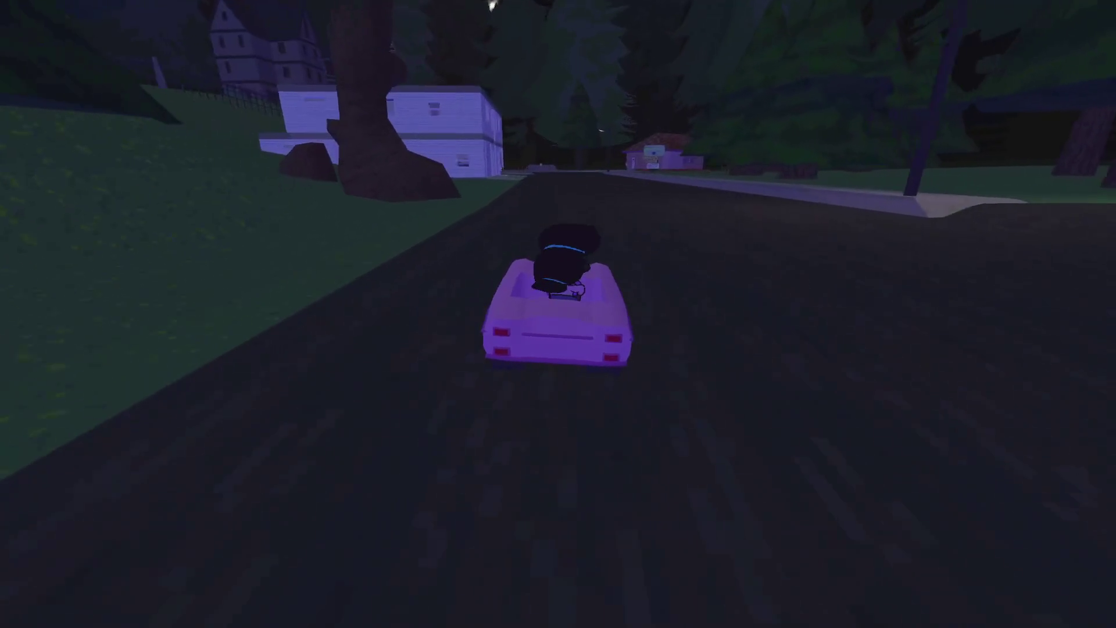
pyautogui.press('w')
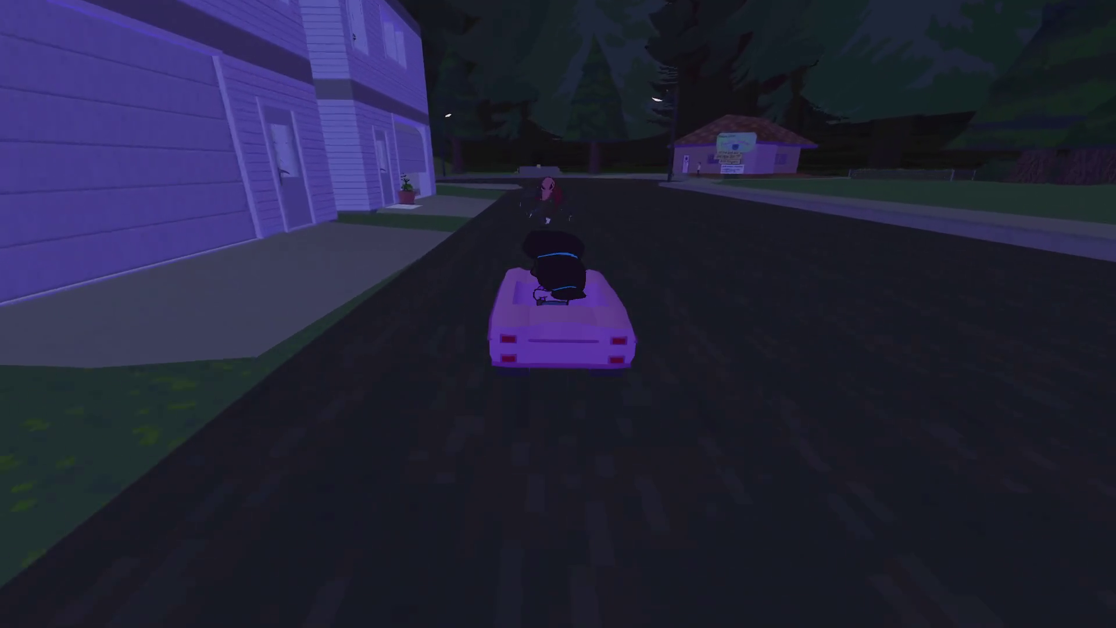
pyautogui.press('w')
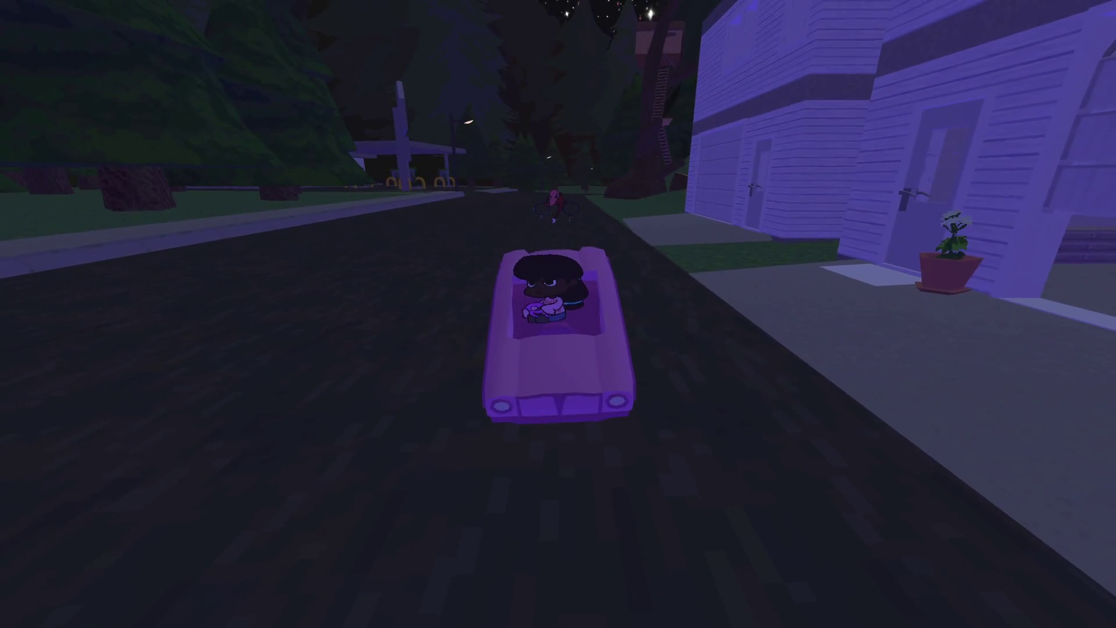
pyautogui.press('w')
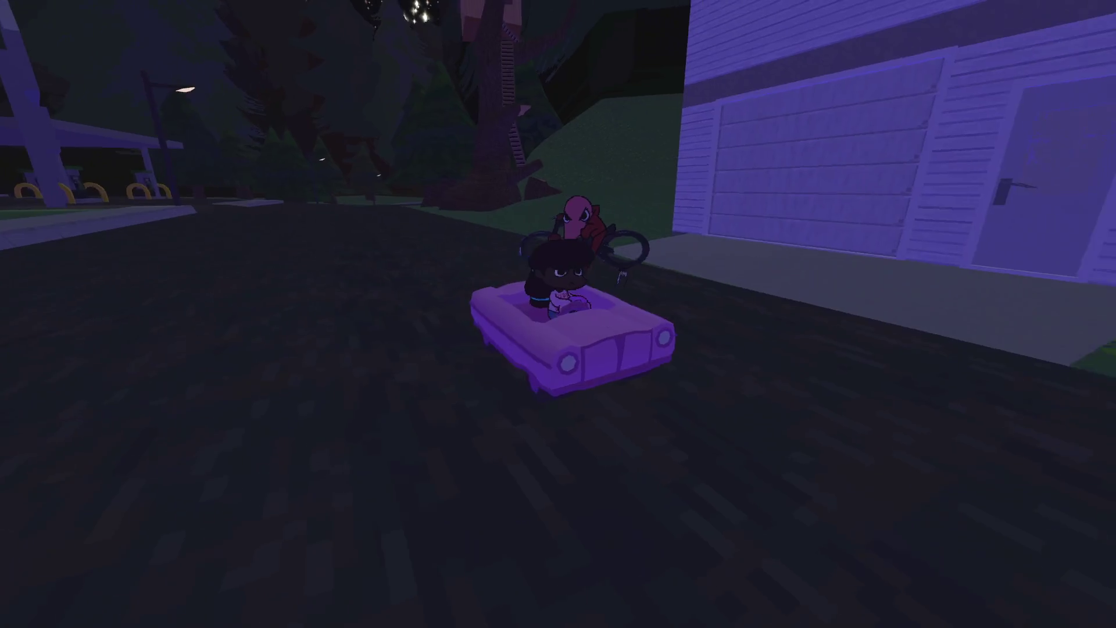
# Talk to the crashed biker, then Save and Exit from the pause menu.
pyautogui.press('e')
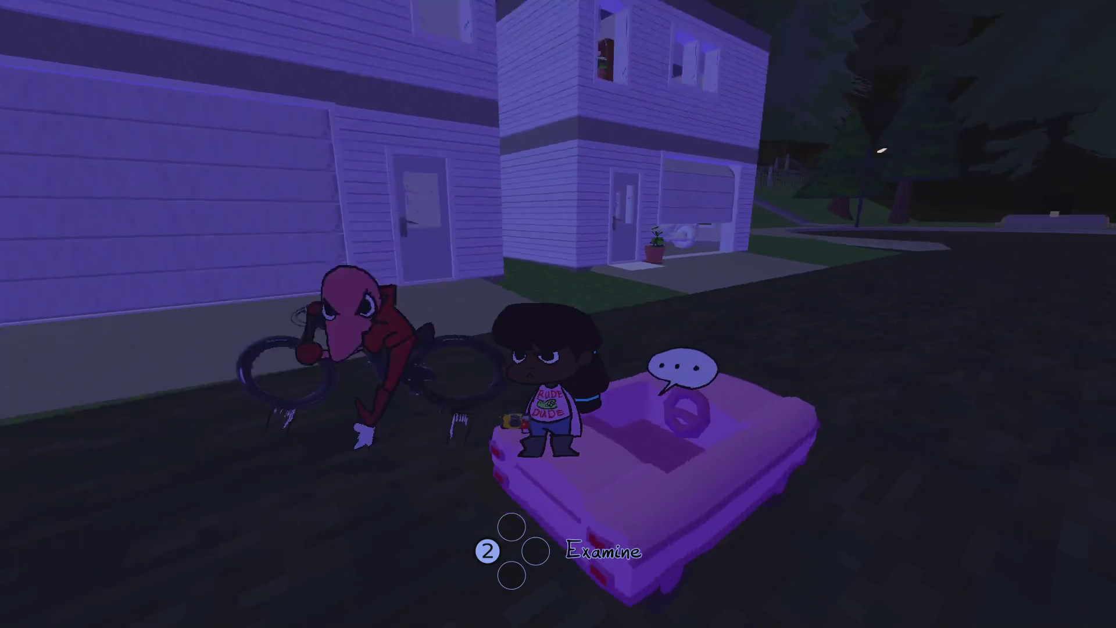
pyautogui.press('e')
pyautogui.press('e')
pyautogui.press('e')
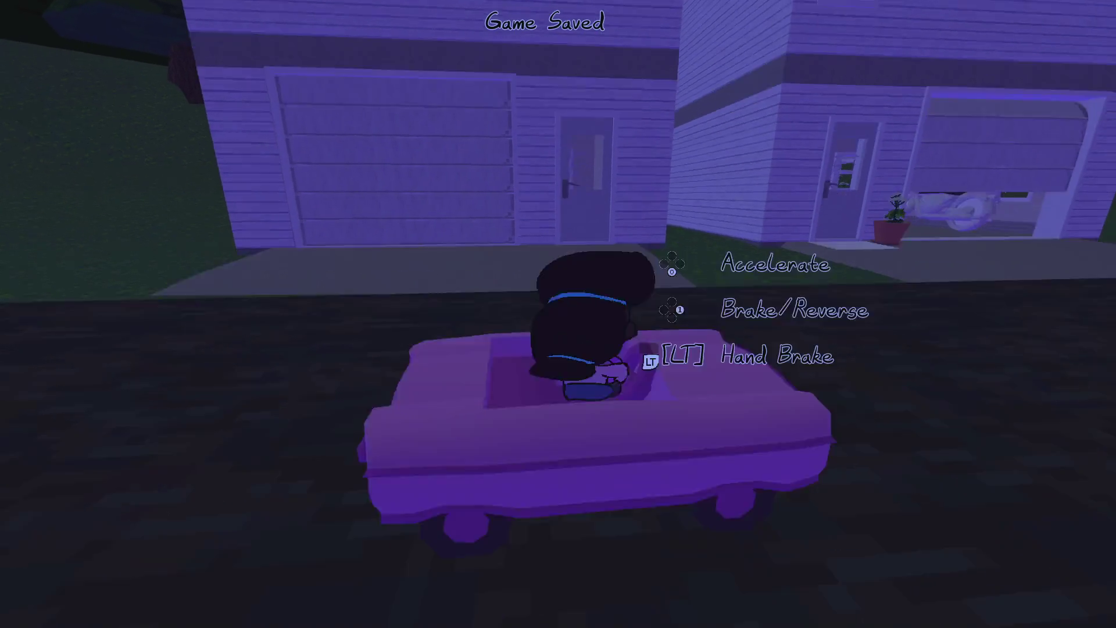
pyautogui.press('Escape')
pyautogui.press('Down')
pyautogui.press('Down')
pyautogui.press('Down')
pyautogui.press('Return')
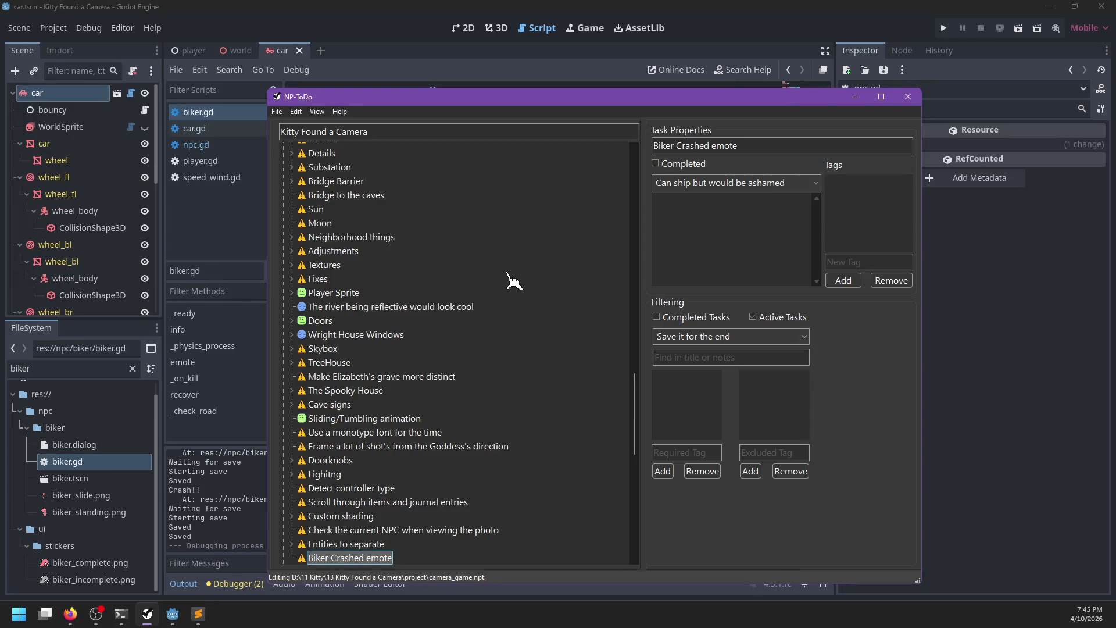
# Mark the grave task as Completed.
pyautogui.scroll(20, 519, 280)
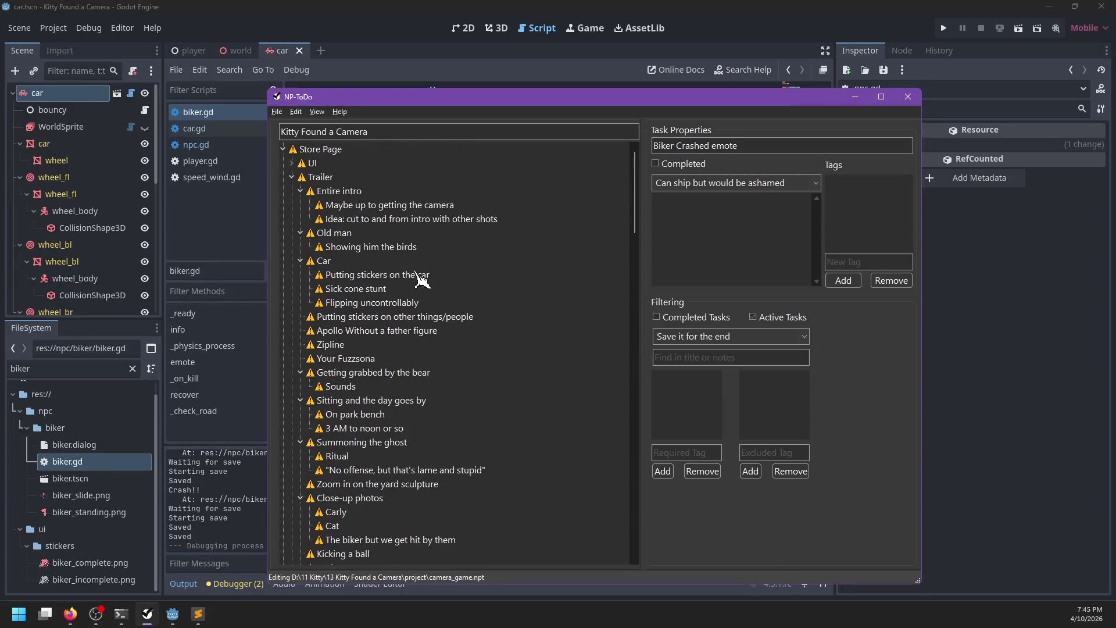
pyautogui.scroll(-15, 453, 343)
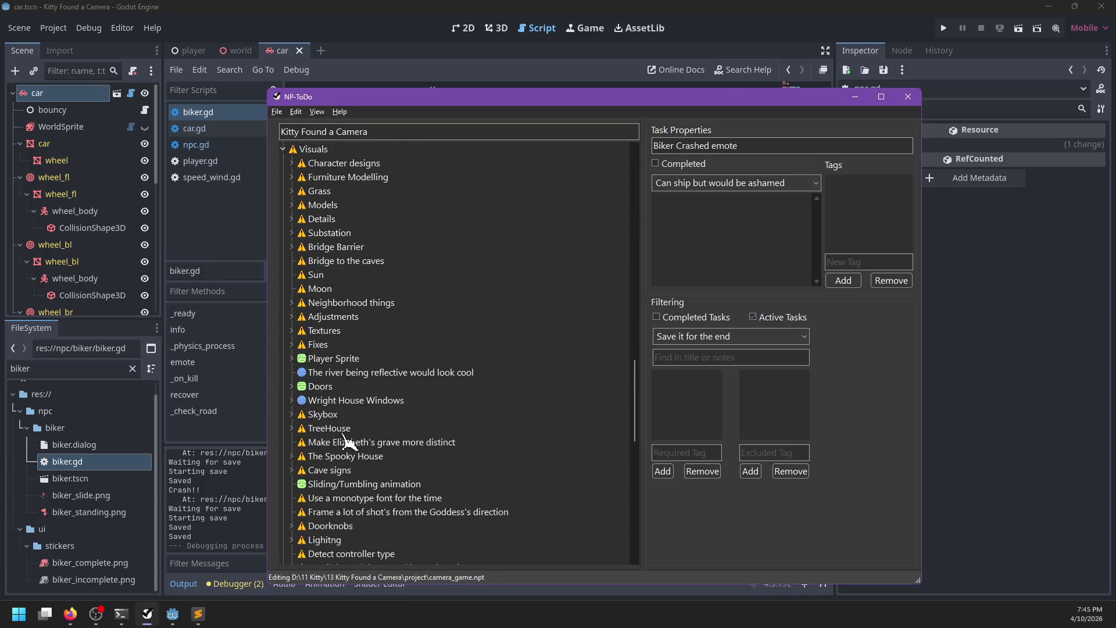
pyautogui.rightClick(349, 447)
pyautogui.click(372, 458)
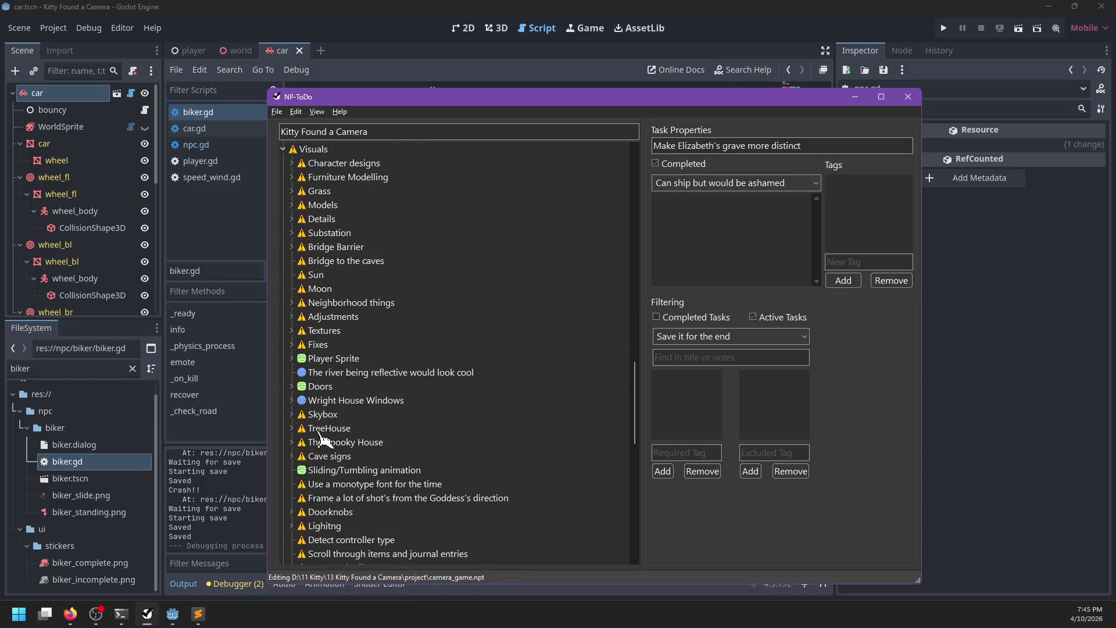
# Delete TreeHouse's subtasks: Layout, Platforming, Furnishings, Materials and Promps.
pyautogui.click(299, 432)
pyautogui.click(293, 430)
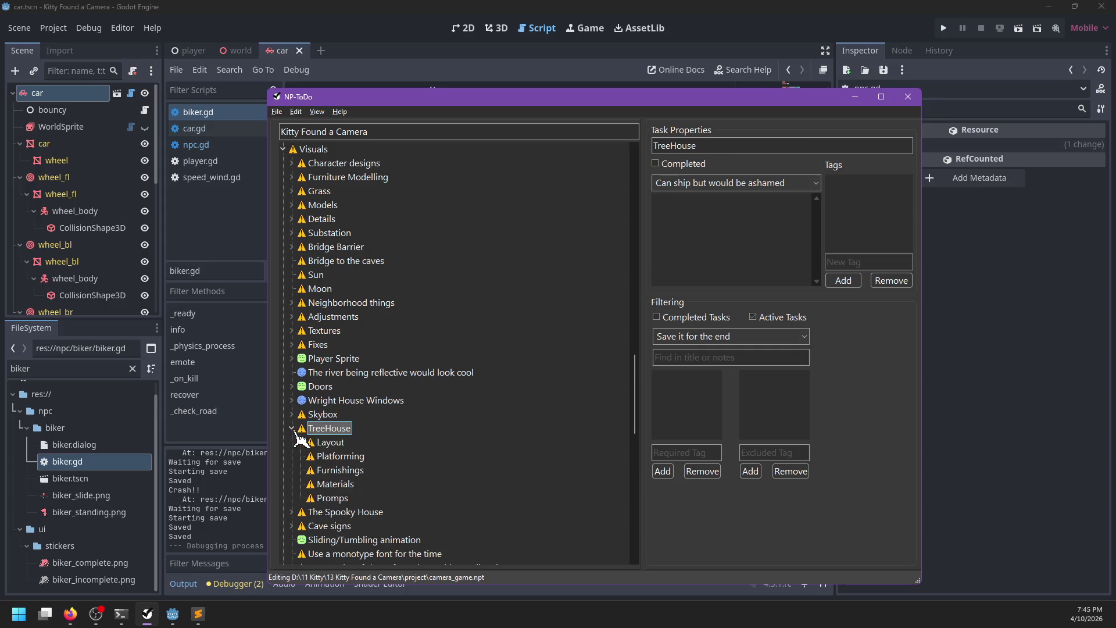
pyautogui.rightClick(343, 444)
pyautogui.click(380, 487)
pyautogui.rightClick(340, 444)
pyautogui.click(380, 488)
pyautogui.rightClick(340, 444)
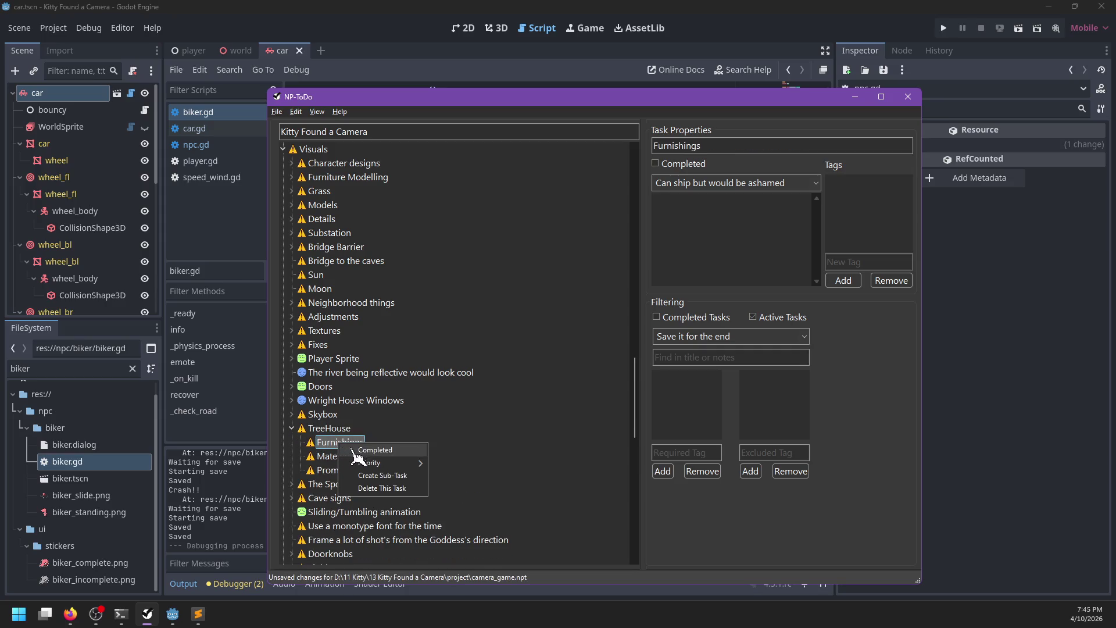
pyautogui.click(381, 488)
pyautogui.rightClick(340, 443)
pyautogui.click(381, 487)
pyautogui.rightClick(340, 444)
pyautogui.click(381, 487)
# Mark TreeHouse as Completed and save the task file.
pyautogui.rightClick(326, 429)
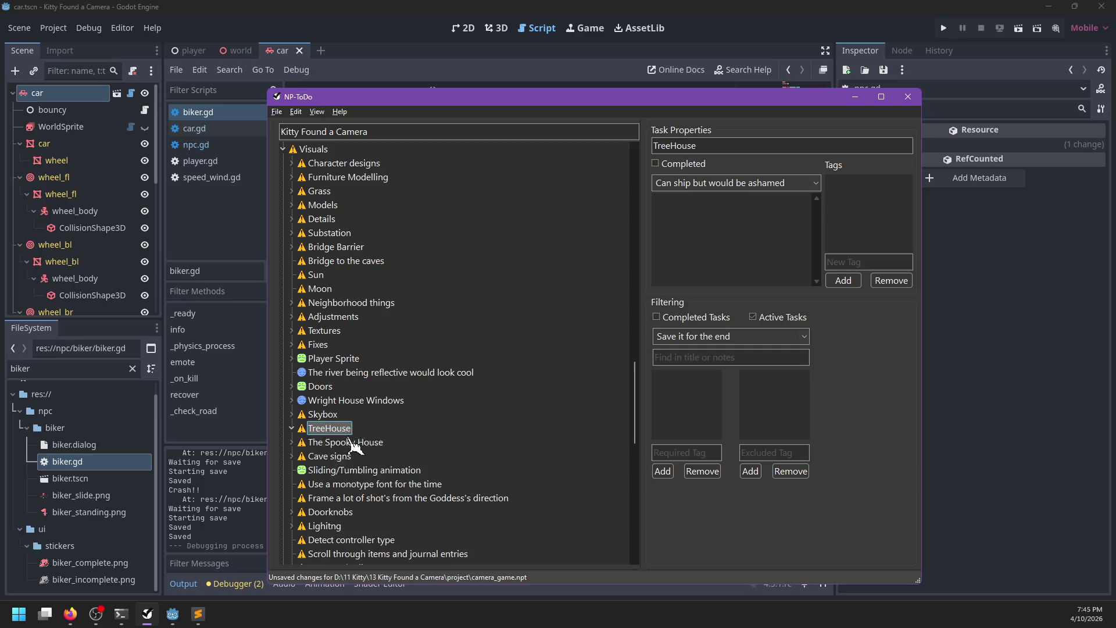
pyautogui.click(353, 440)
pyautogui.hotkey('ctrl', 's')
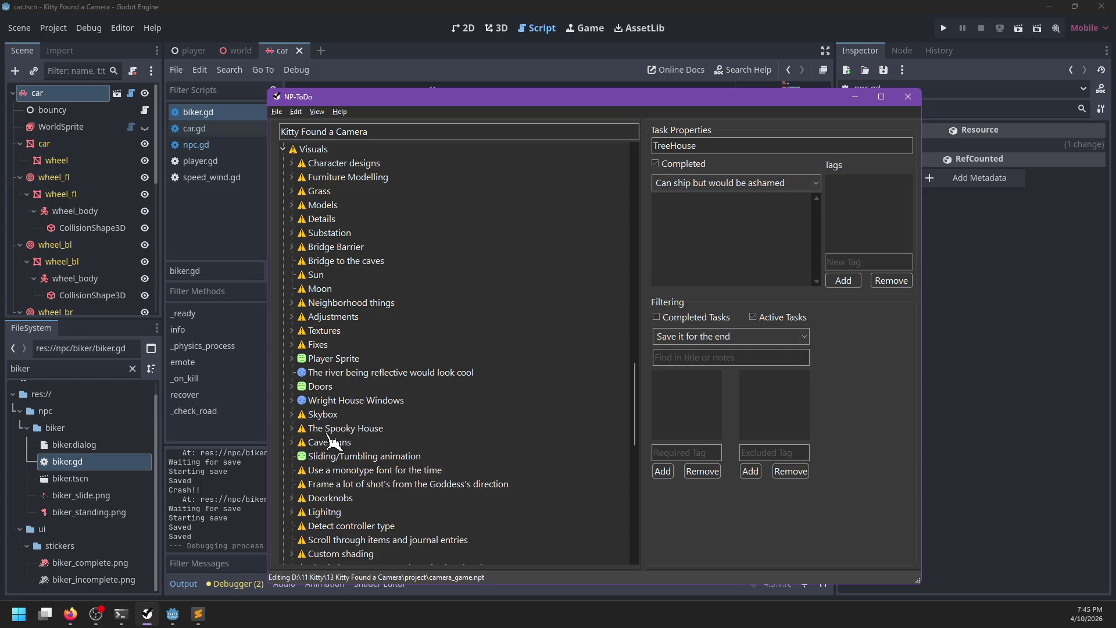
# Set The second church guard's priority to Save it for the end.
pyautogui.scroll(-7, 335, 254)
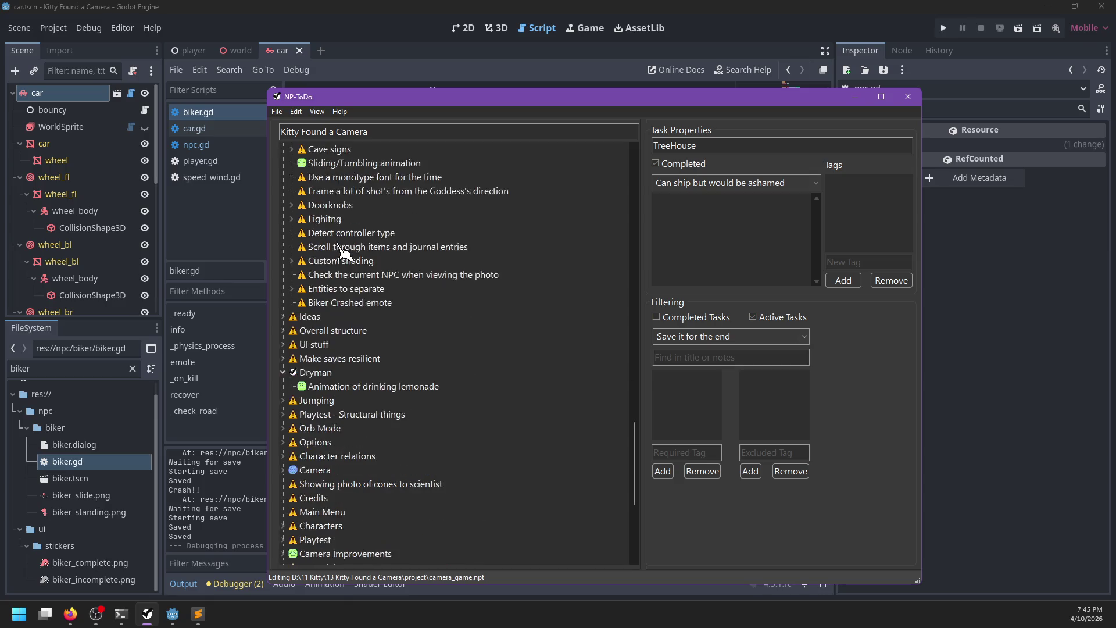
pyautogui.scroll(5, 418, 314)
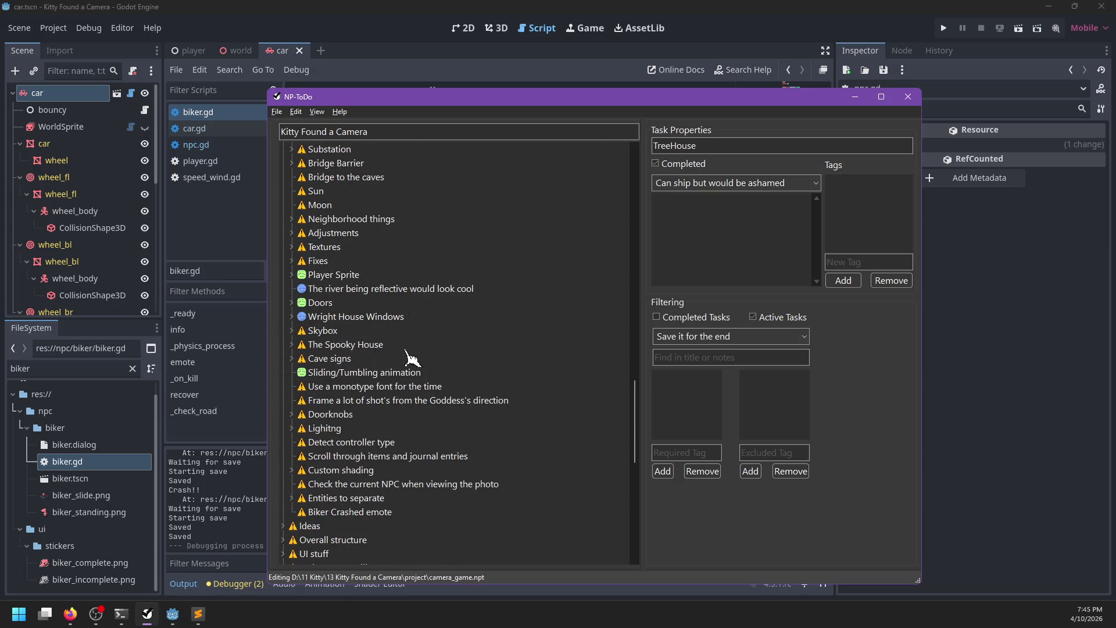
pyautogui.scroll(6, 413, 354)
pyautogui.click(292, 330)
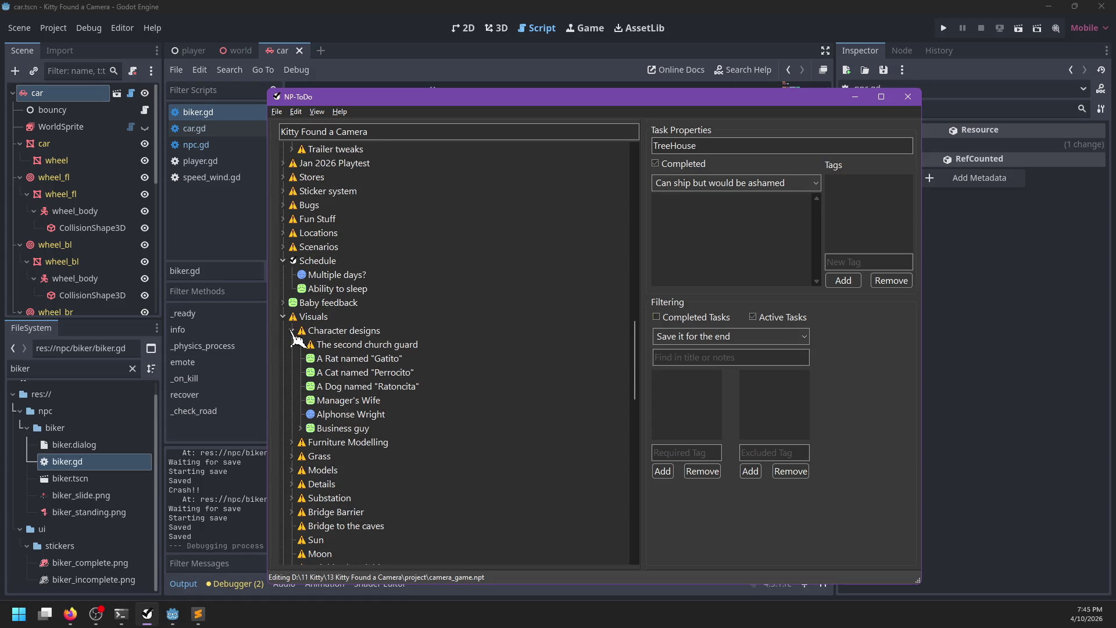
pyautogui.rightClick(367, 349)
pyautogui.moveTo(409, 369)
pyautogui.click(488, 402)
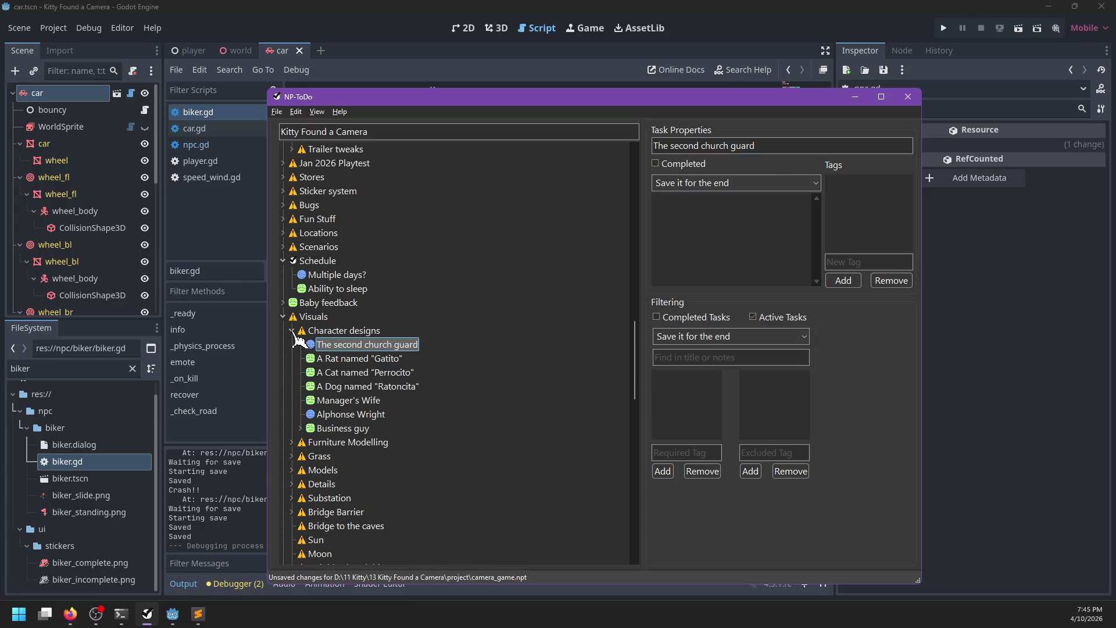
# Clear The Duplex's Manager's Family and Low-res Lady subtasks, mark The Duplex Completed, and save.
pyautogui.click(292, 441)
pyautogui.scroll(-1, 352, 447)
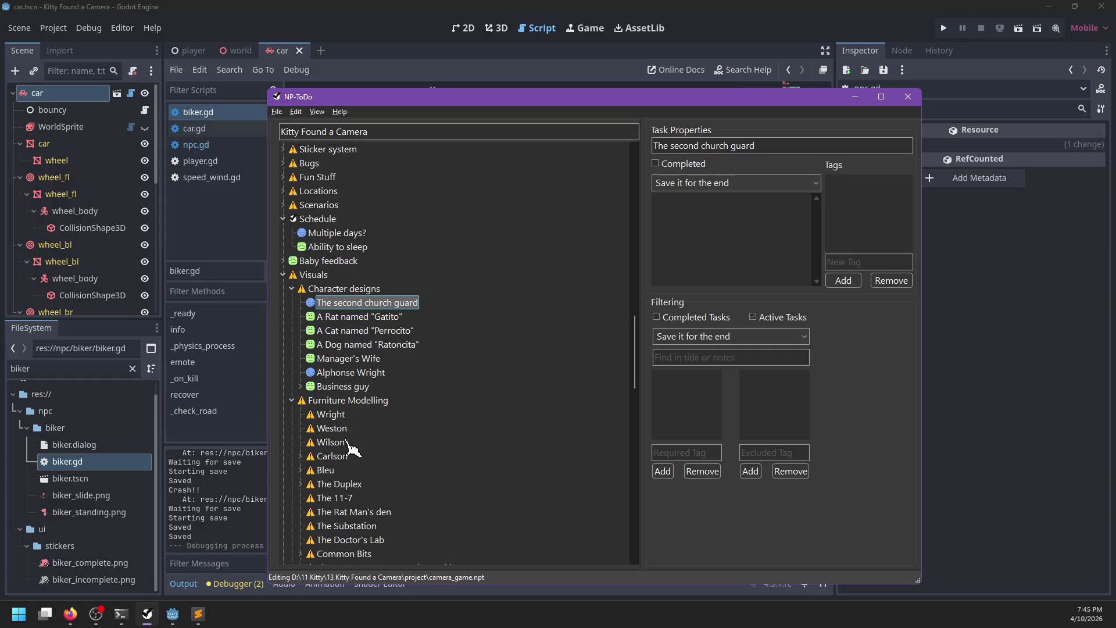
pyautogui.scroll(-1, 348, 442)
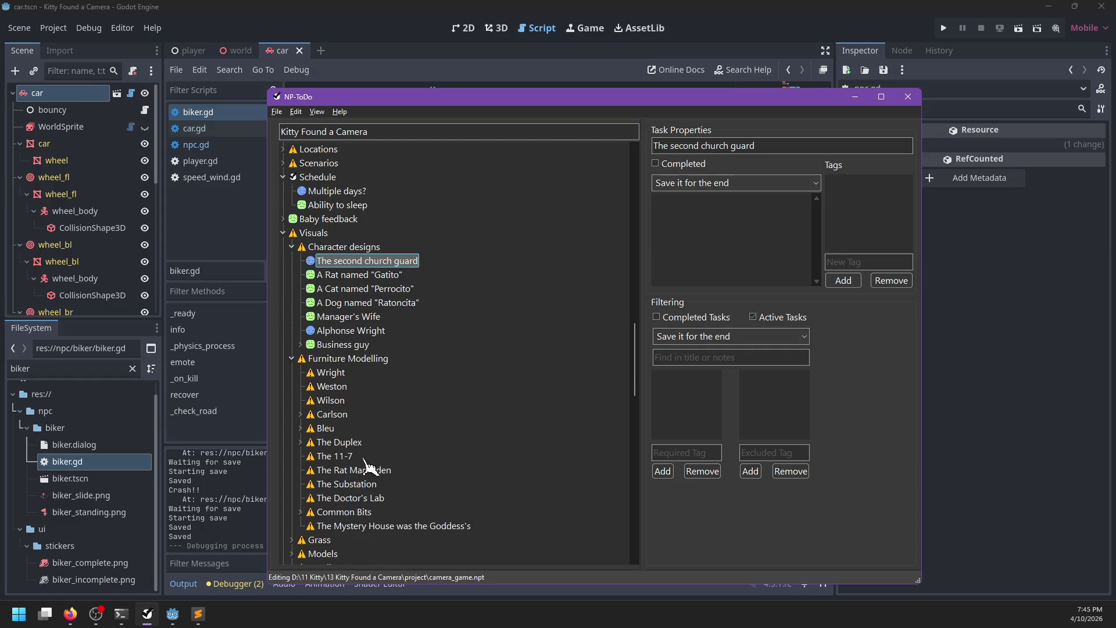
pyautogui.click(301, 441)
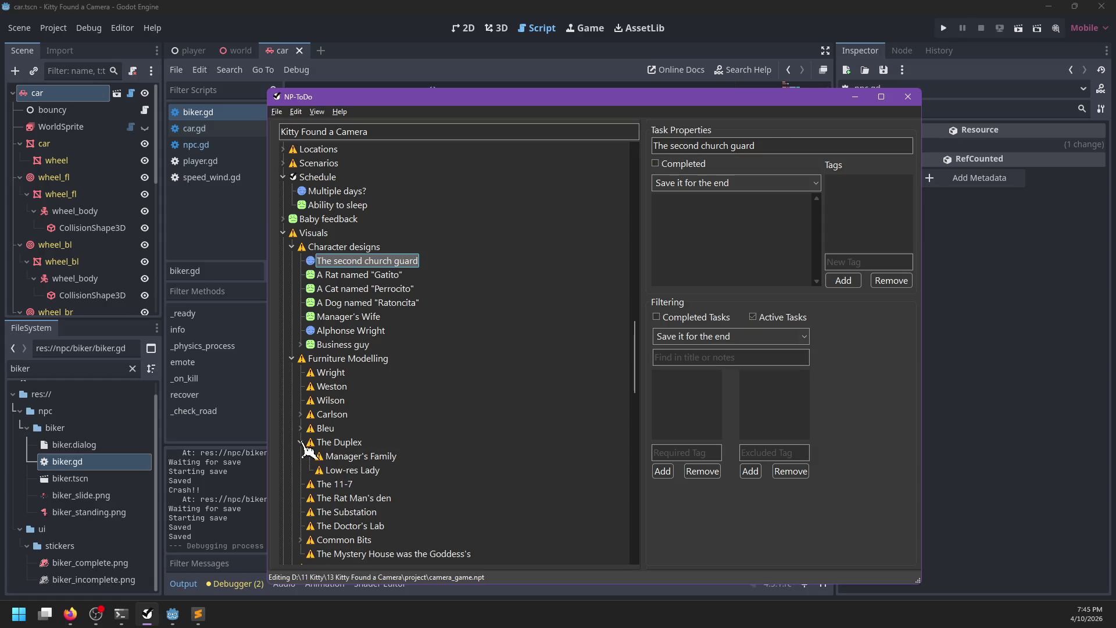
pyautogui.click(343, 456)
pyautogui.rightClick(342, 457)
pyautogui.click(348, 500)
pyautogui.rightClick(344, 459)
pyautogui.click(339, 442)
pyautogui.rightClick(343, 456)
pyautogui.click(382, 501)
pyautogui.rightClick(340, 443)
pyautogui.click(343, 449)
pyautogui.hotkey('ctrl', 's')
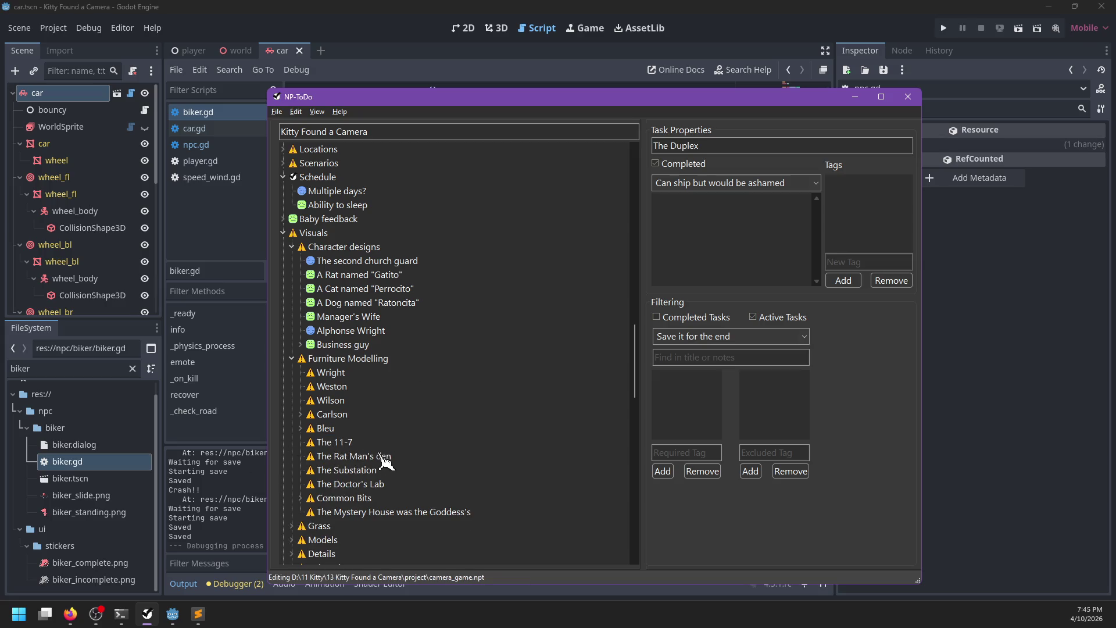
# Mark The 11-7 as completed and collapse the Furniture Modelling group.
pyautogui.click(335, 442)
pyautogui.press('space')
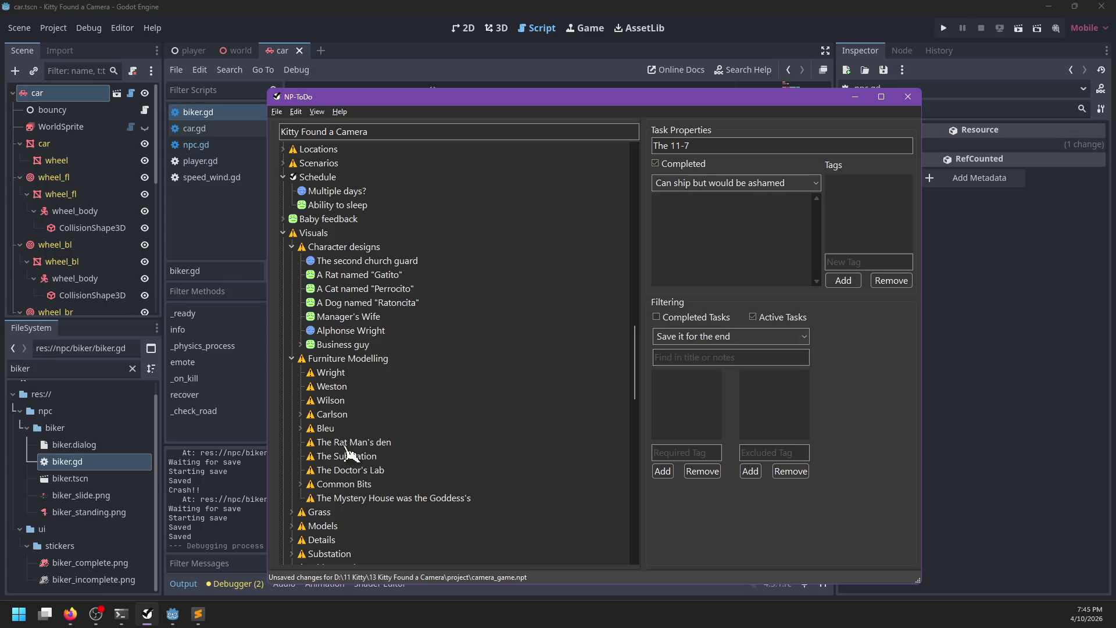
pyautogui.click(290, 363)
pyautogui.scroll(6, 387, 395)
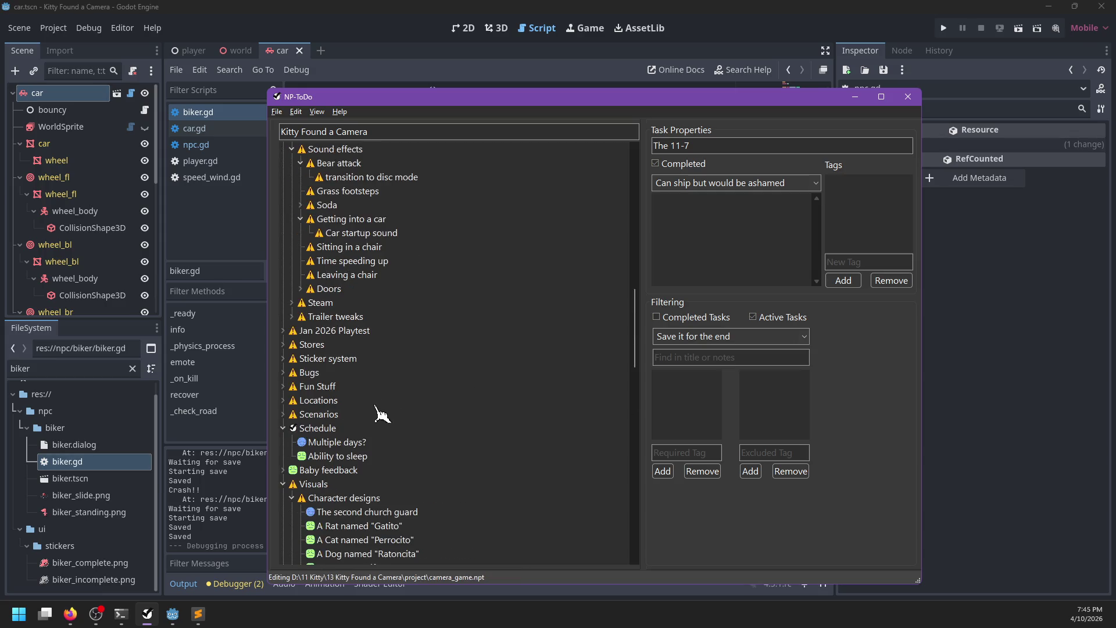
pyautogui.scroll(9, 384, 407)
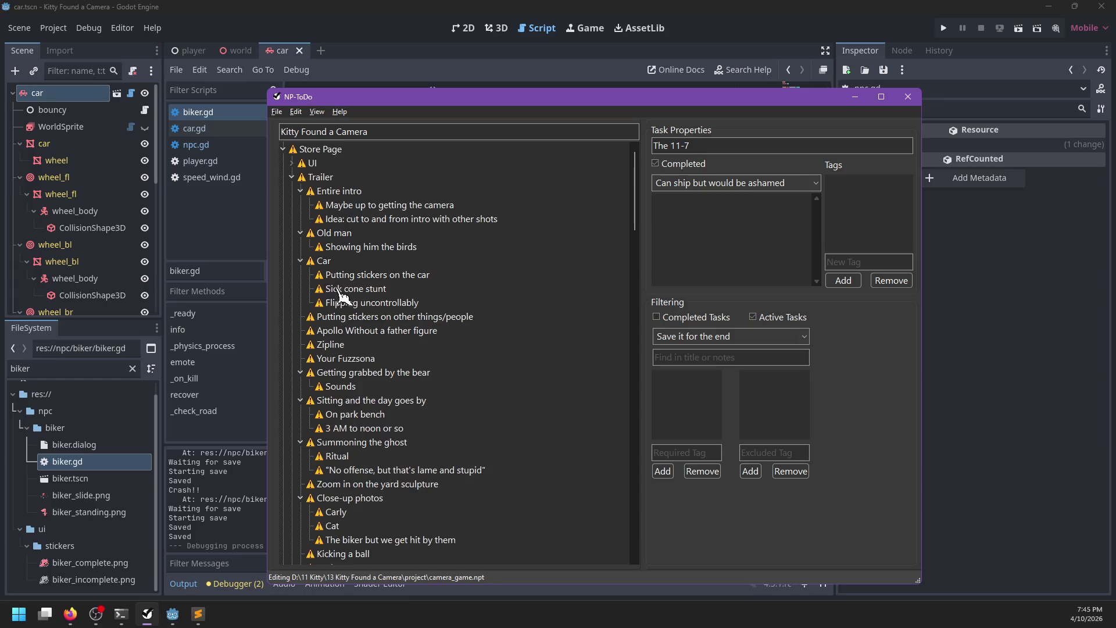
pyautogui.scroll(-3, 342, 295)
pyautogui.click(327, 181)
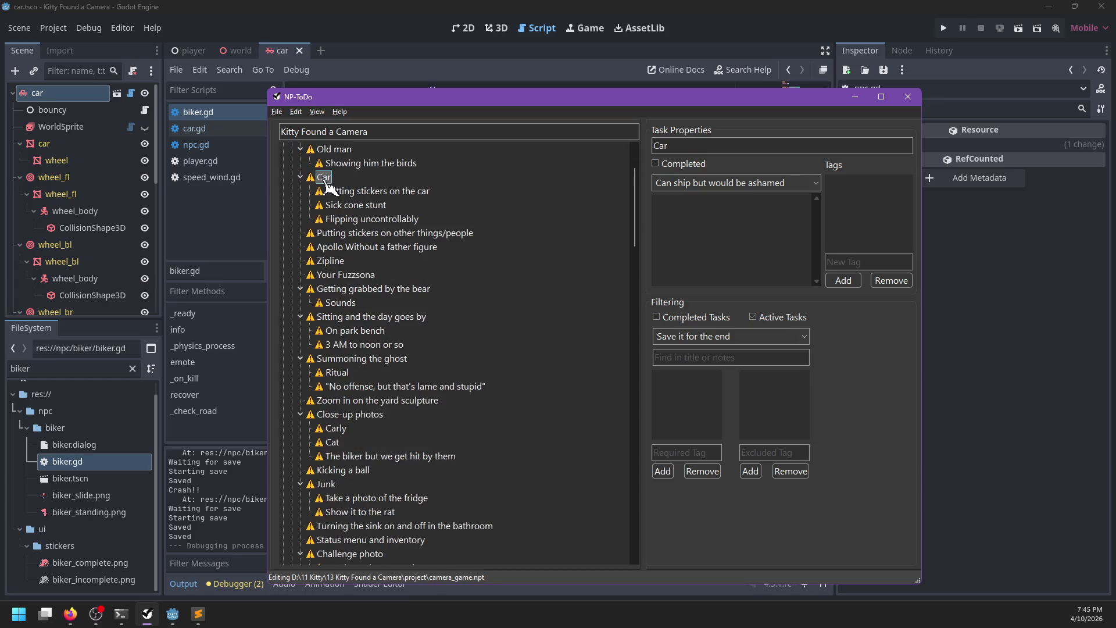
pyautogui.scroll(-15, 426, 360)
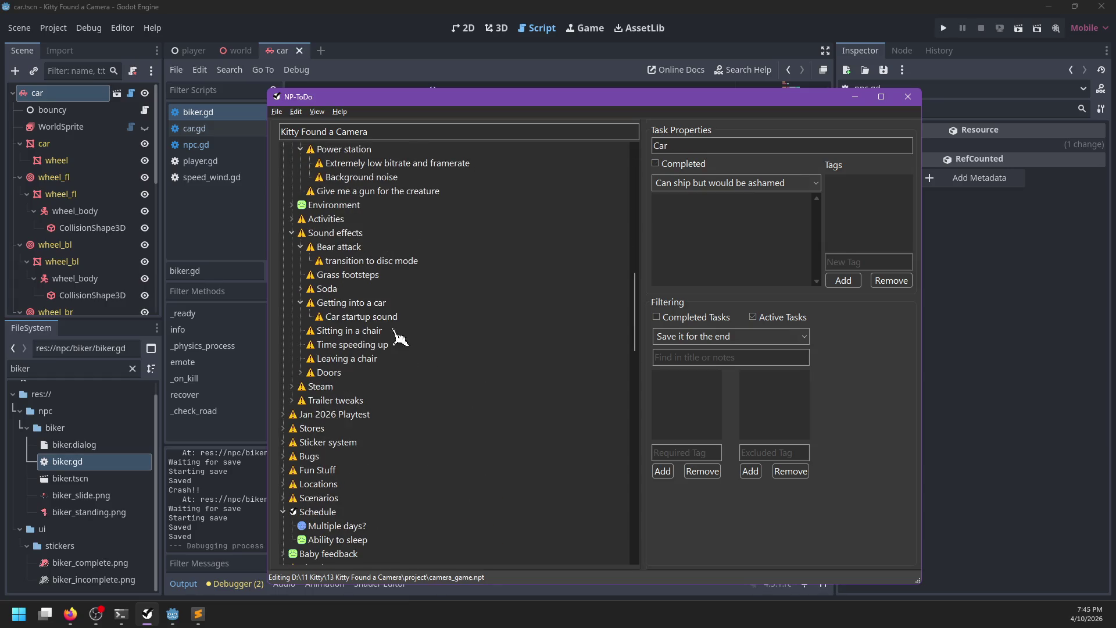
pyautogui.click(330, 317)
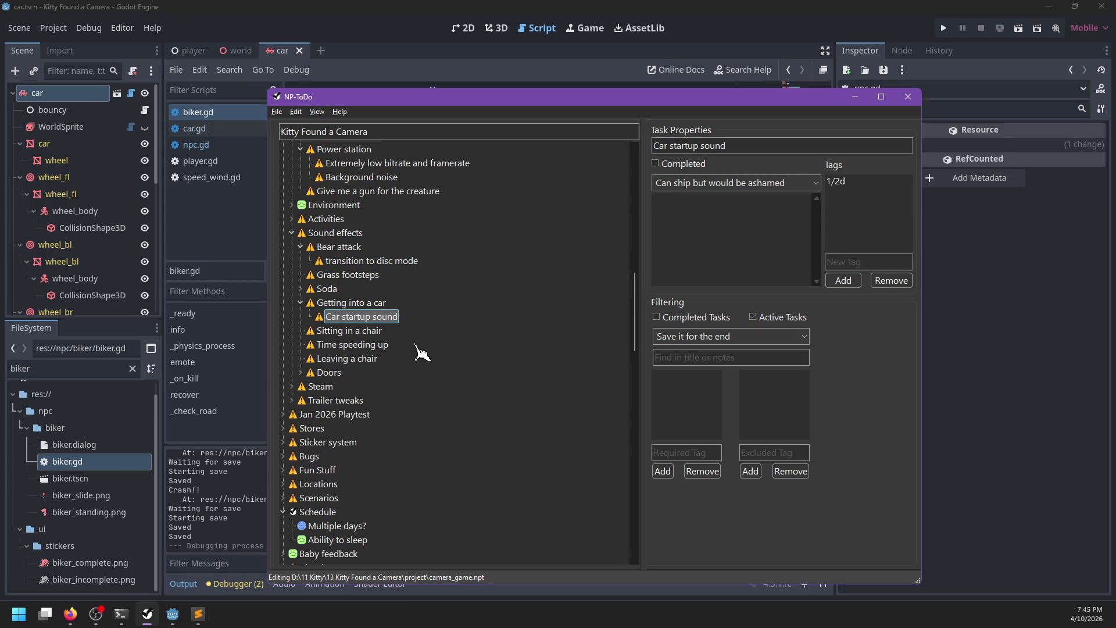
pyautogui.scroll(3, 417, 357)
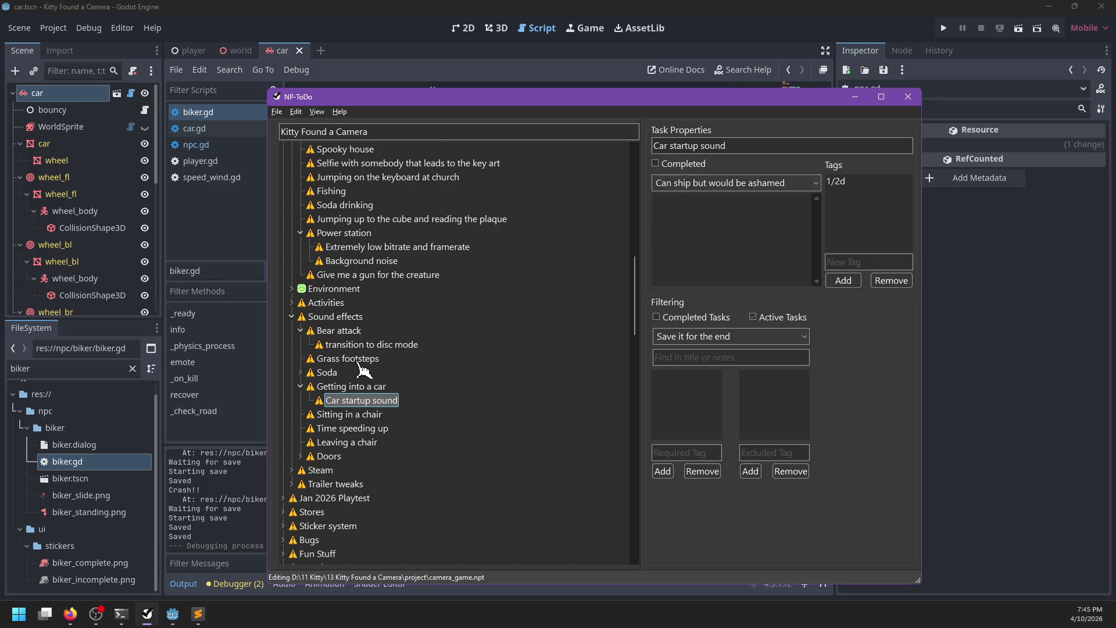
pyautogui.scroll(7, 361, 370)
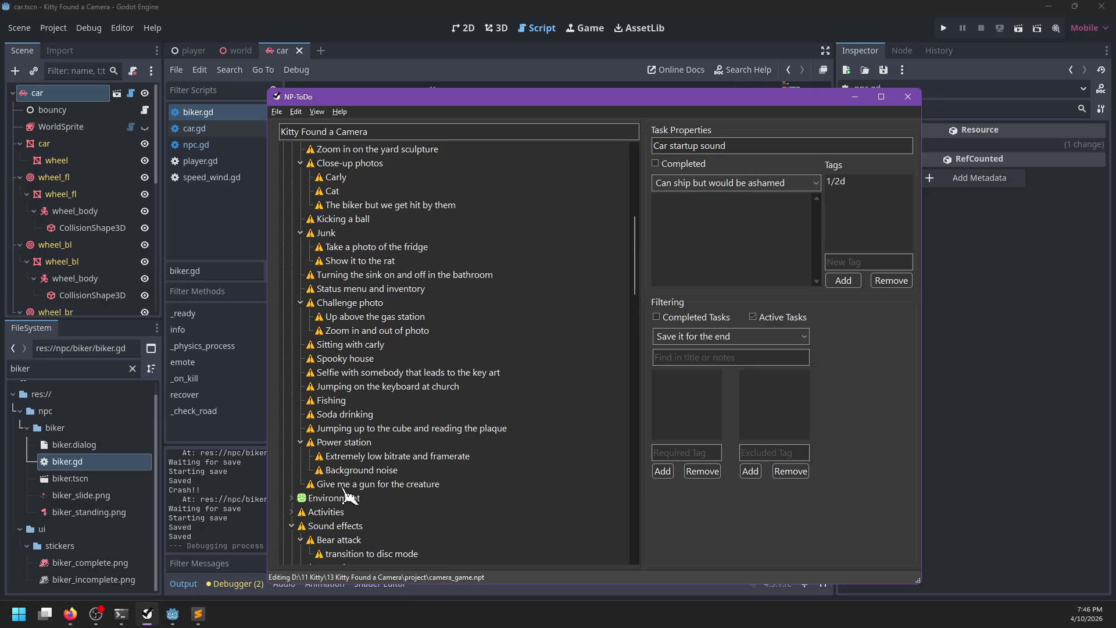
pyautogui.click(333, 415)
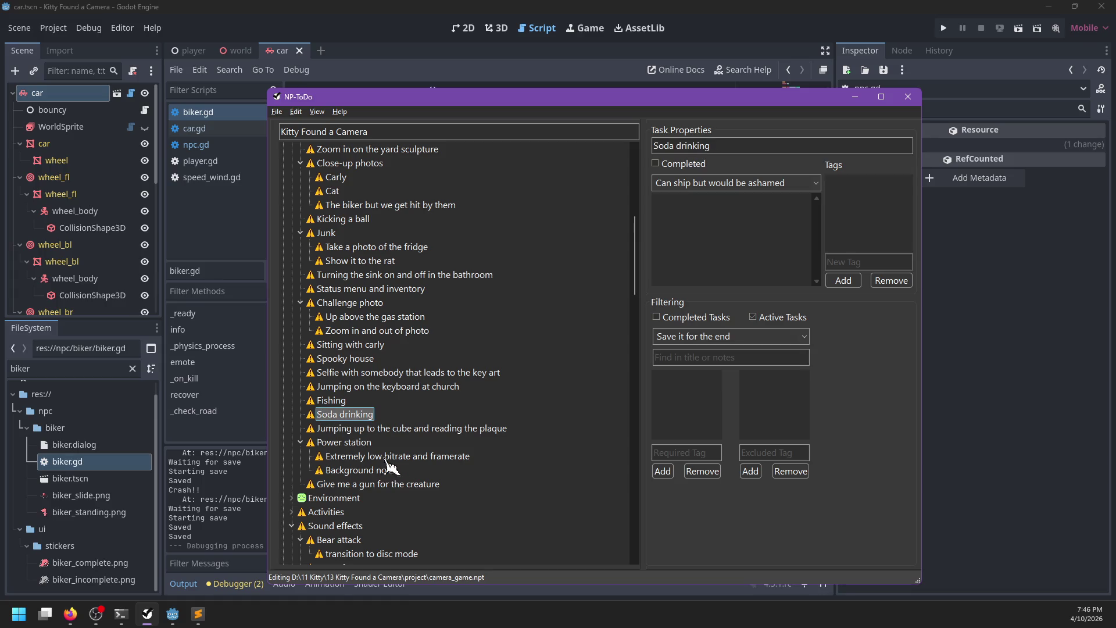
pyautogui.click(69, 614)
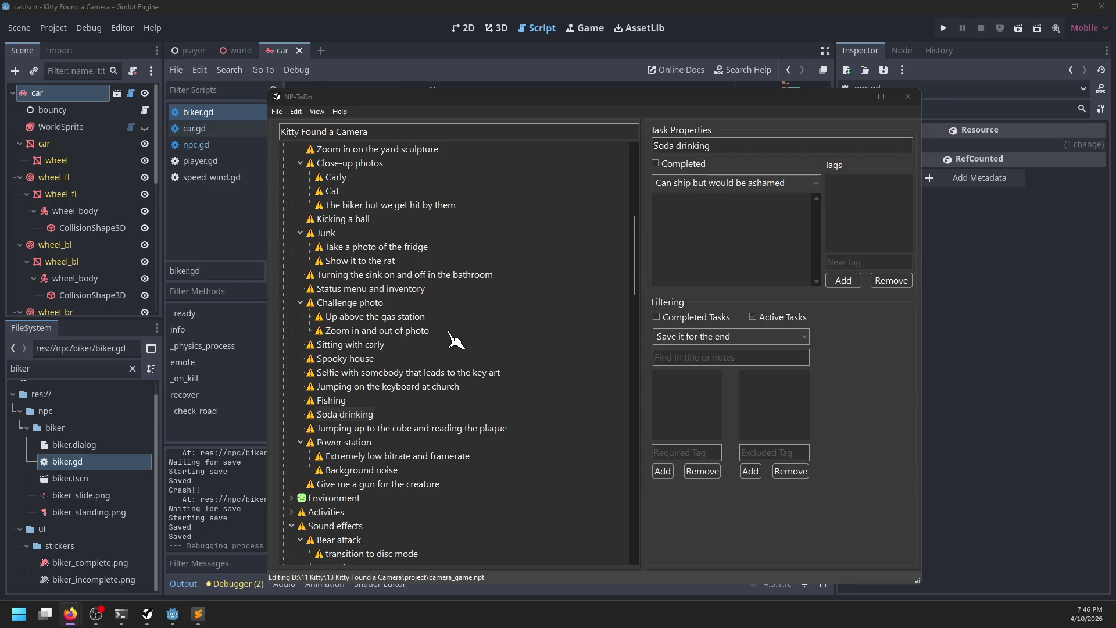
# Select the 'Car startup sound' task in NP-ToDo, then bring Freesound in Firefox to the front.
pyautogui.scroll(-7, 455, 340)
pyautogui.click(361, 315)
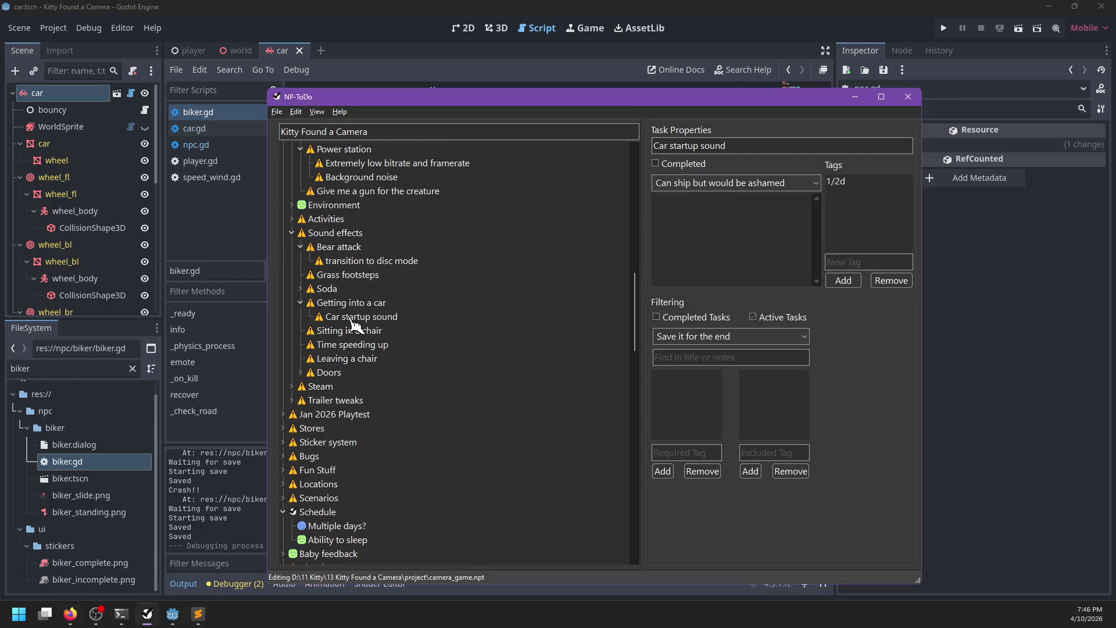
pyautogui.hotkey('alt', 'Tab')
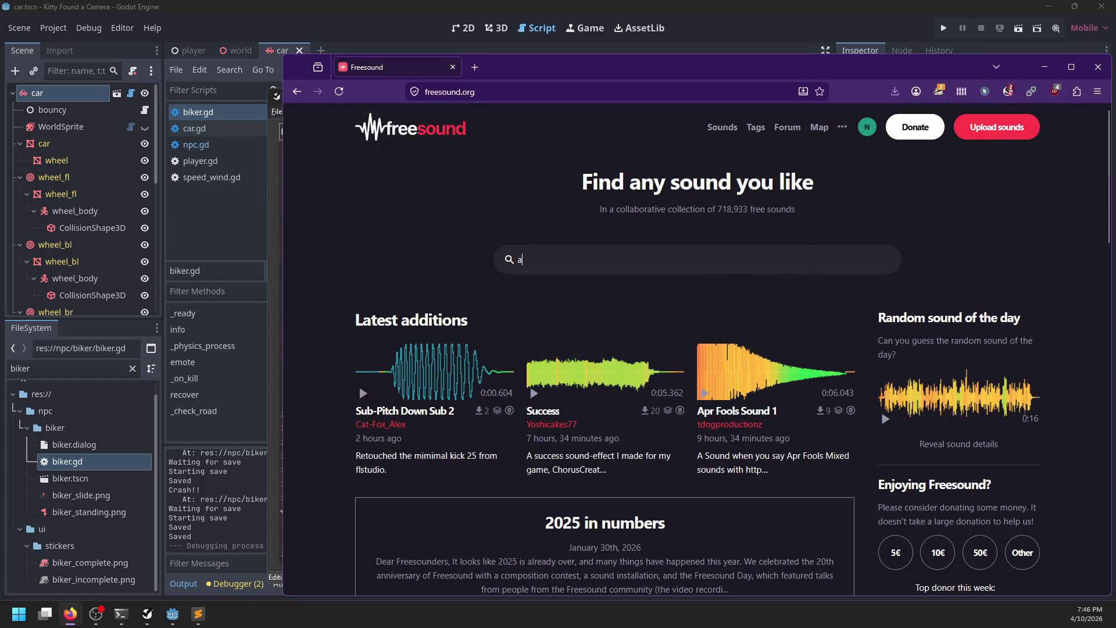
# Search Freesound for 'car ignition' and preview 'ignition turn car start.wav'.
pyautogui.write('car ignition')
pyautogui.press('Return')
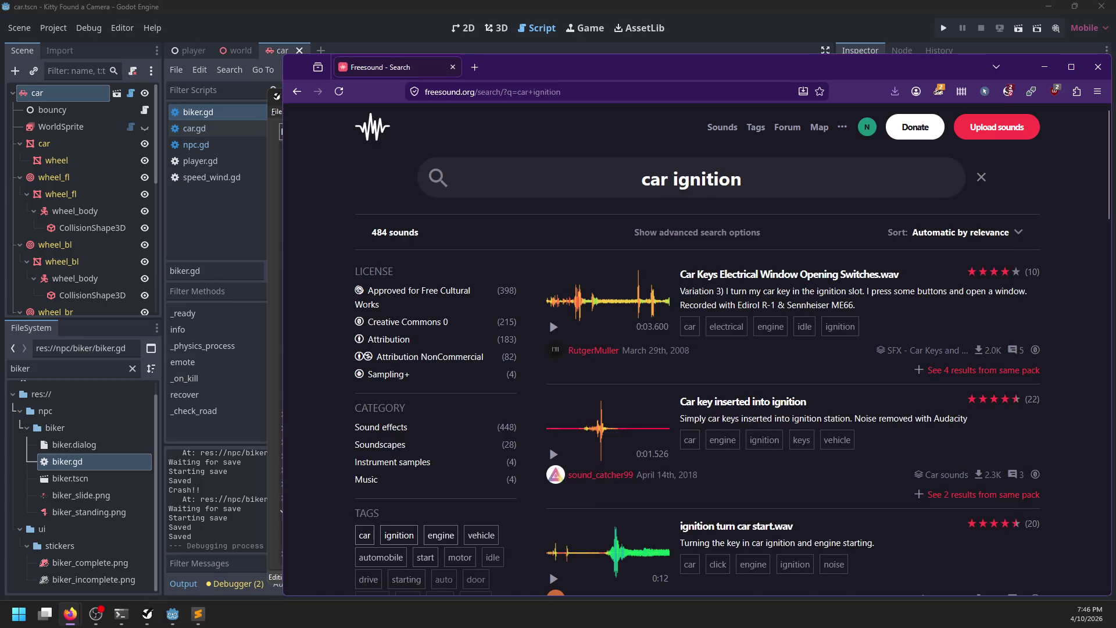
pyautogui.moveTo(559, 333)
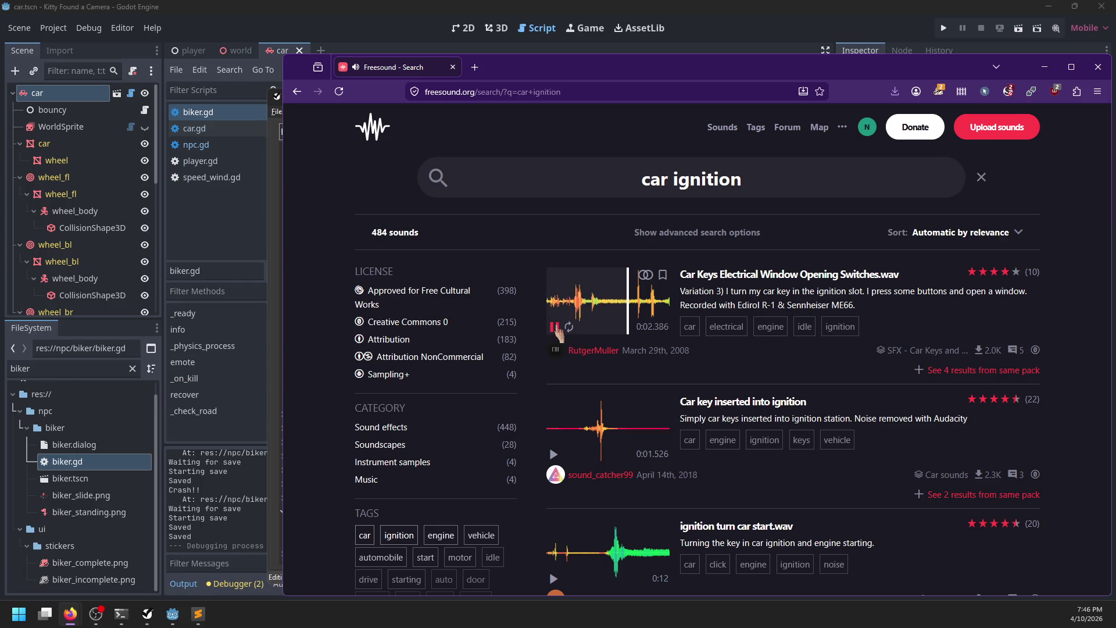
pyautogui.scroll(-2, 588, 336)
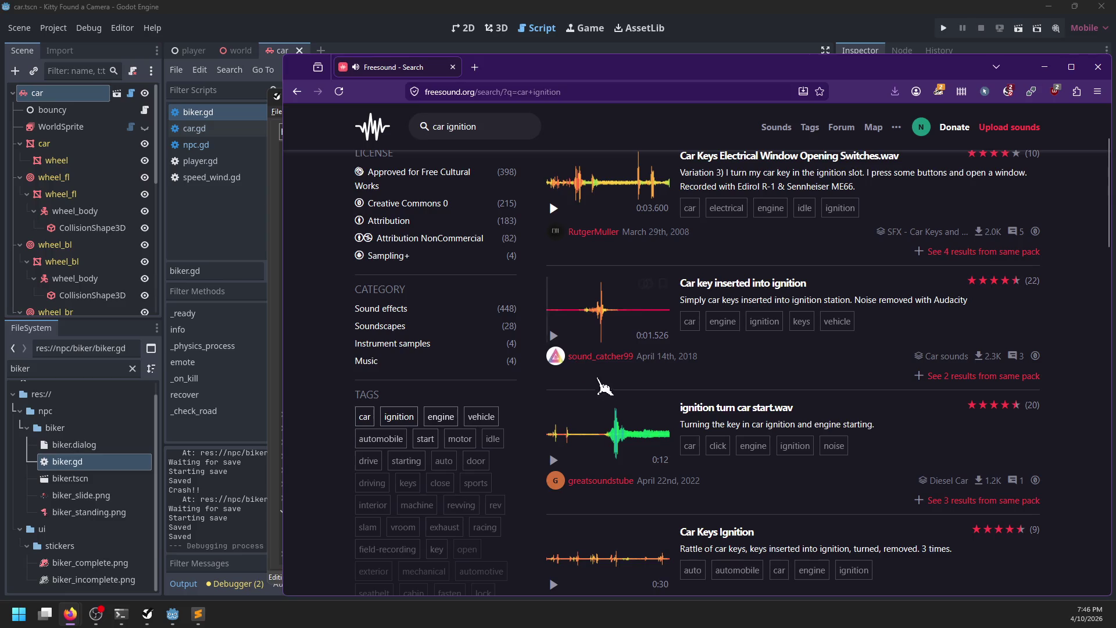
pyautogui.scroll(-1, 608, 389)
pyautogui.click(604, 378)
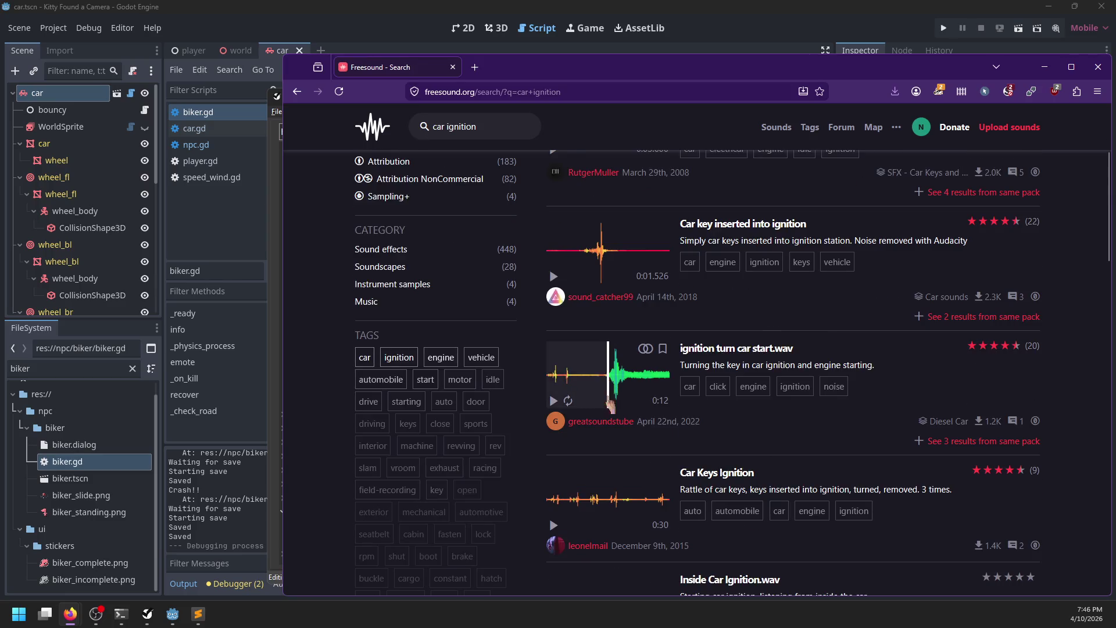
pyautogui.click(553, 403)
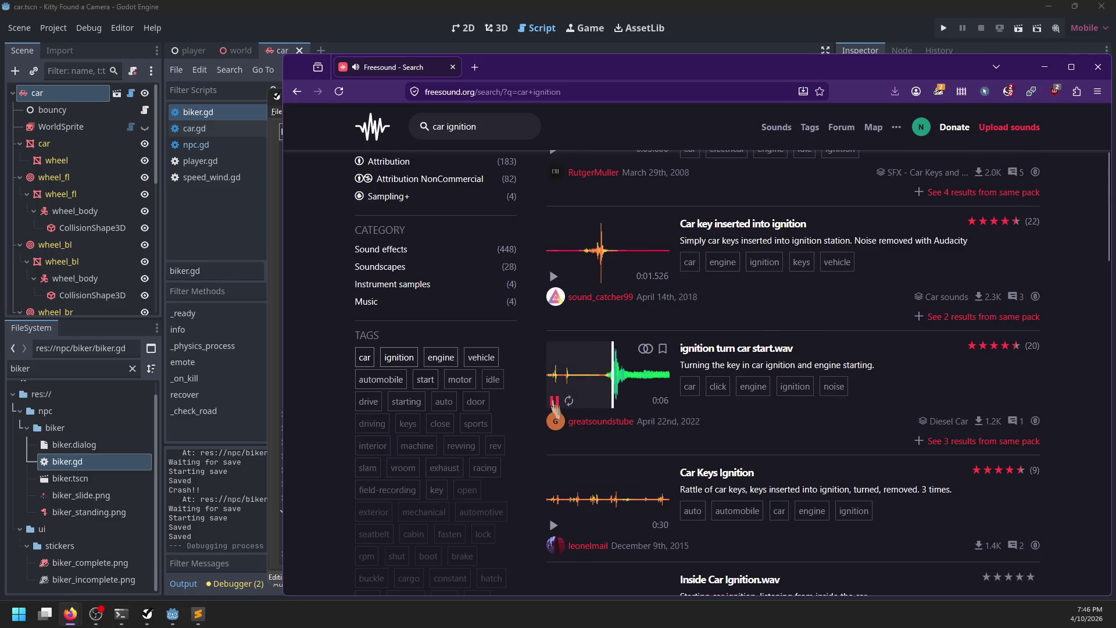
# Preview Car Keys Ignition, car startup ignition.wav and Car Startup (Engine Ignition) from the results.
pyautogui.click(554, 402)
pyautogui.scroll(-3, 619, 483)
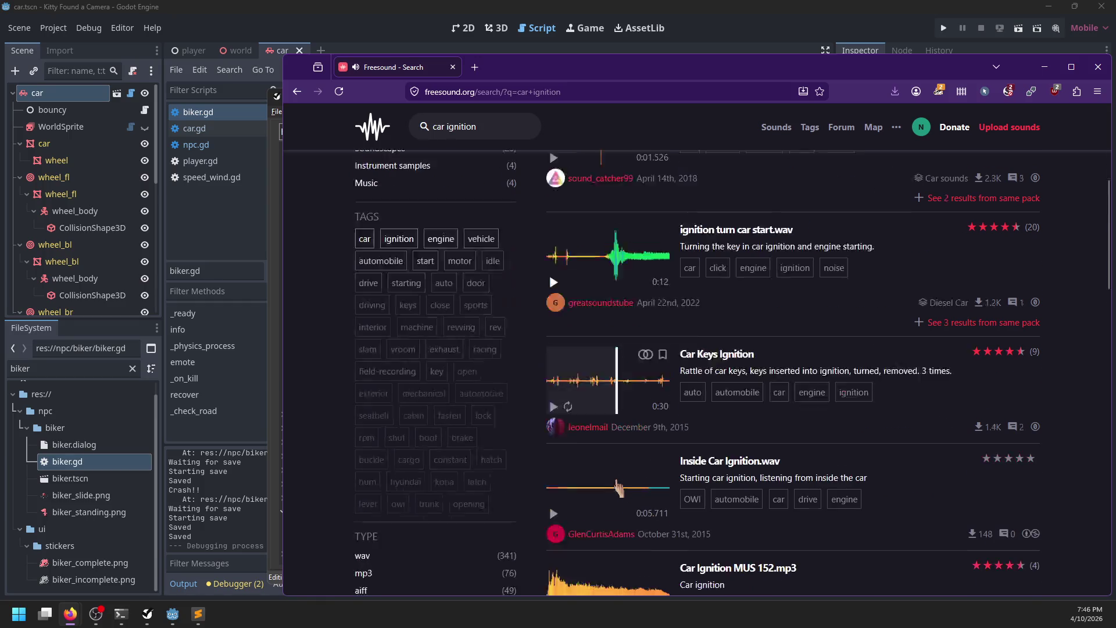
pyautogui.scroll(-2, 611, 477)
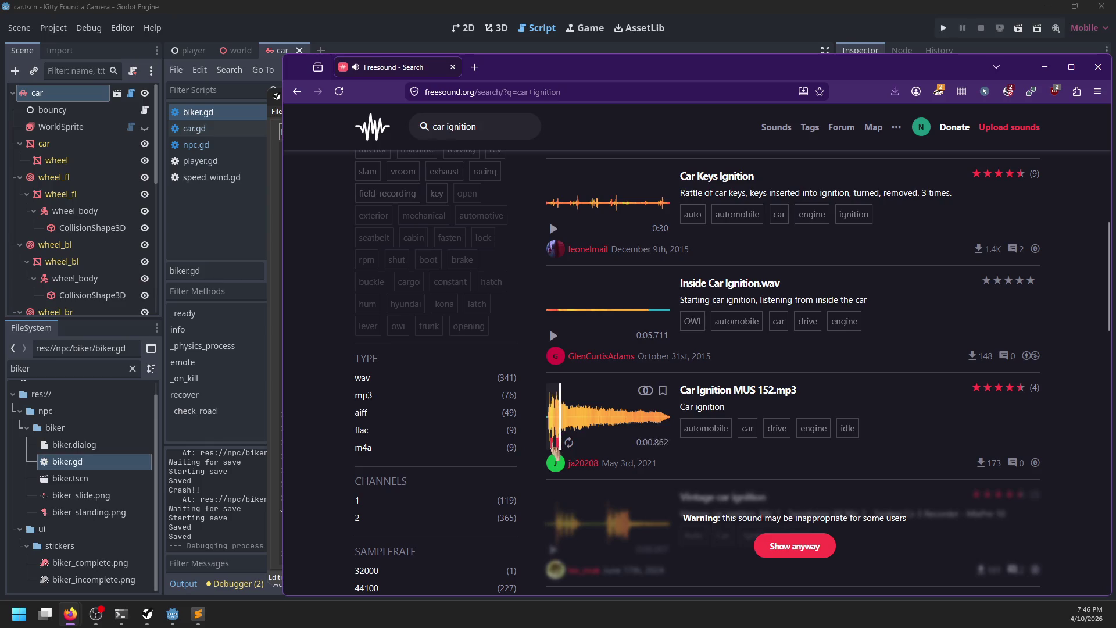
pyautogui.scroll(-4, 555, 447)
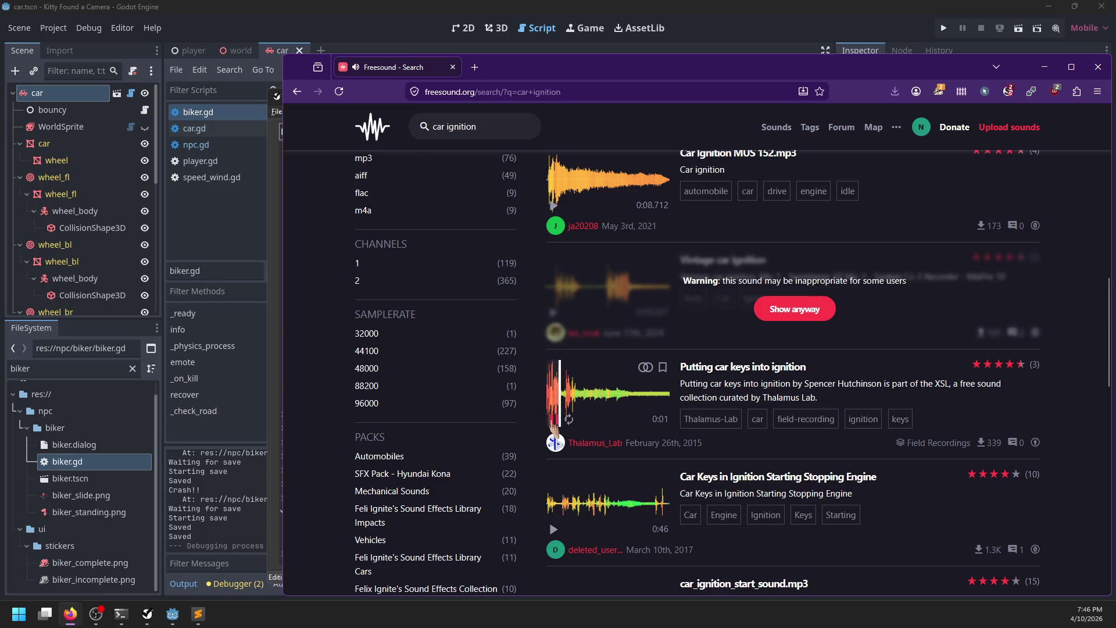
pyautogui.scroll(-10, 553, 423)
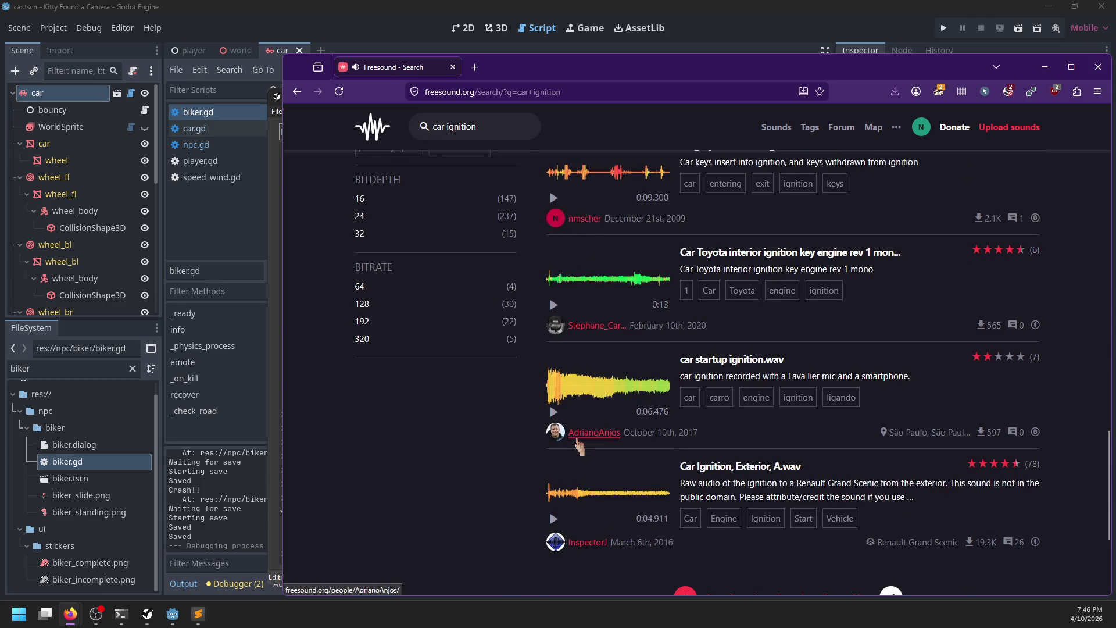
pyautogui.click(554, 412)
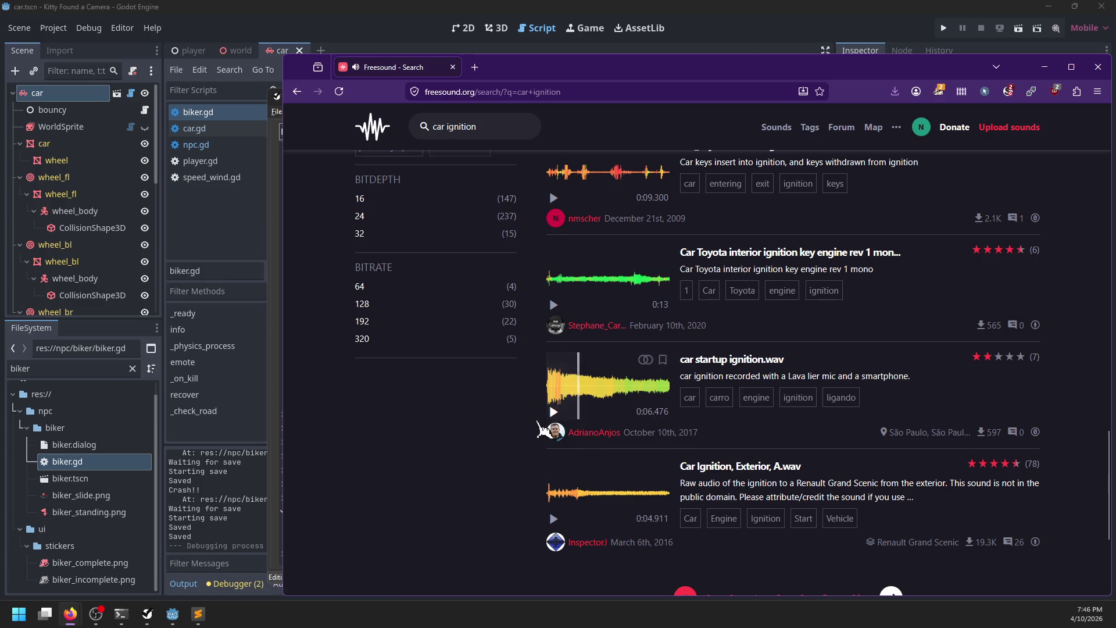
pyautogui.scroll(-4, 541, 430)
pyautogui.scroll(3, 536, 431)
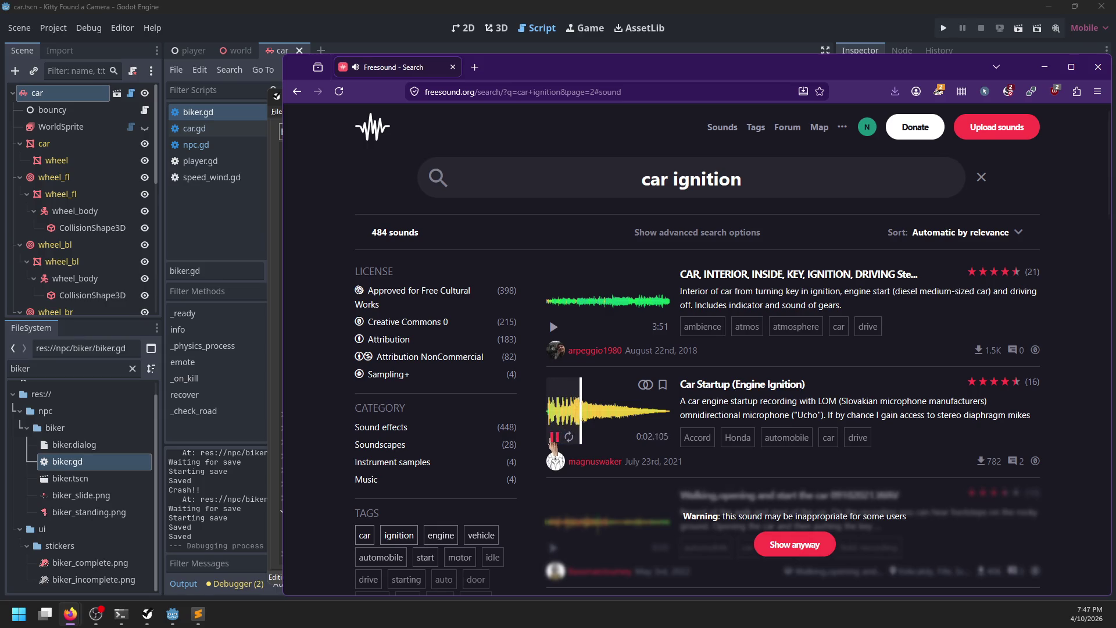
pyautogui.click(554, 439)
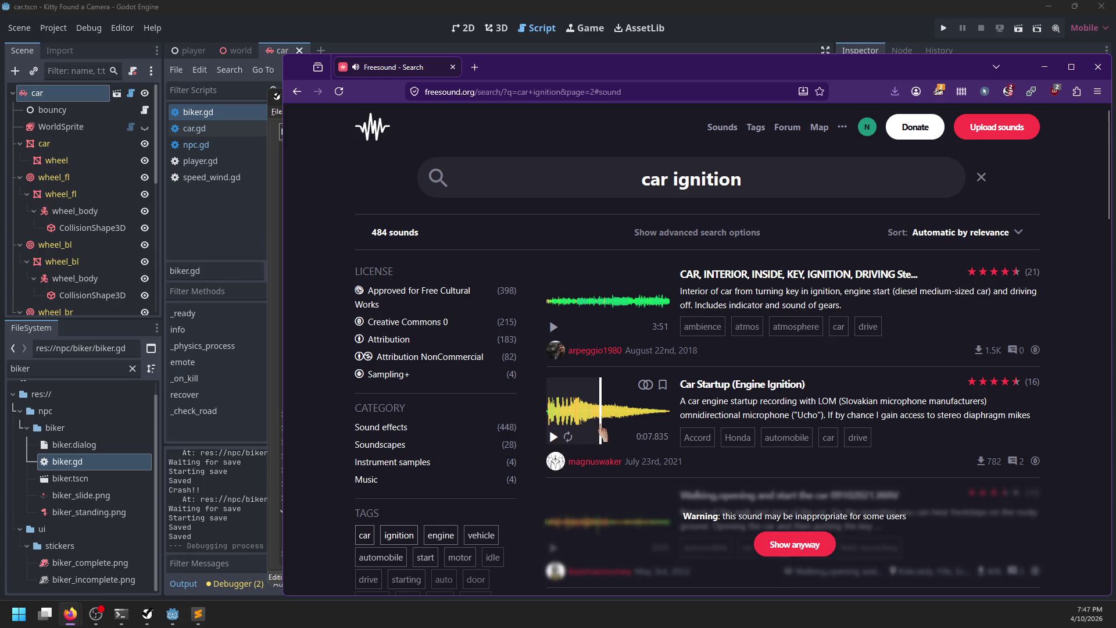
# Download Car Startup (Engine Ignition) as a WAV into the sound/cutscene folder.
pyautogui.click(800, 385)
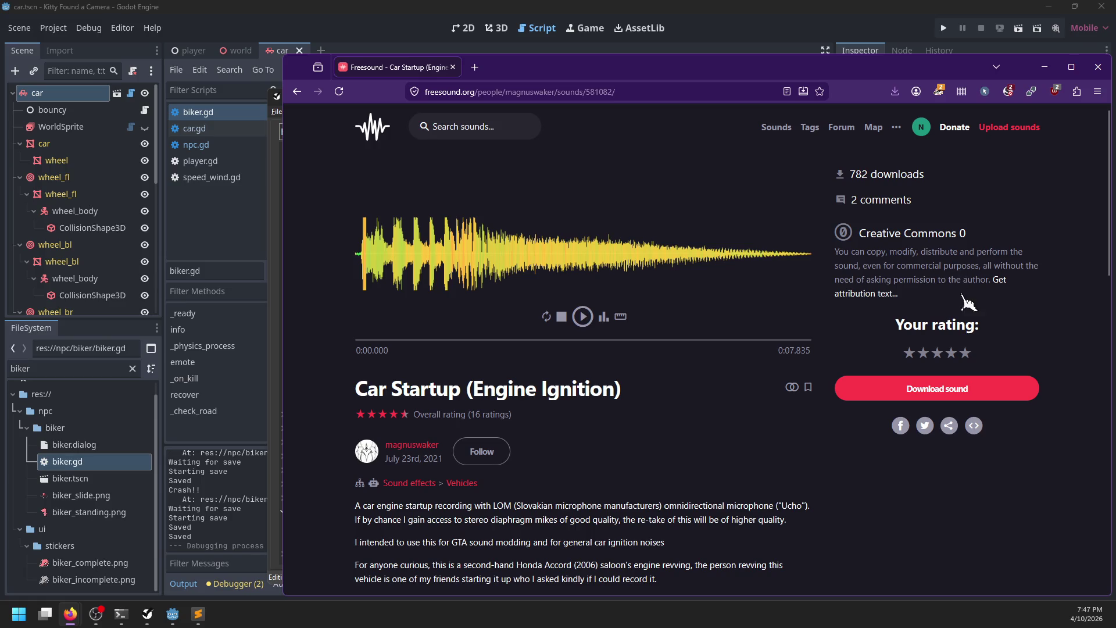
pyautogui.click(872, 388)
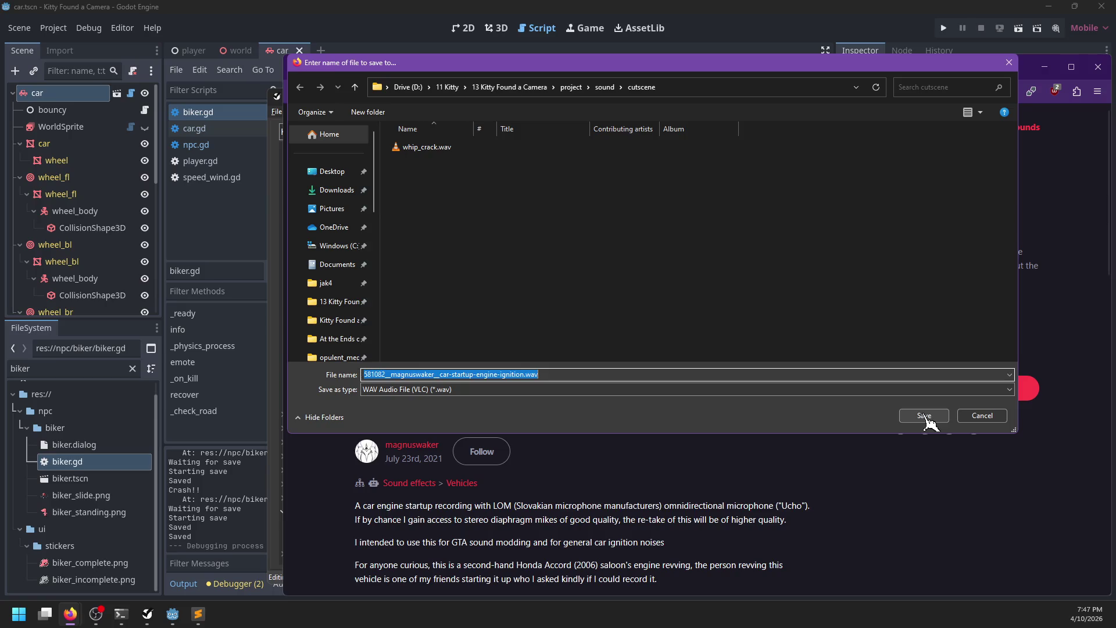
pyautogui.click(924, 416)
# Copy the sound's Freesound attribution text for the credits file.
pyautogui.click(1000, 282)
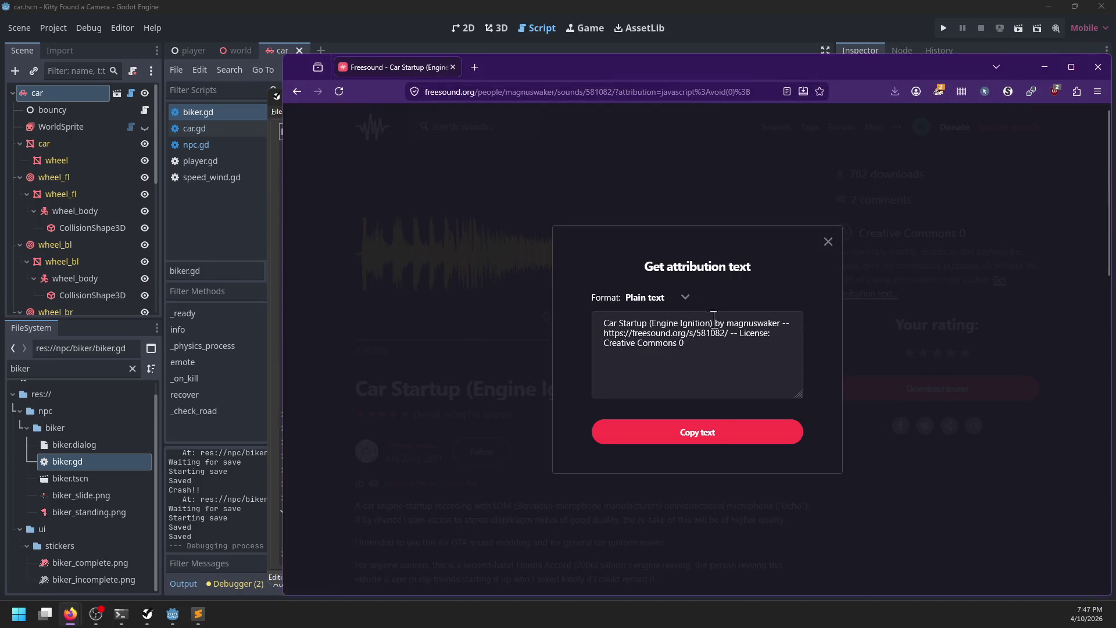
pyautogui.click(724, 432)
pyautogui.click(197, 613)
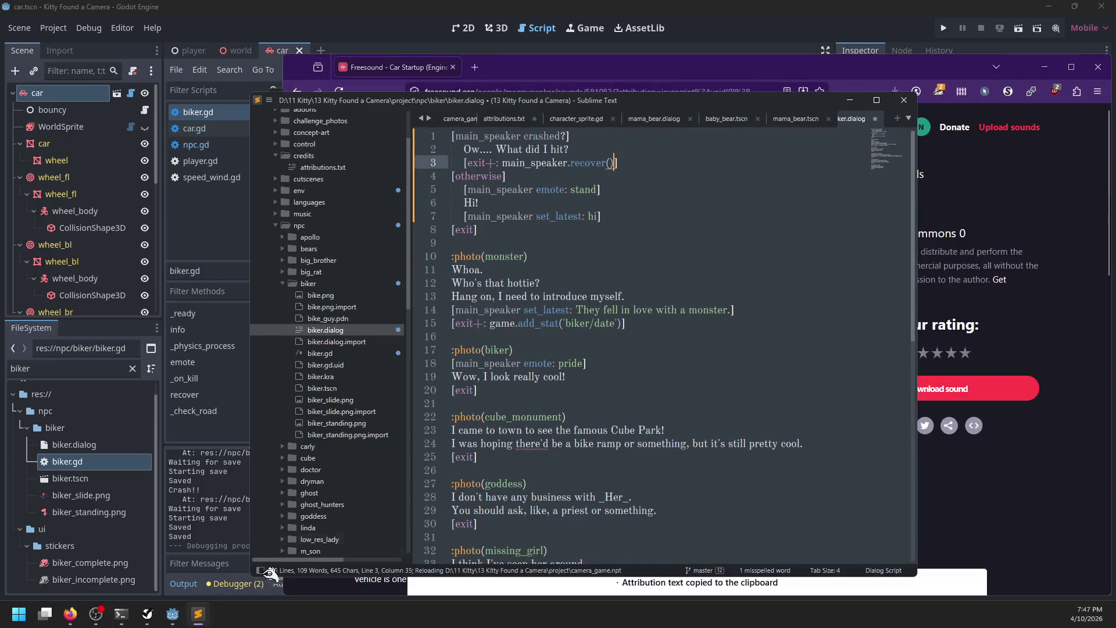
# Append the Car Startup (Engine Ignition) credit as line 36 of attributions.txt and save.
pyautogui.click(503, 119)
pyautogui.hotkey('ctrl', 's')
pyautogui.press('Return')
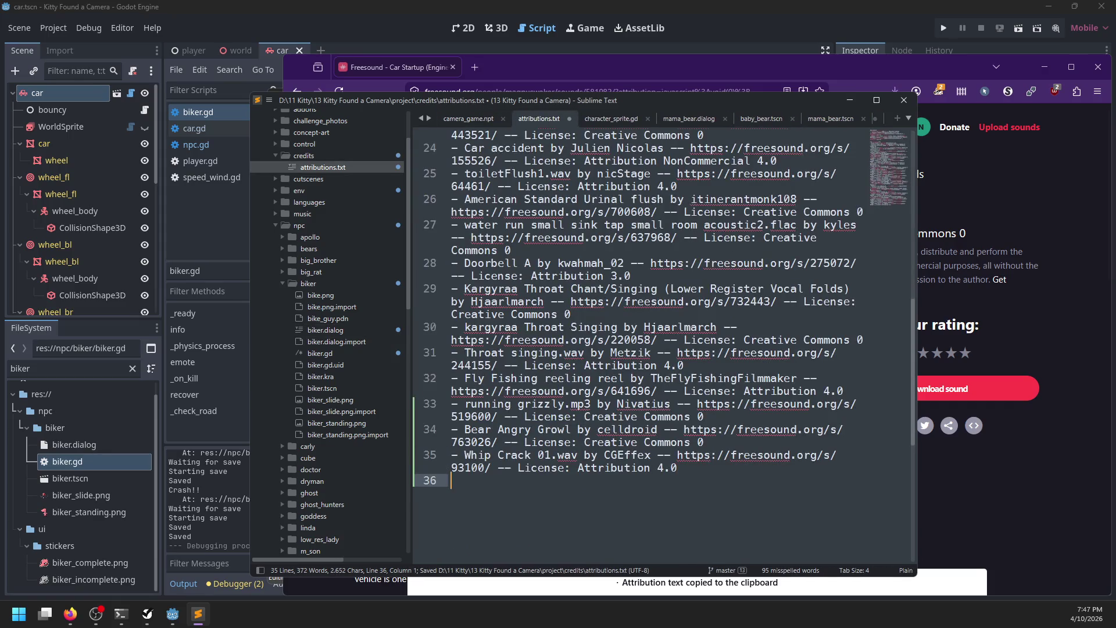
pyautogui.write('-')
pyautogui.write('Car Startup (Engine Ignition) by magnuswaker -- https://freesound.org/s/581082/ -- License: Creative Commons 0')
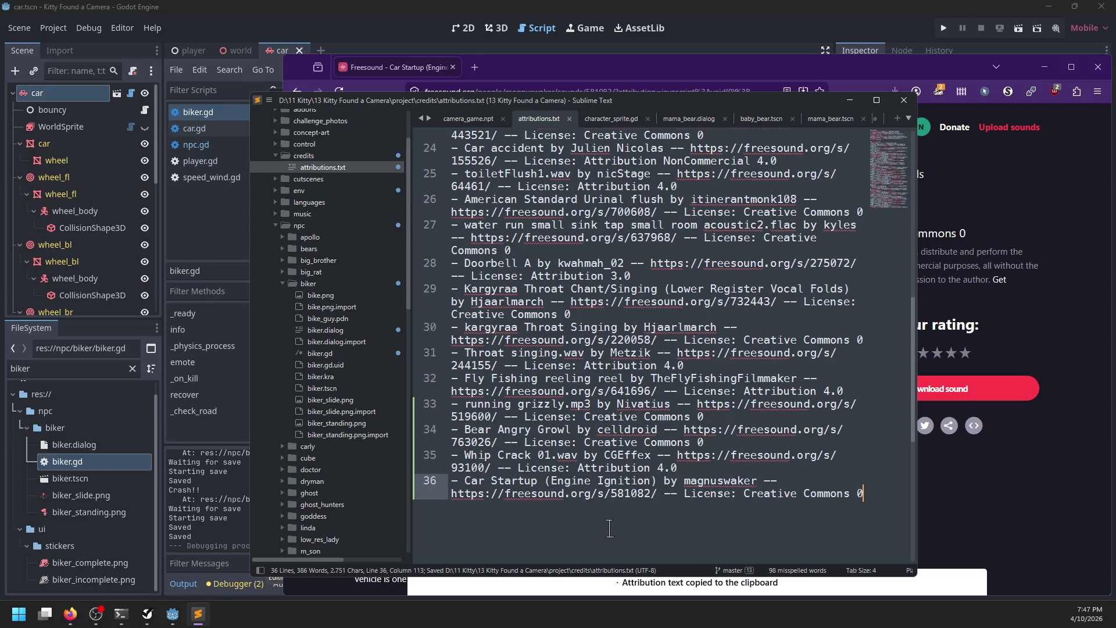
pyautogui.click(173, 621)
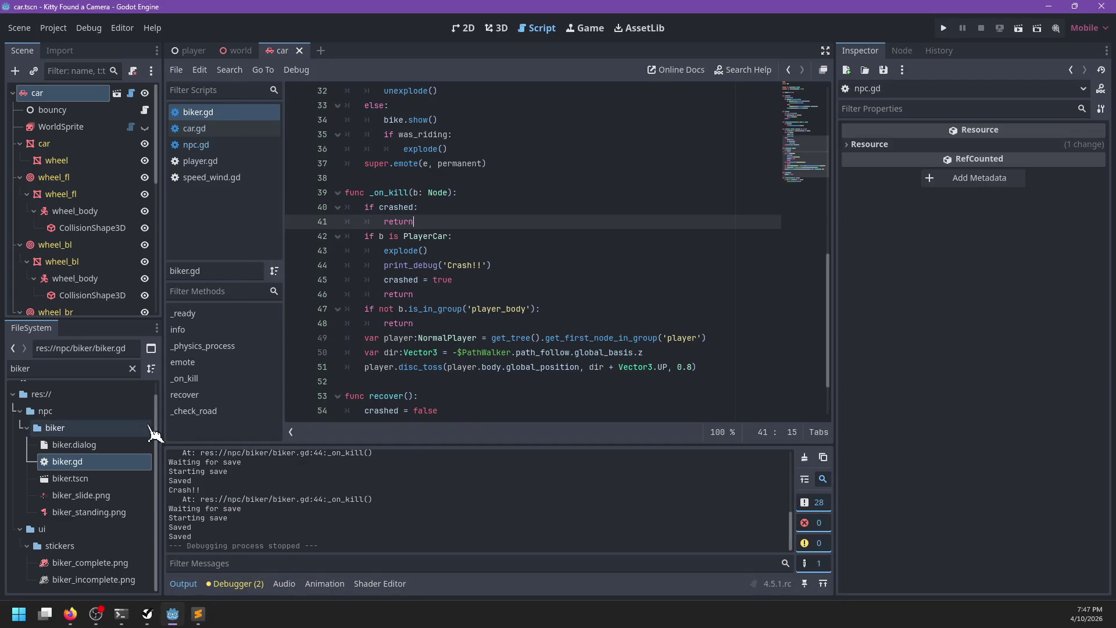
# Filter the FileSystem dock for 'car' and rename the downloaded clip to car_startup.wav.
pyautogui.doubleClick(87, 368)
pyautogui.write('car')
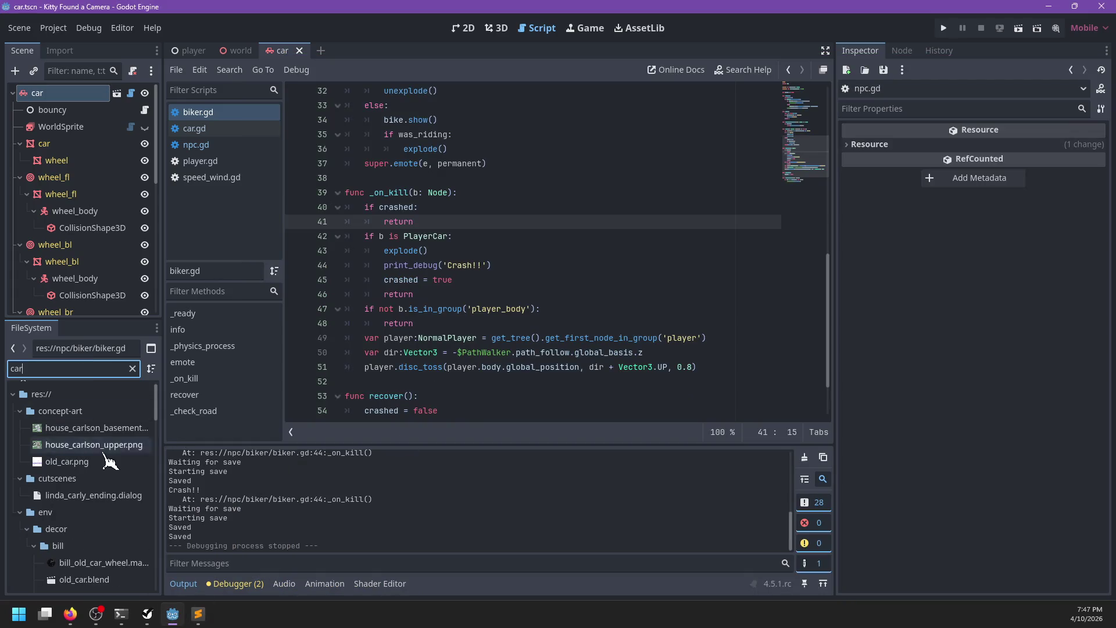
pyautogui.scroll(-10, 111, 465)
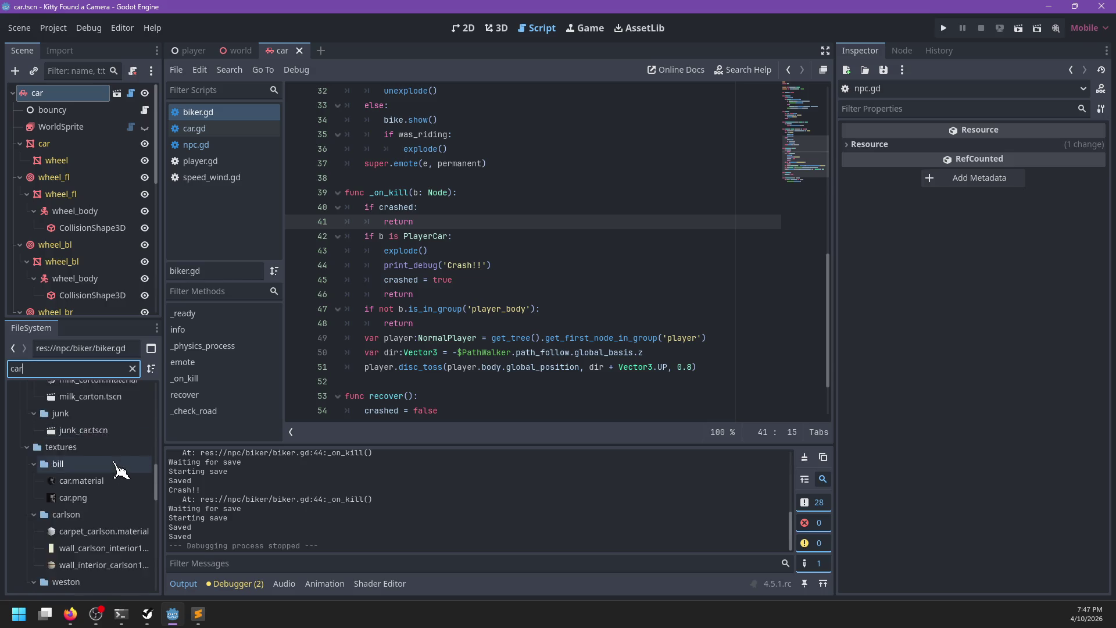
pyautogui.scroll(-5, 119, 465)
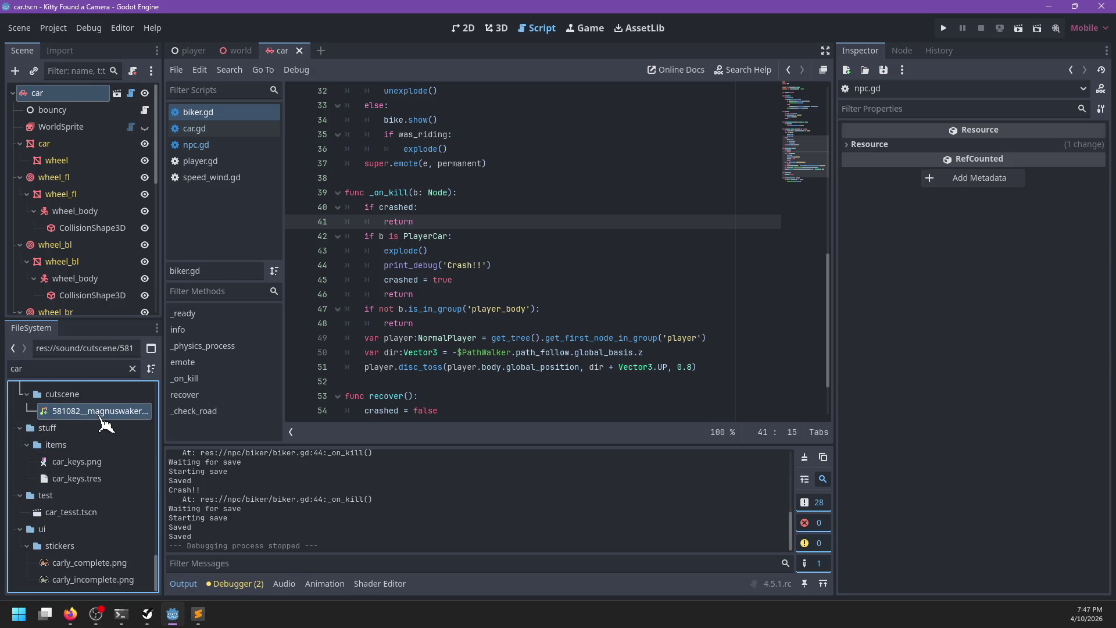
pyautogui.rightClick(100, 414)
pyautogui.click(146, 448)
pyautogui.write('car_startu.wav')
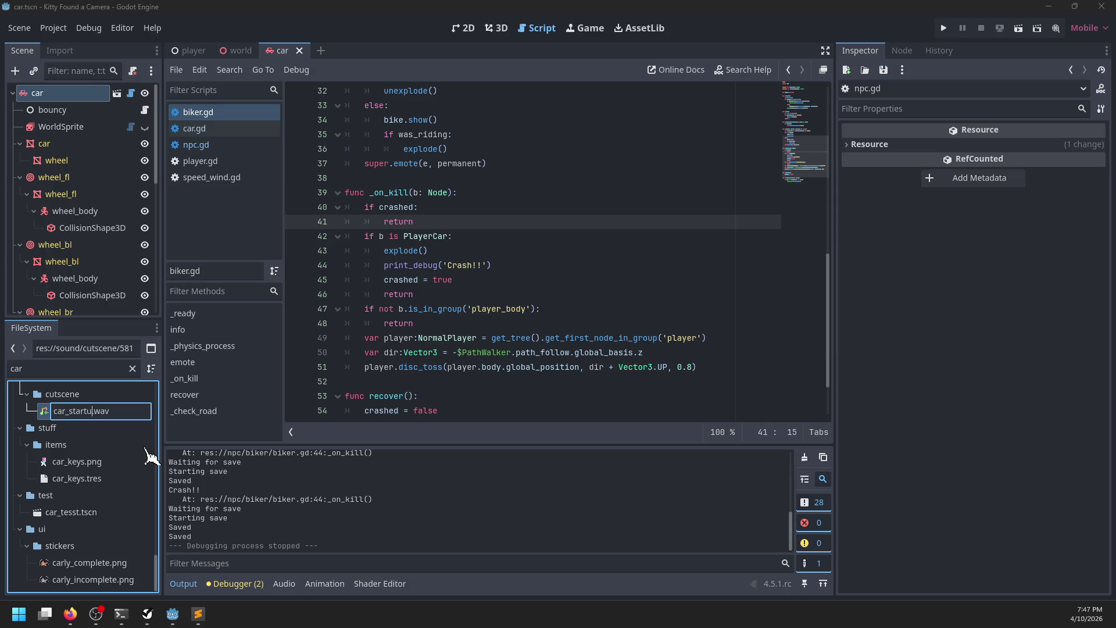
pyautogui.write('p')
pyautogui.press('Return')
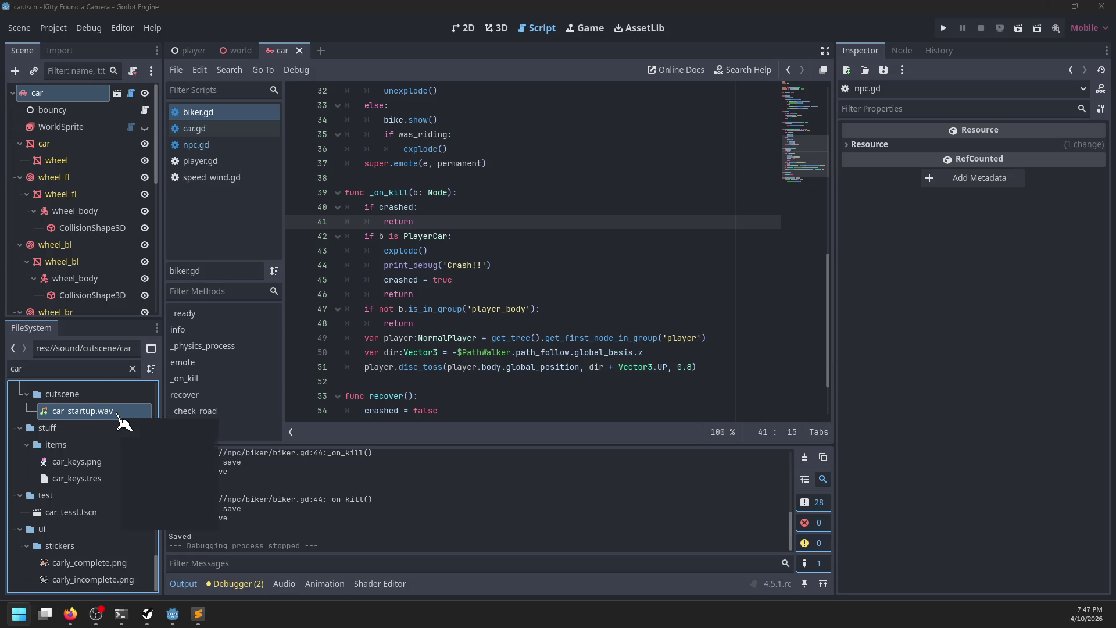
# Reveal car_startup.wav in the system file manager.
pyautogui.rightClick(120, 418)
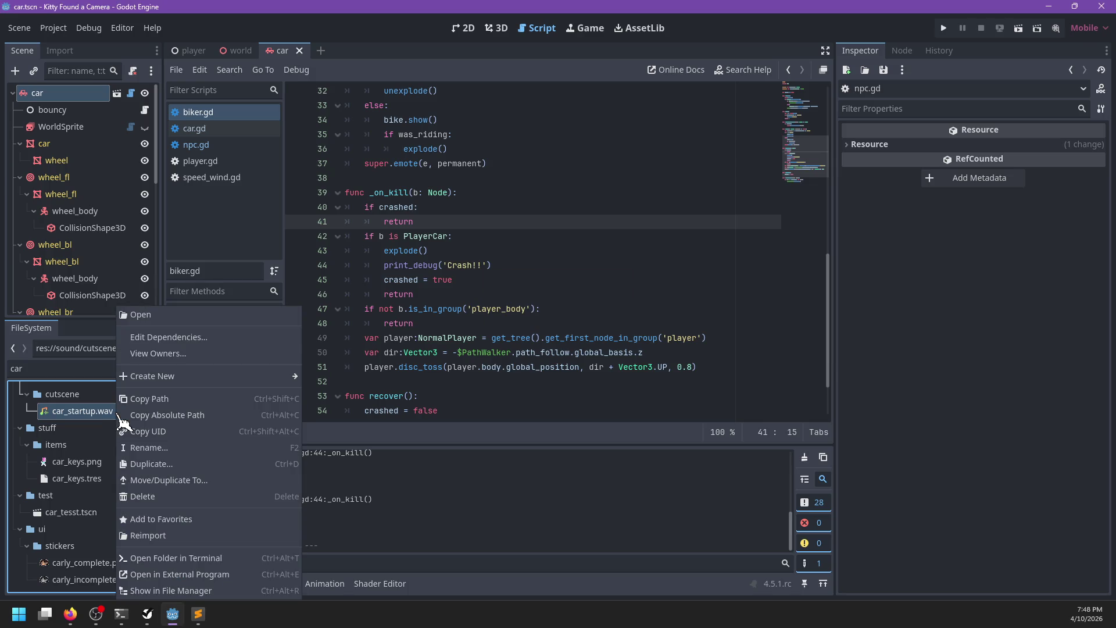
pyautogui.click(174, 574)
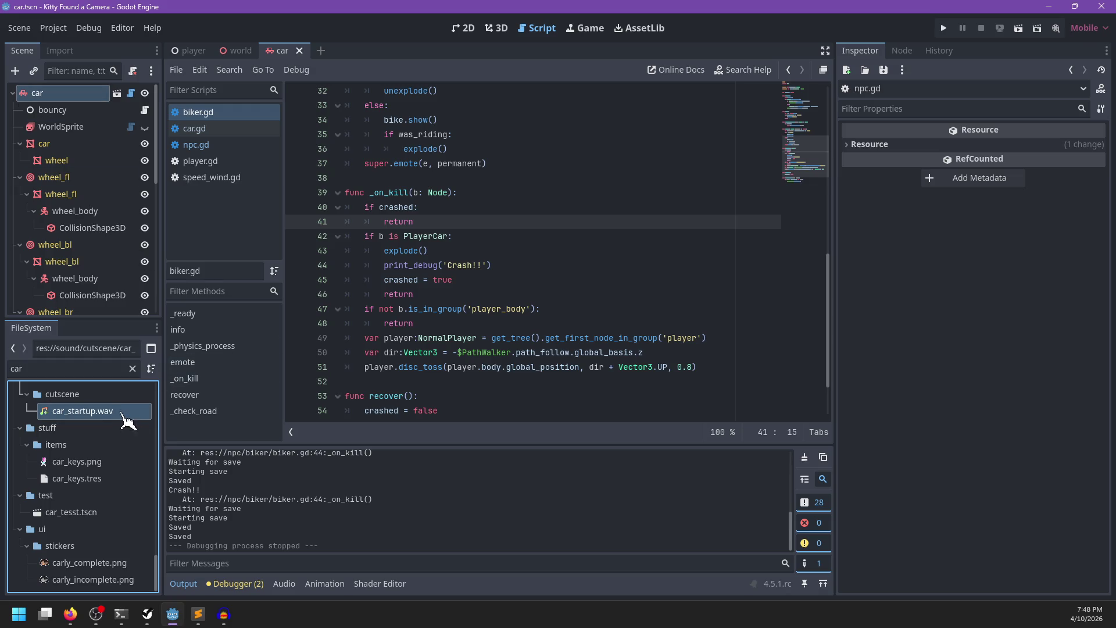
pyautogui.rightClick(116, 412)
pyautogui.click(181, 597)
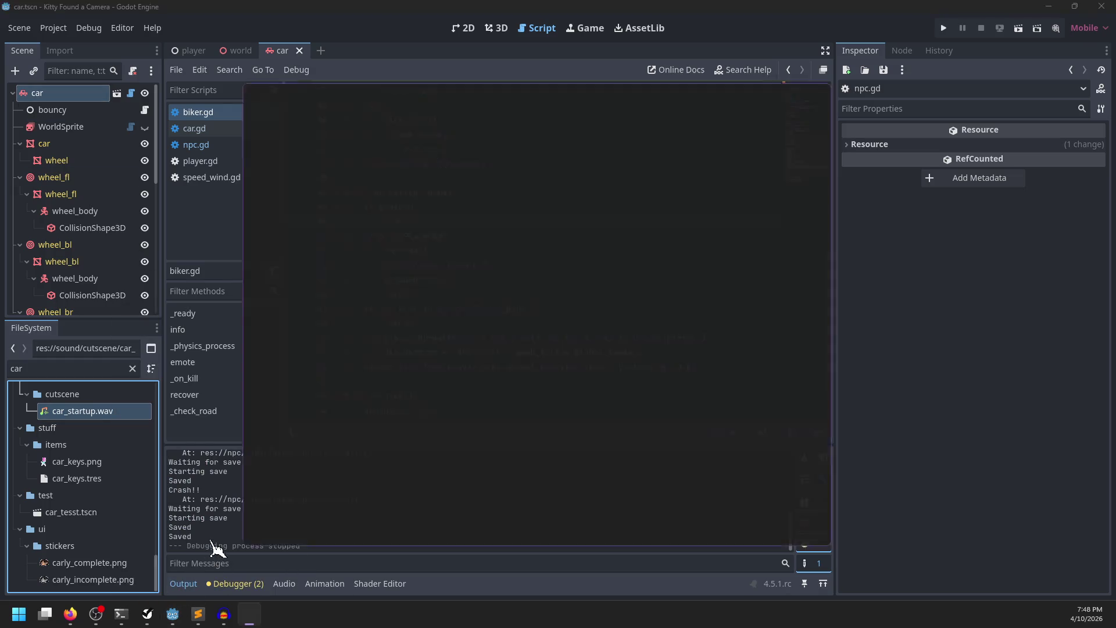
# Import car_startup.wav into Audacity and play it.
pyautogui.click(232, 619)
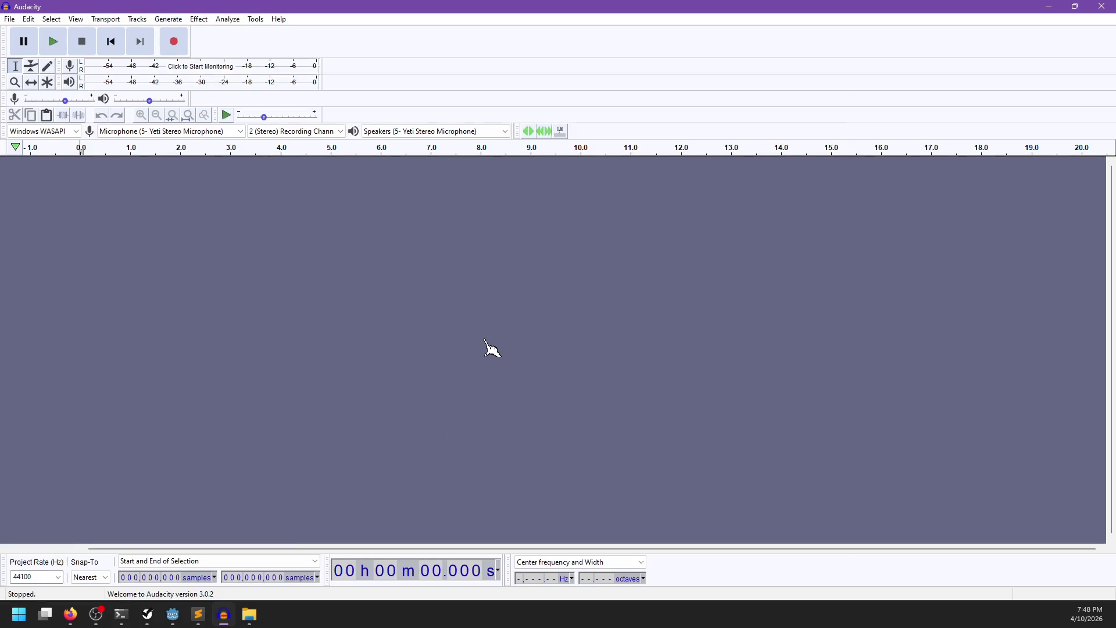
pyautogui.hotkey('alt', 'Tab')
pyautogui.moveTo(428, 308)
pyautogui.mouseDown()
pyautogui.moveTo(247, 331)
pyautogui.moveTo(139, 354)
pyautogui.moveTo(145, 366)
pyautogui.mouseUp()
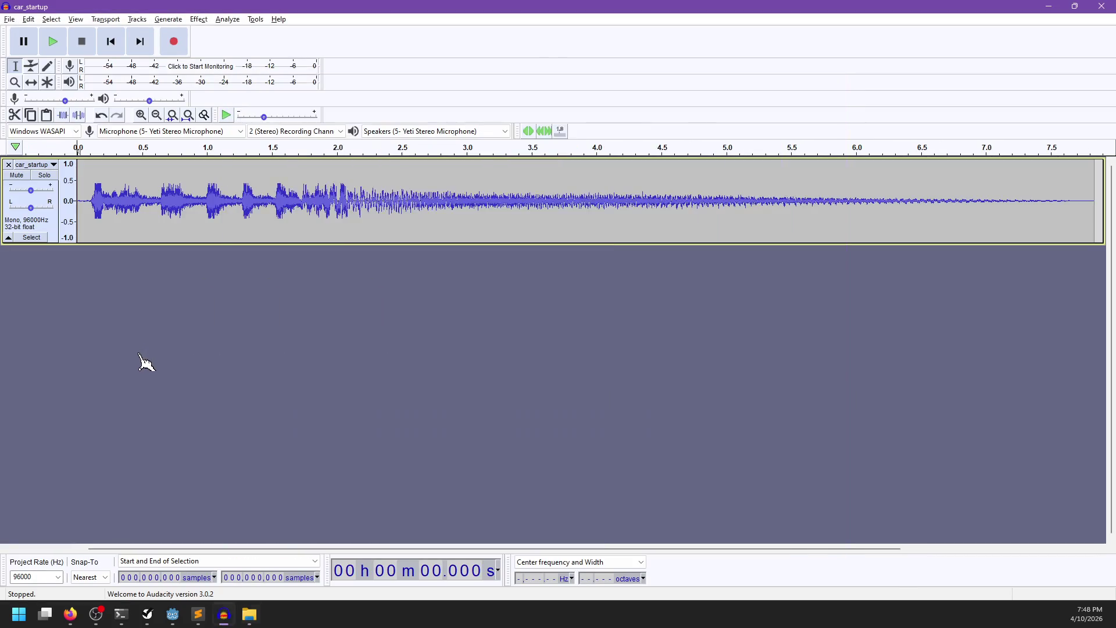
pyautogui.press('space')
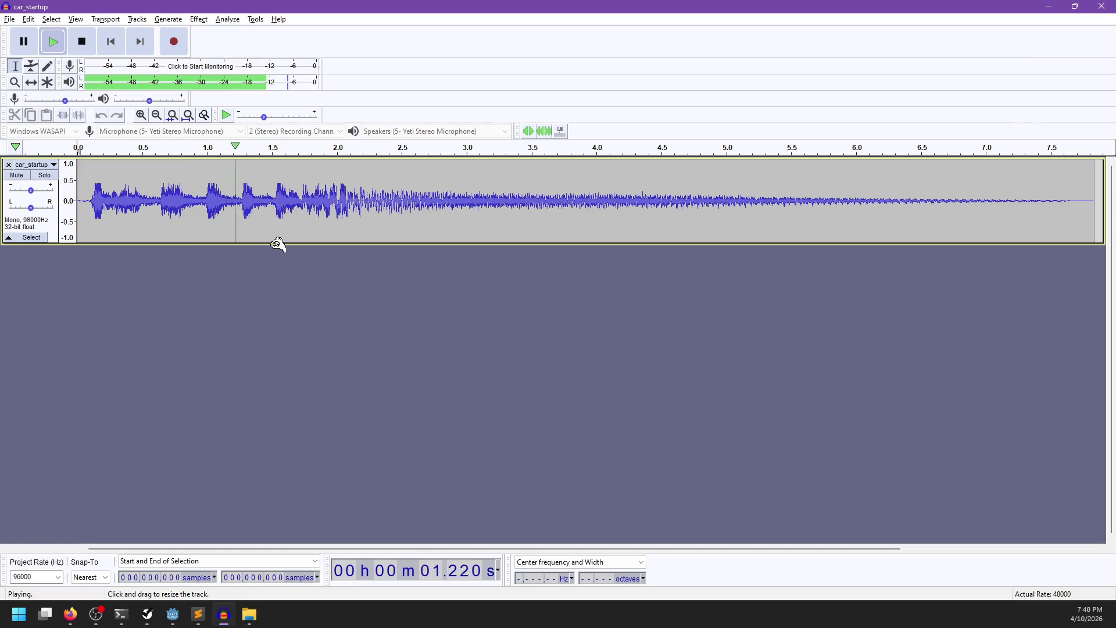
pyautogui.press('space')
# Trim the audio after 2.095 seconds and fade out the final few milliseconds.
pyautogui.moveTo(349, 220)
pyautogui.mouseDown()
pyautogui.moveTo(164, 220)
pyautogui.moveTo(397, 221)
pyautogui.mouseUp()
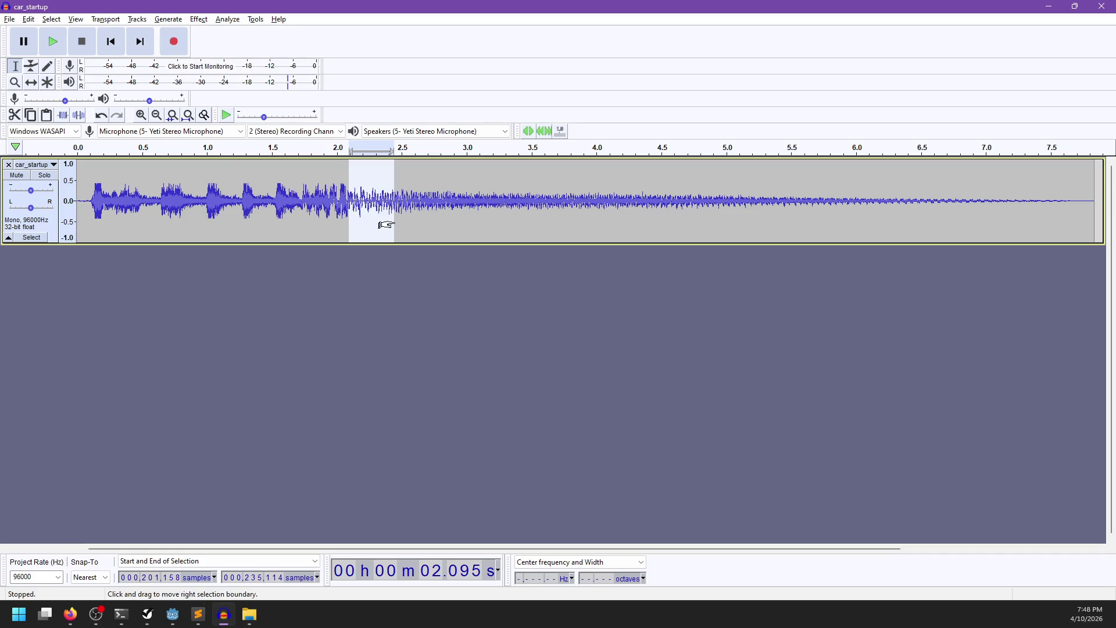
pyautogui.hotkey('ctrl', '3')
pyautogui.hotkey('ctrl', '3')
pyautogui.moveTo(150, 218); pyautogui.dragTo(339, 234)
pyautogui.press('Delete')
pyautogui.hotkey('ctrl', '1')
pyautogui.hotkey('ctrl', '1')
pyautogui.hotkey('ctrl', '1')
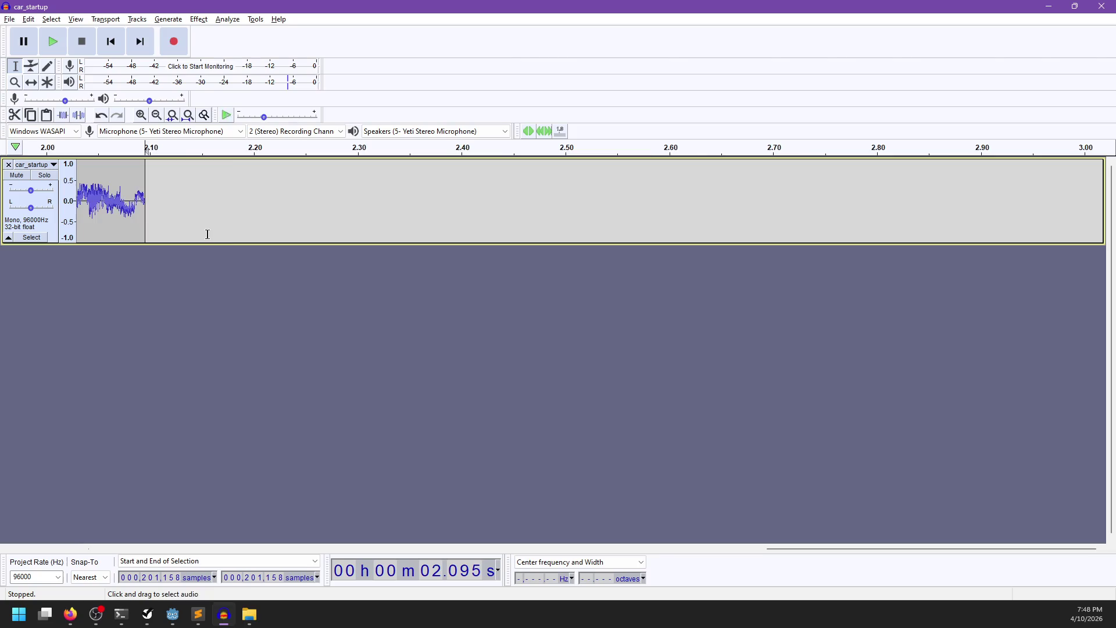
pyautogui.moveTo(321, 206)
pyautogui.mouseDown()
pyautogui.moveTo(347, 211)
pyautogui.moveTo(291, 200)
pyautogui.moveTo(347, 204)
pyautogui.mouseUp()
pyautogui.click(200, 20)
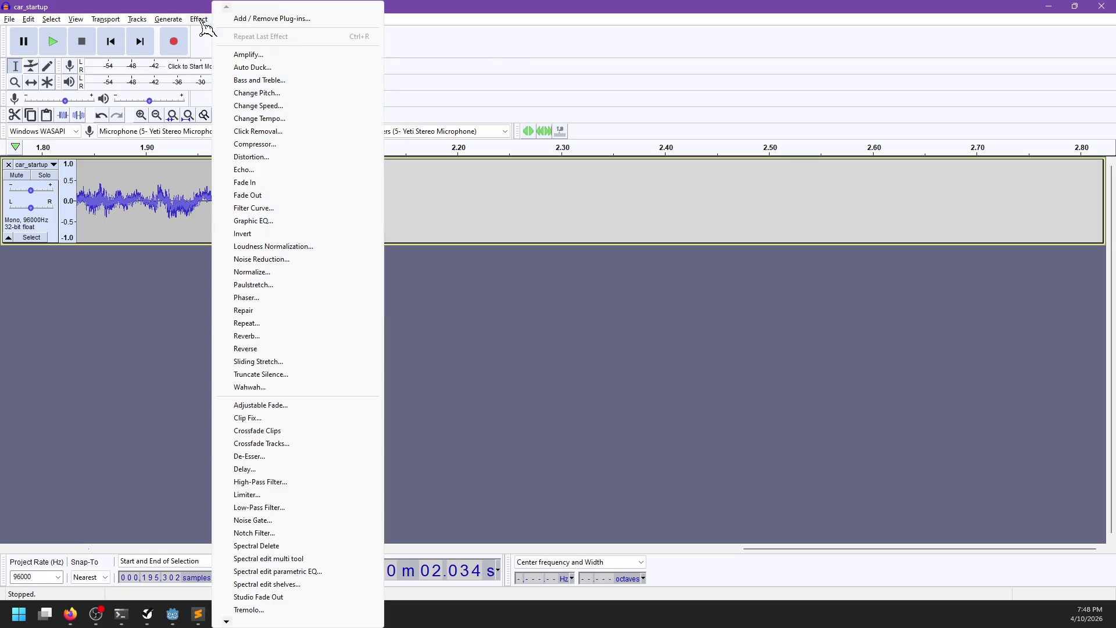
pyautogui.click(269, 197)
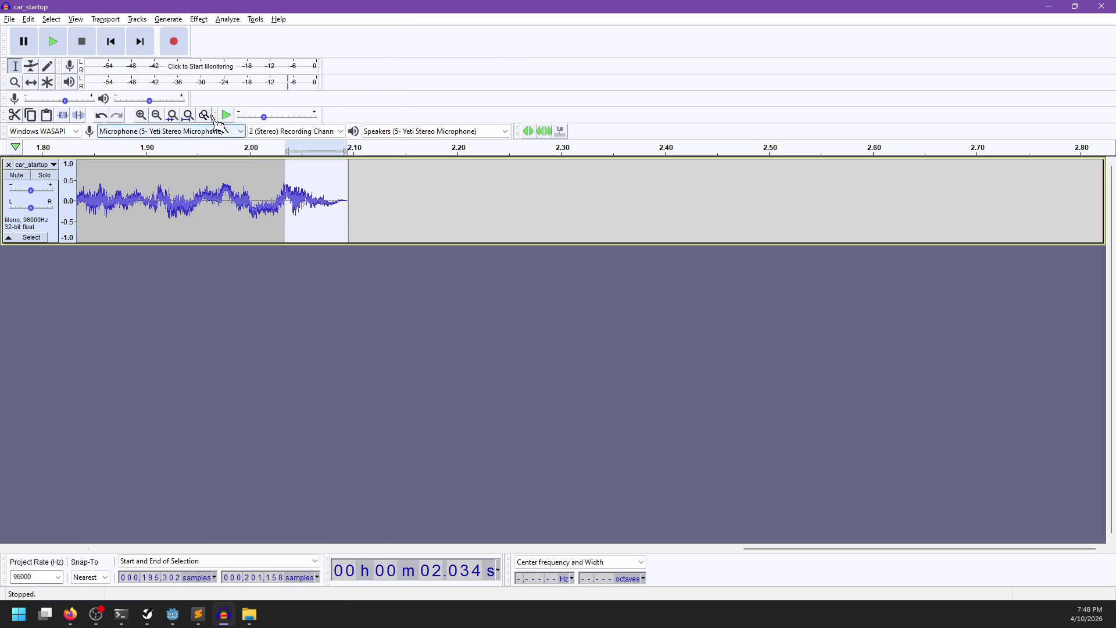
# Play the trimmed clip, then undo the trim and fade back to the full 7.8-second track.
pyautogui.click(110, 41)
pyautogui.press('space')
pyautogui.keyDown('ctrl'); pyautogui.scroll(-3, 321, 238); pyautogui.keyUp('ctrl')
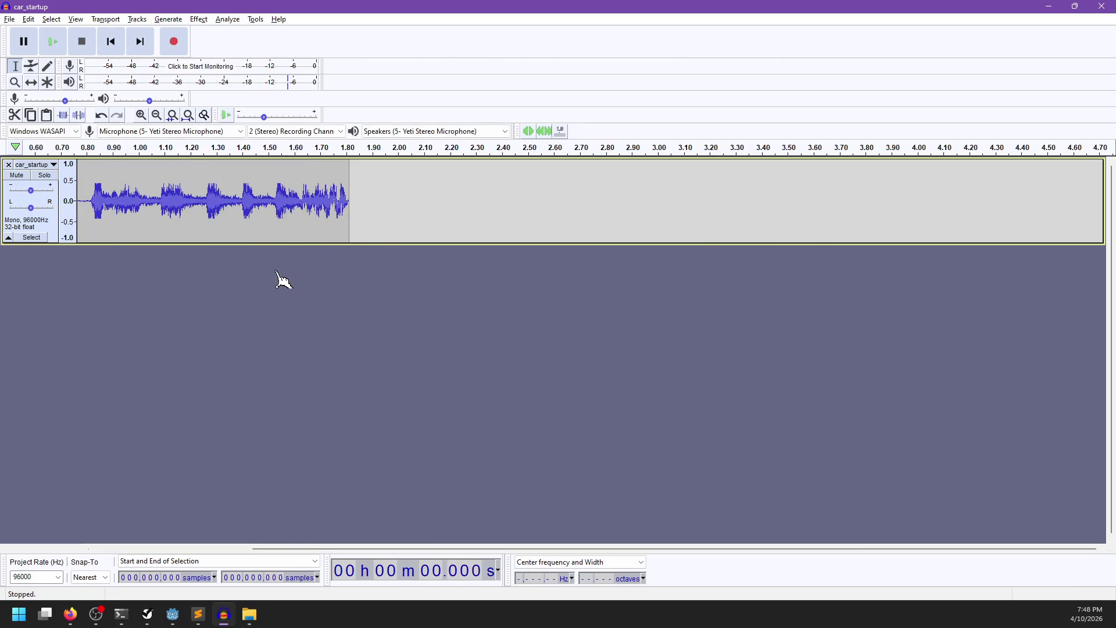
pyautogui.keyDown('ctrl'); pyautogui.scroll(1, 279, 279); pyautogui.keyUp('ctrl')
pyautogui.hotkey('ctrl', 'z')
pyautogui.hotkey('ctrl', 'z')
pyautogui.hotkey('ctrl', 'z')
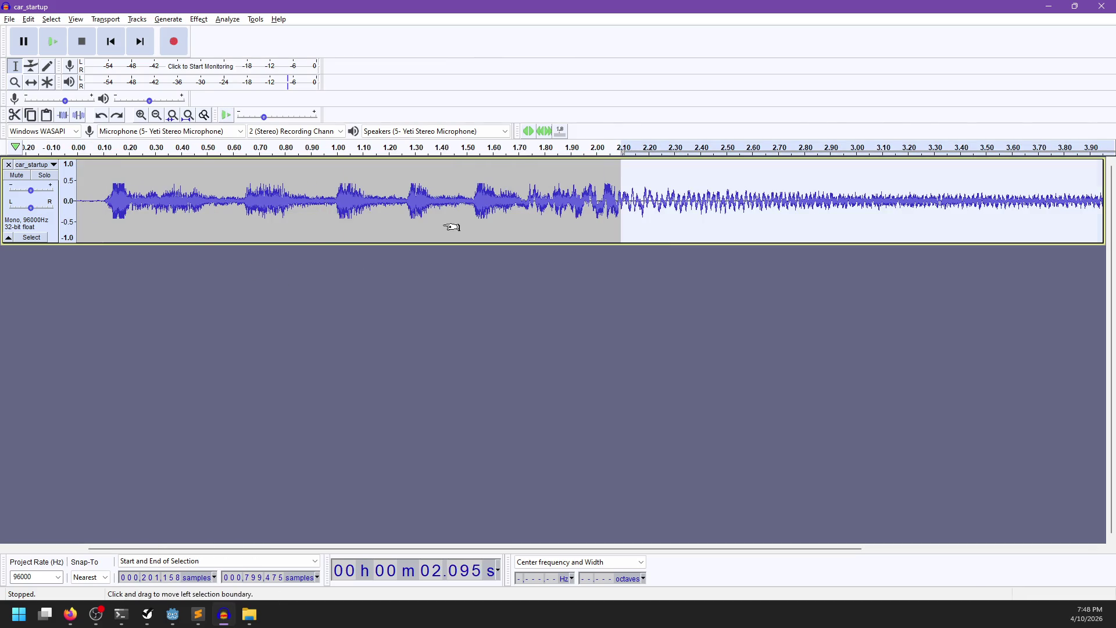
pyautogui.keyDown('ctrl'); pyautogui.scroll(-4, 452, 227); pyautogui.keyUp('ctrl')
pyautogui.hotkey('ctrl', 'z')
pyautogui.click(199, 19)
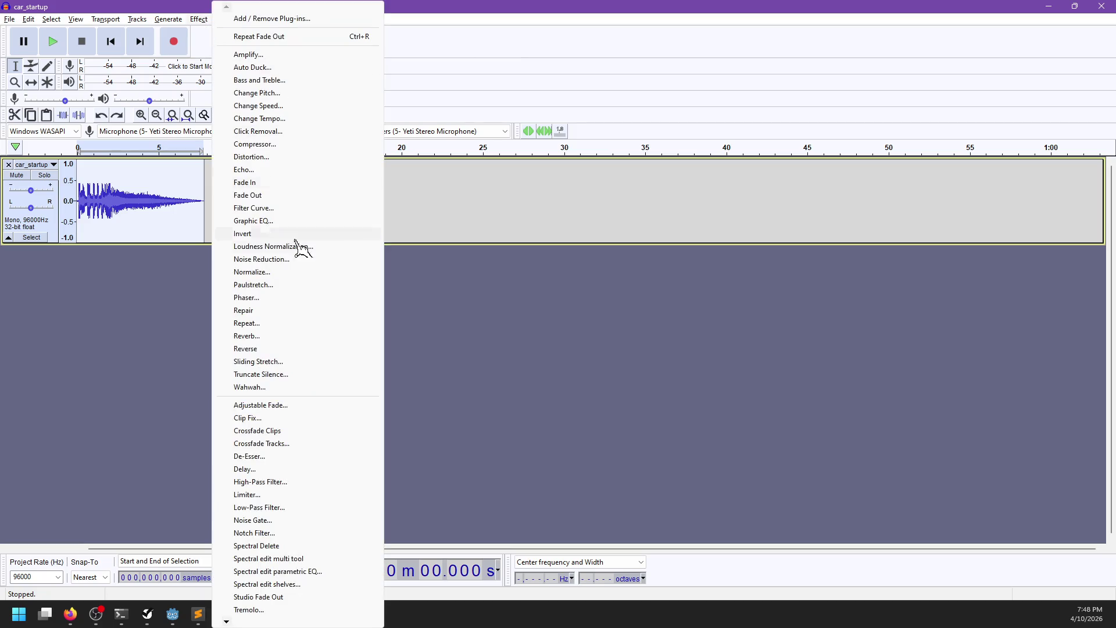
# Speed up car_startup by 300% with Change Speed, shrinking it to about 1.96 seconds.
pyautogui.click(257, 106)
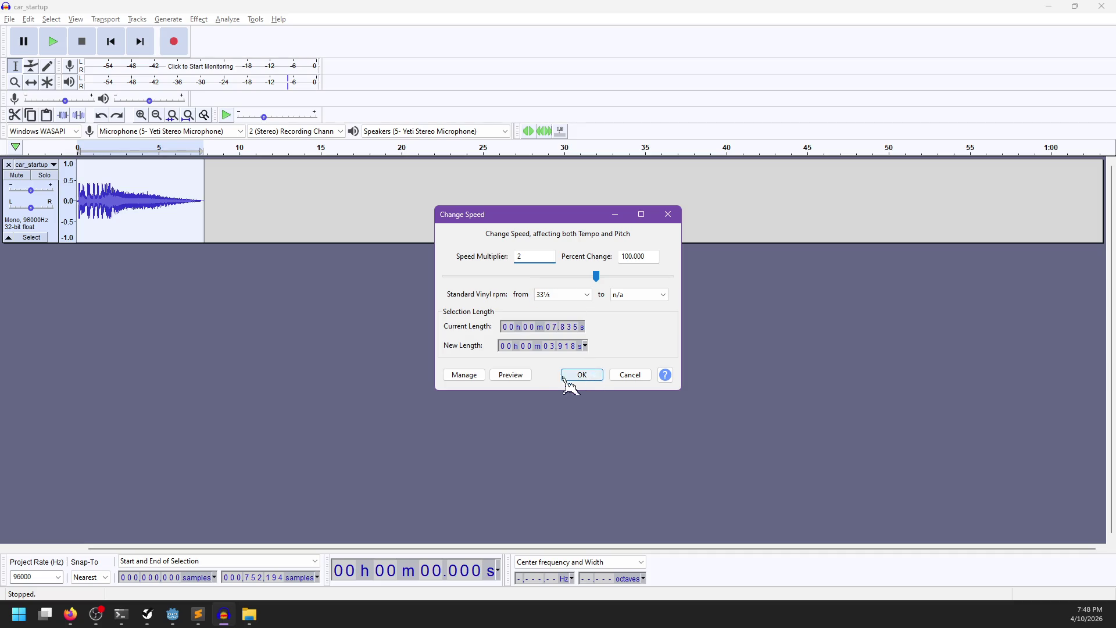
pyautogui.click(514, 377)
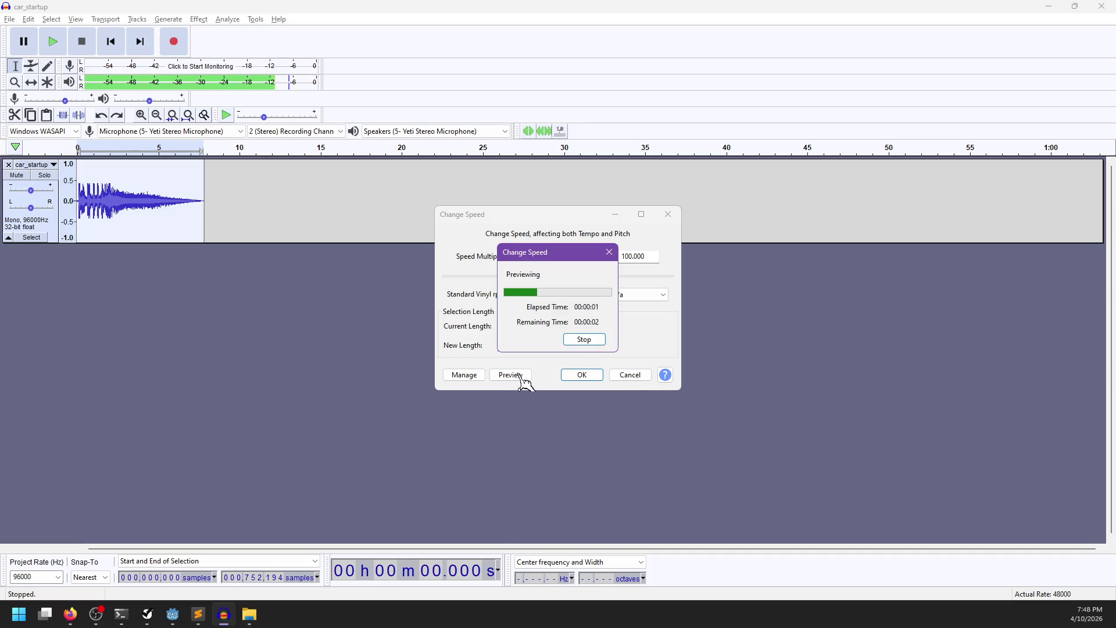
pyautogui.click(584, 340)
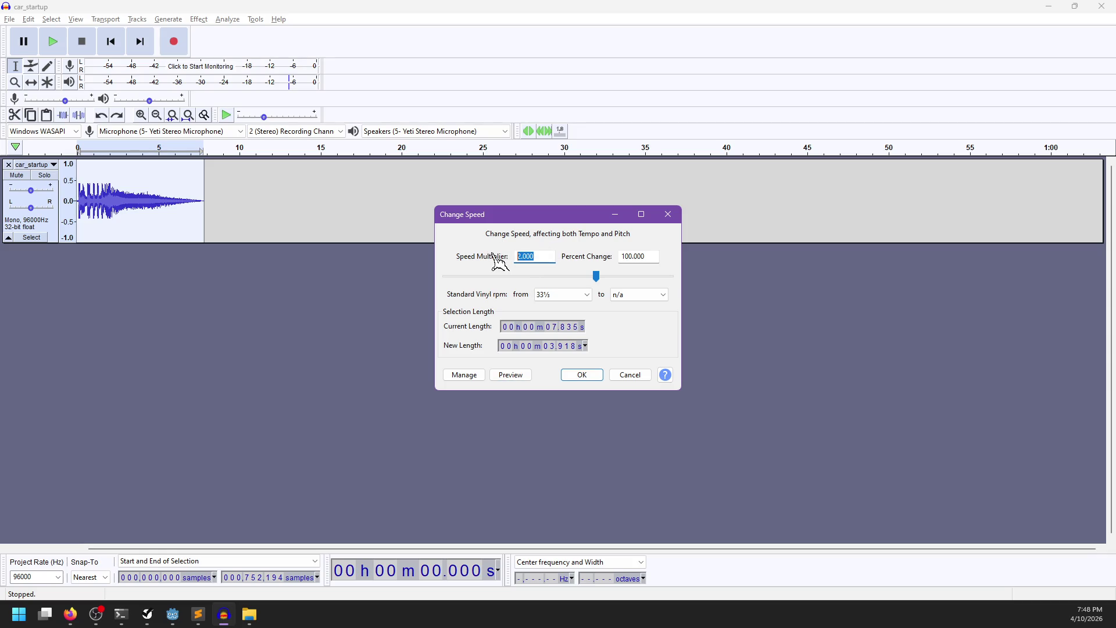
pyautogui.click(528, 377)
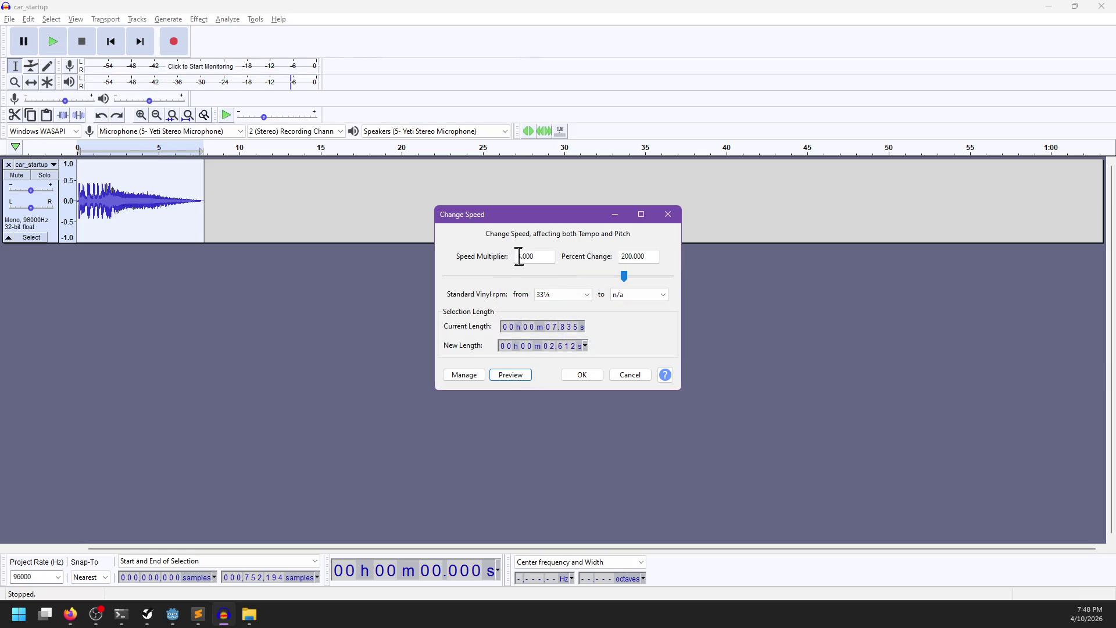
pyautogui.click(511, 375)
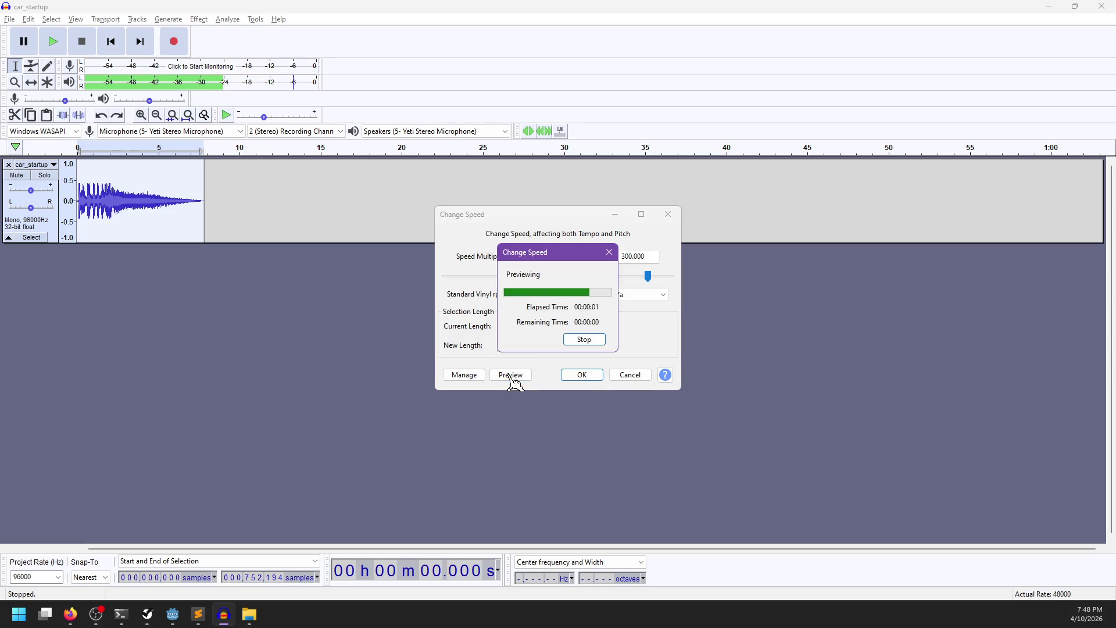
pyautogui.click(574, 375)
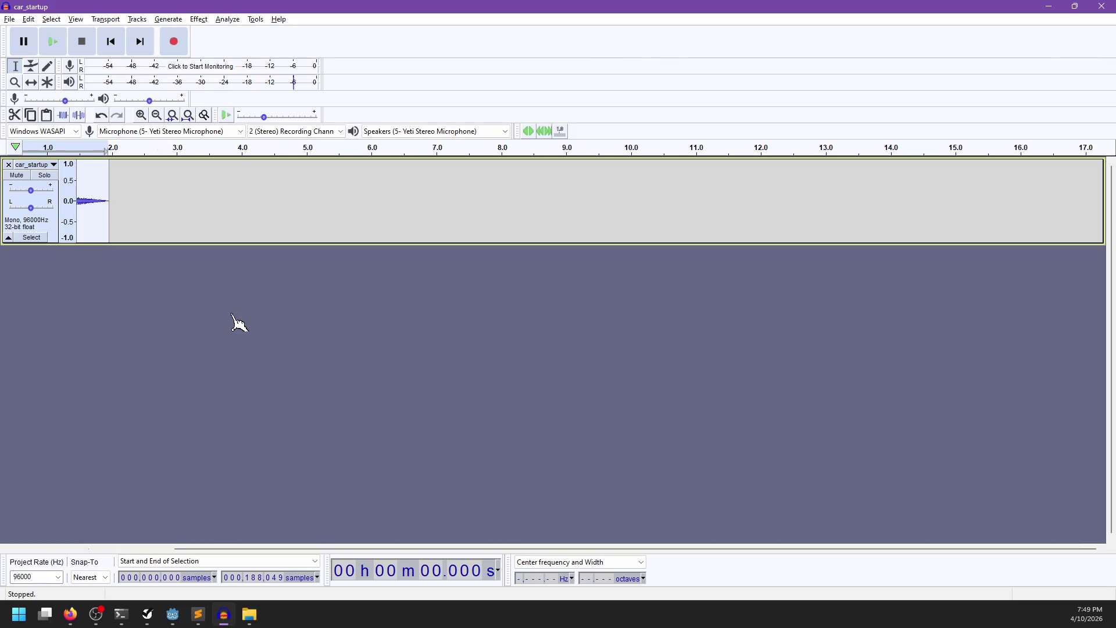
pyautogui.press('space')
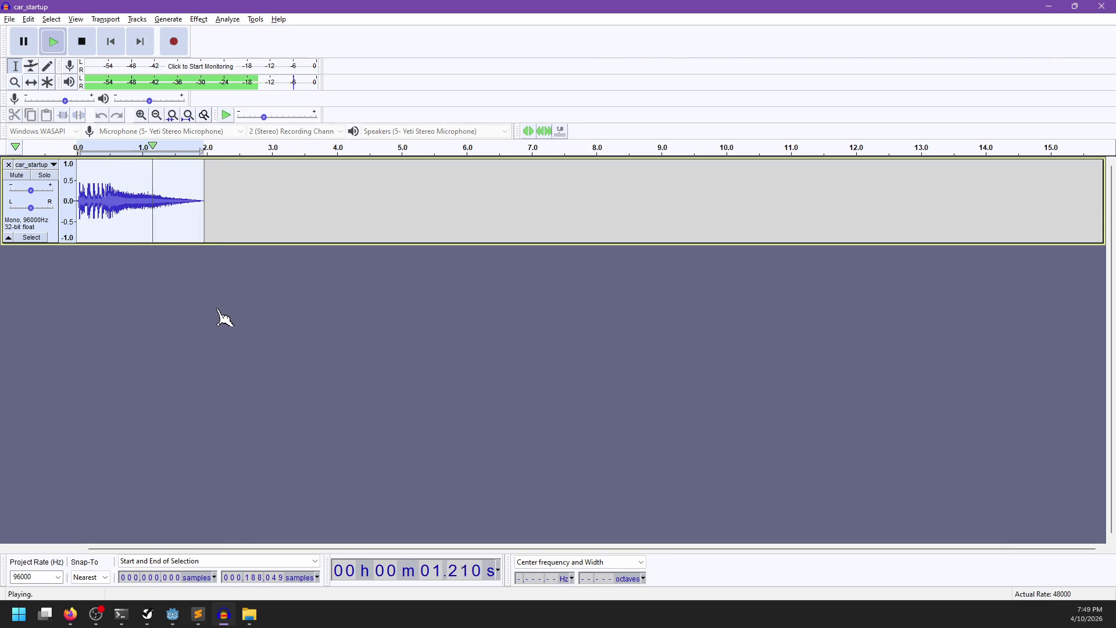
# Replay the sped-up clip from the beginning.
pyautogui.hotkey('ctrl', '1')
pyautogui.hotkey('ctrl', '1')
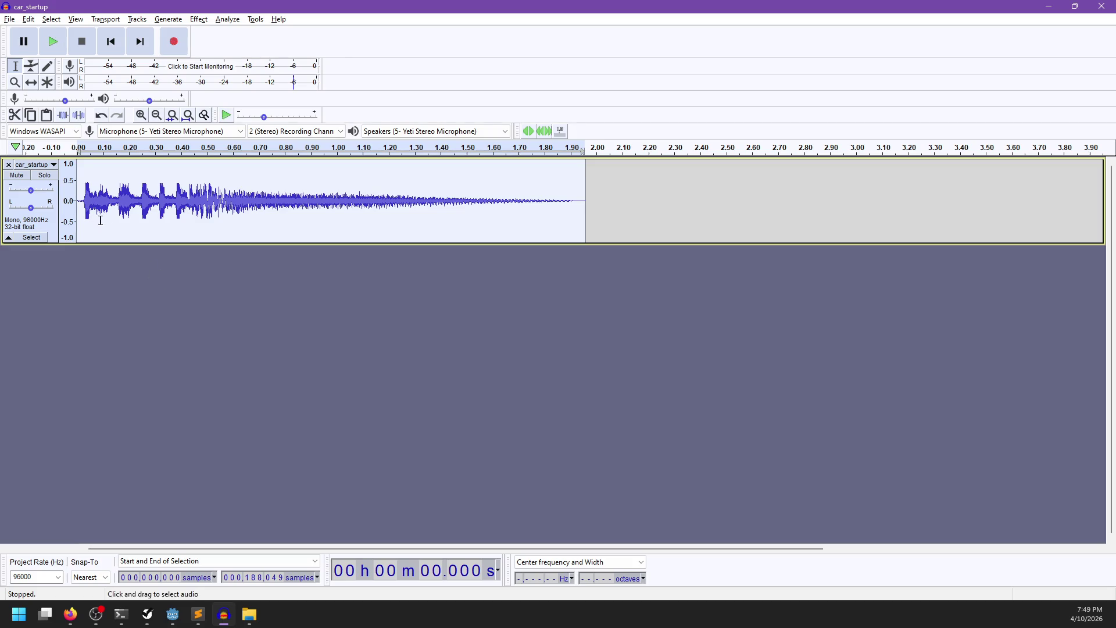
pyautogui.click(81, 203)
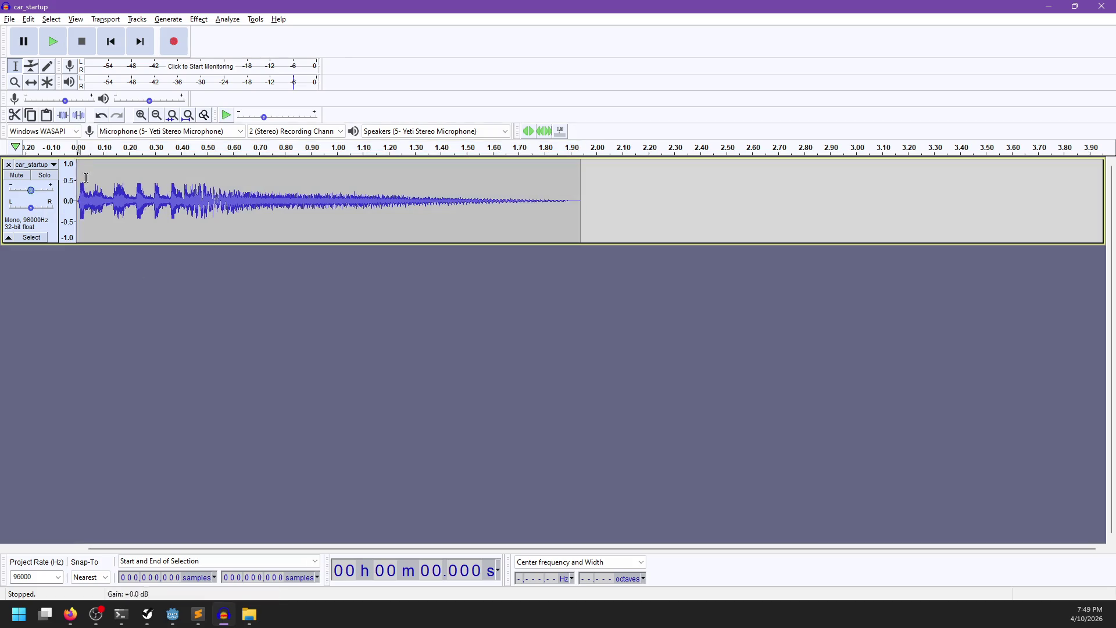
pyautogui.press('space')
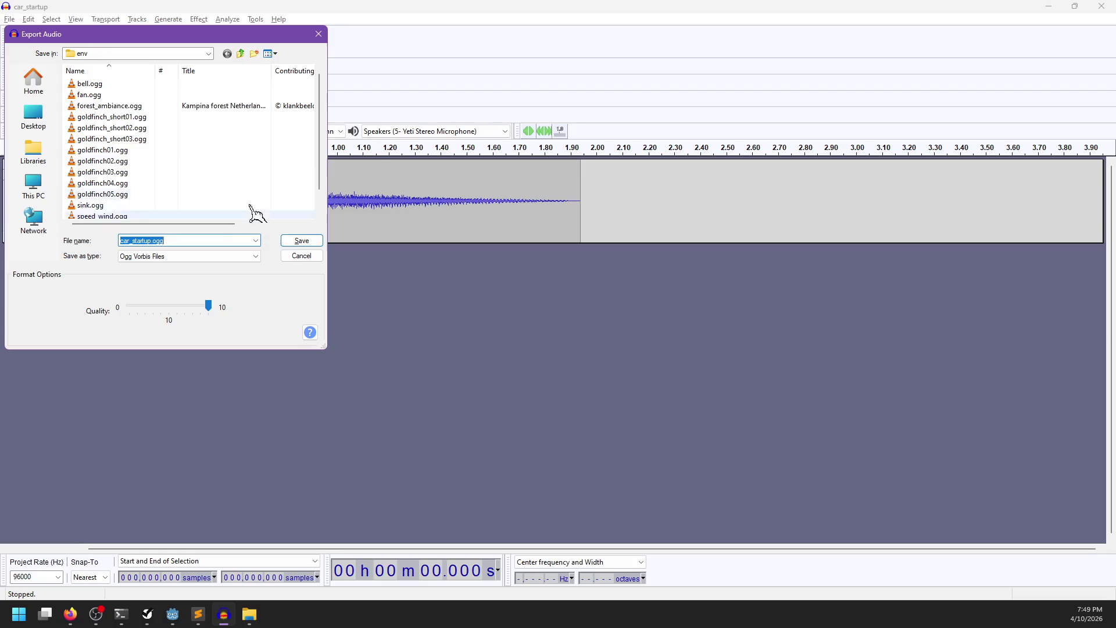
# Export as car_startup.ogg (Ogg Vorbis) into sound/player and close Audacity without saving.
pyautogui.click(241, 53)
pyautogui.click(105, 151)
pyautogui.doubleClick(105, 152)
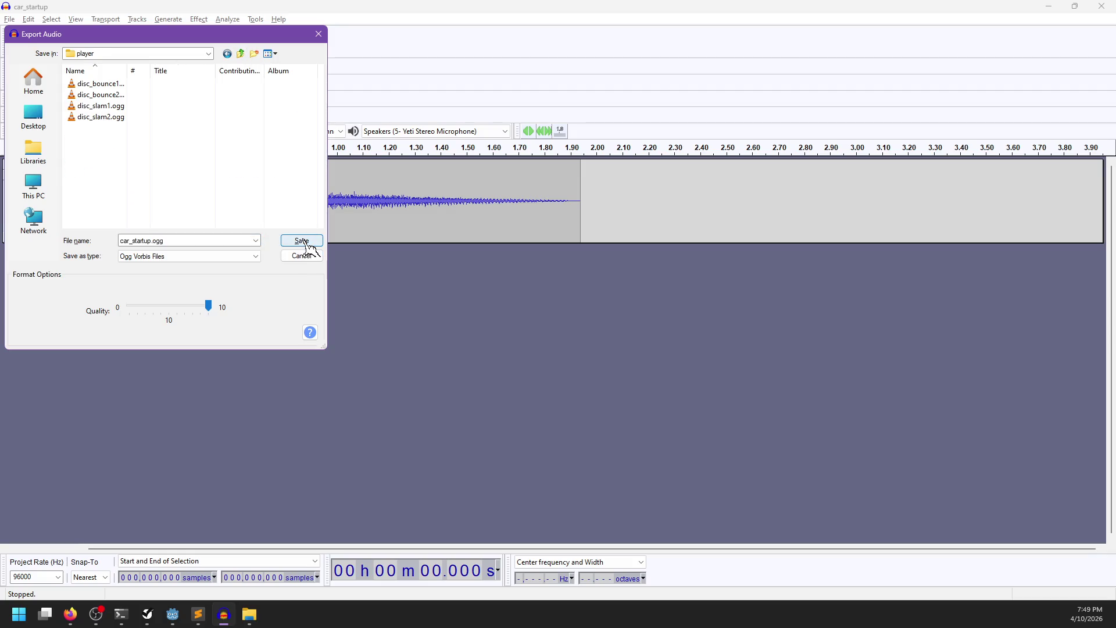
pyautogui.click(304, 241)
pyautogui.click(1101, 7)
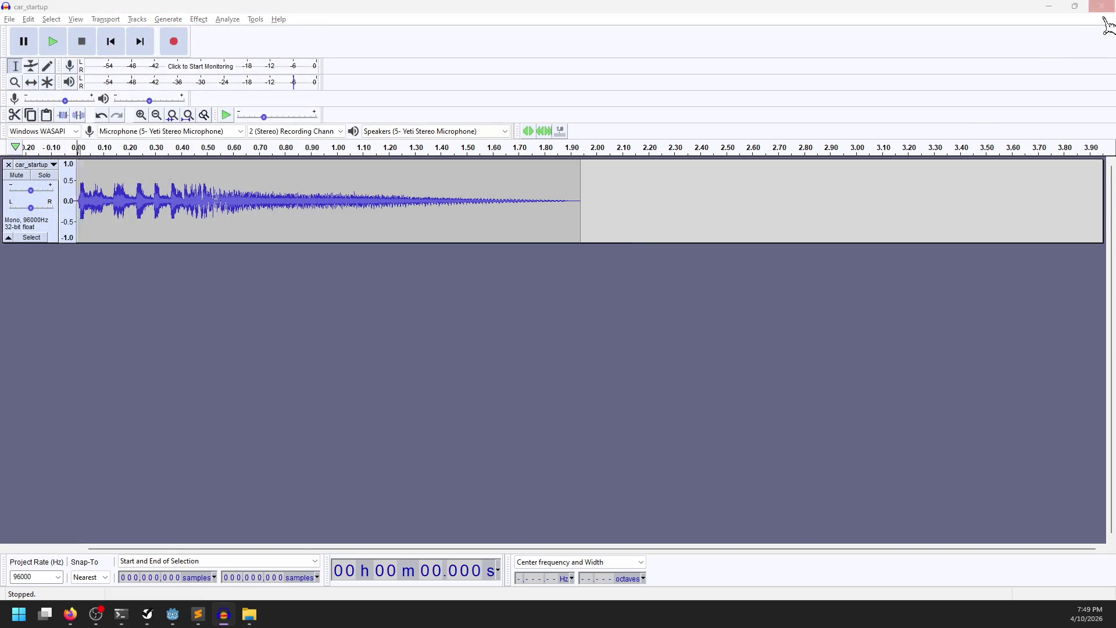
pyautogui.click(584, 303)
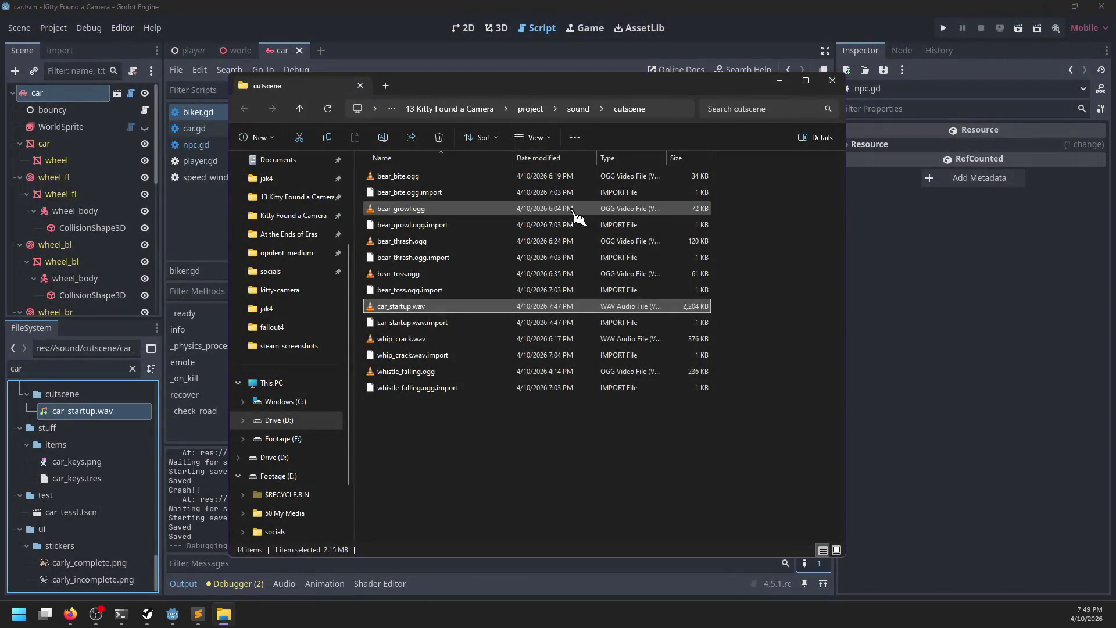
# Delete the old car_startup.wav and its .import file from the cutscene folder.
pyautogui.click(451, 321)
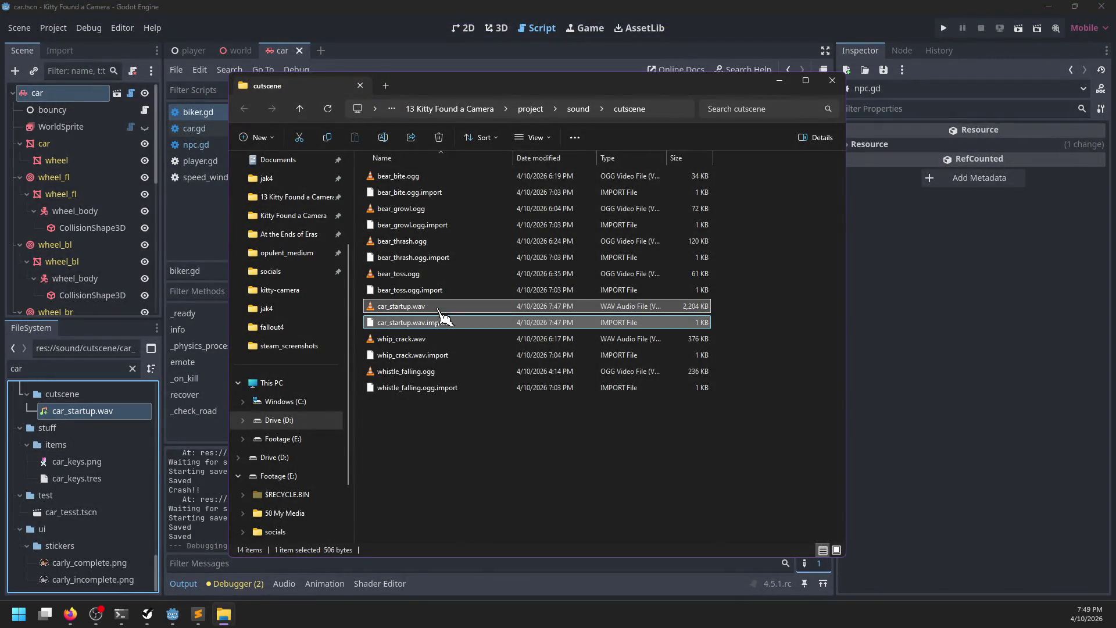
pyautogui.press('Delete')
pyautogui.click(210, 60)
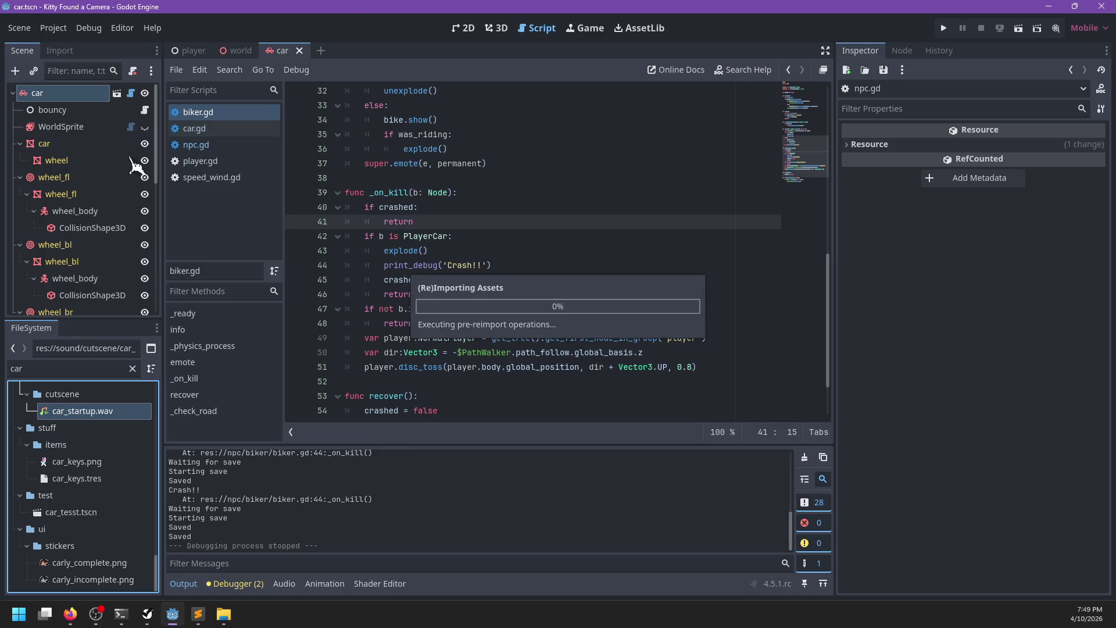
# Add a Vehicle: car_startup.ogg entry to the sound node's States, then save and run the game.
pyautogui.click(192, 51)
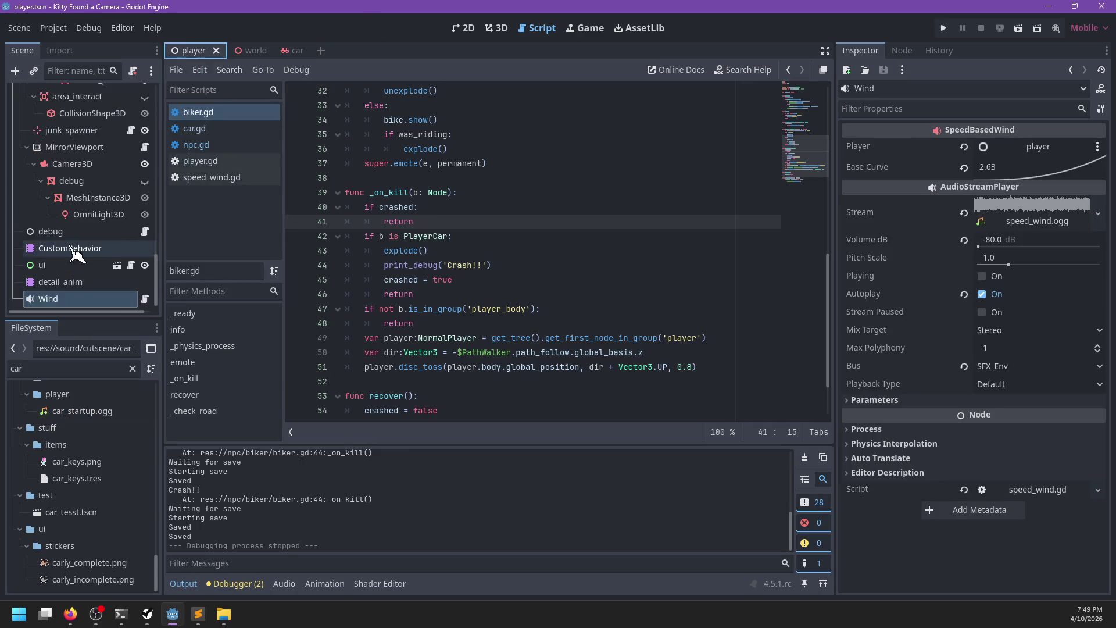
pyautogui.scroll(3, 81, 250)
pyautogui.scroll(5, 93, 215)
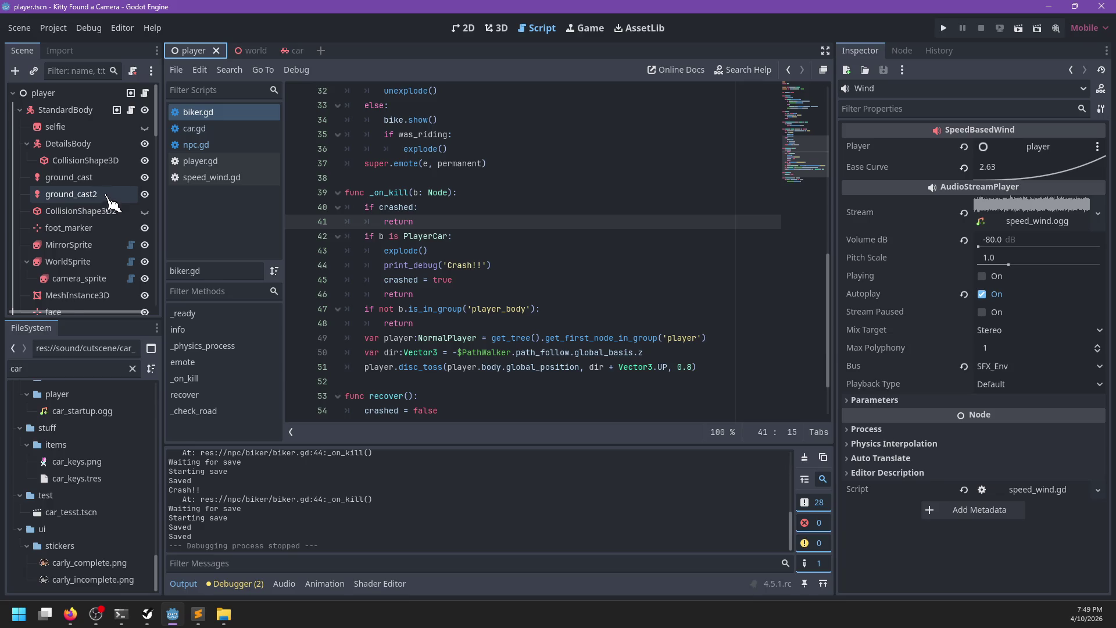
pyautogui.scroll(-5, 105, 175)
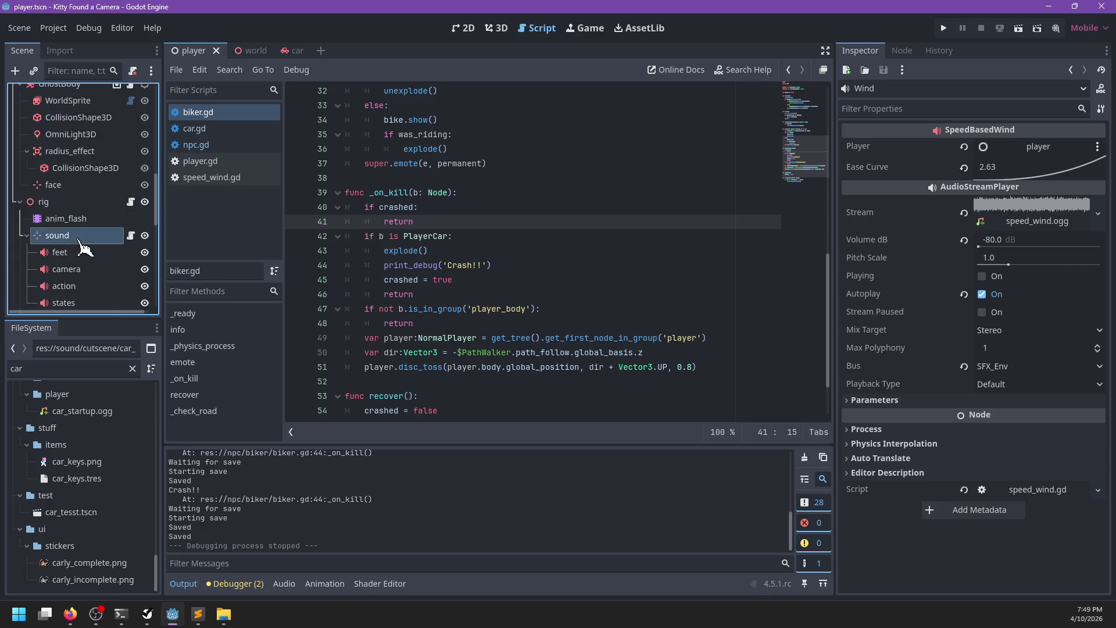
pyautogui.click(58, 235)
pyautogui.scroll(-5, 989, 378)
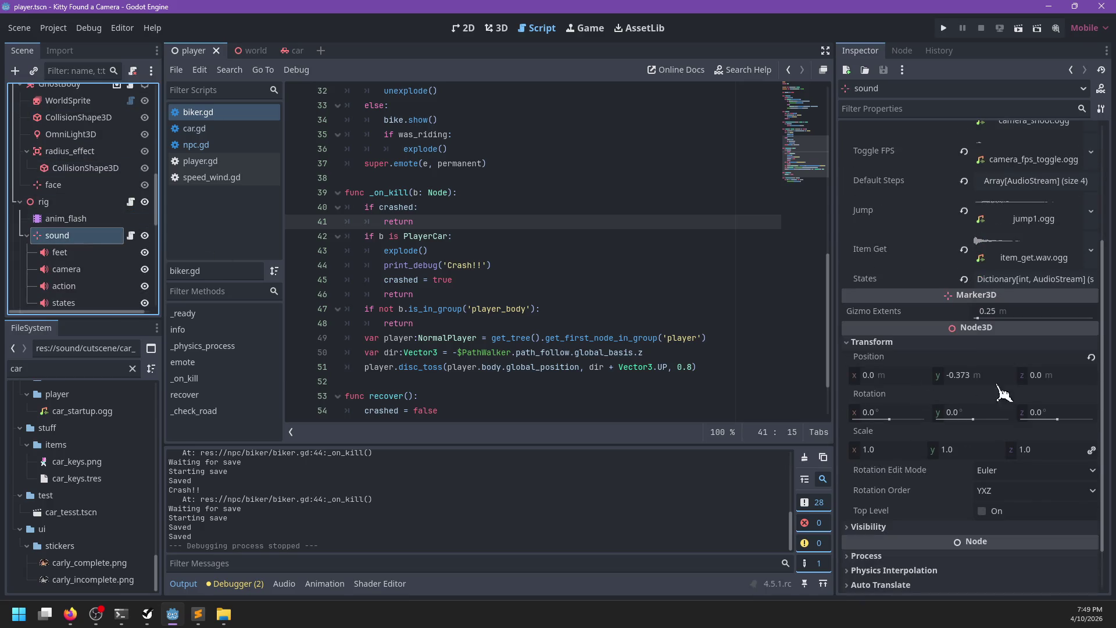
pyautogui.click(1012, 280)
pyautogui.click(1092, 343)
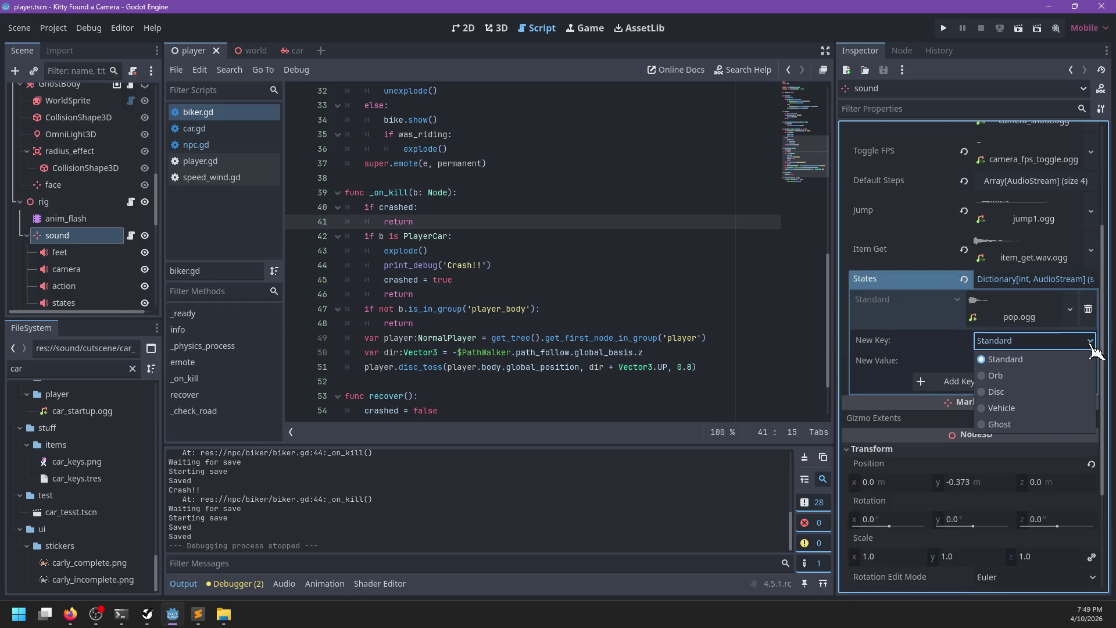
pyautogui.click(1007, 393)
pyautogui.moveTo(81, 411)
pyautogui.mouseDown()
pyautogui.moveTo(273, 487)
pyautogui.moveTo(1020, 365)
pyautogui.mouseUp()
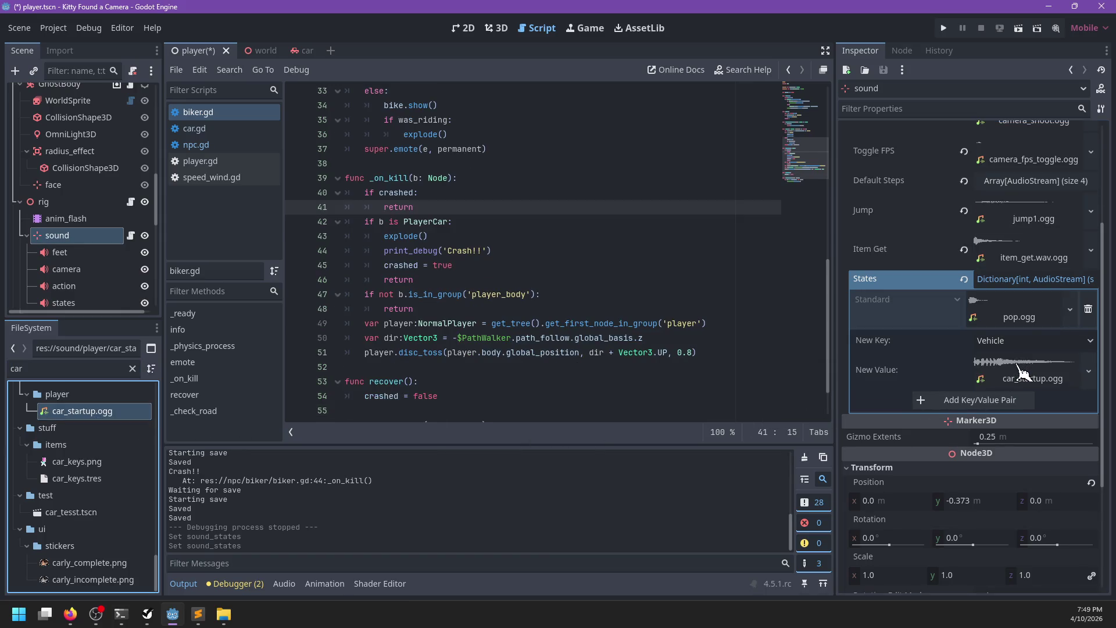
pyautogui.click(1011, 406)
pyautogui.press('F5')
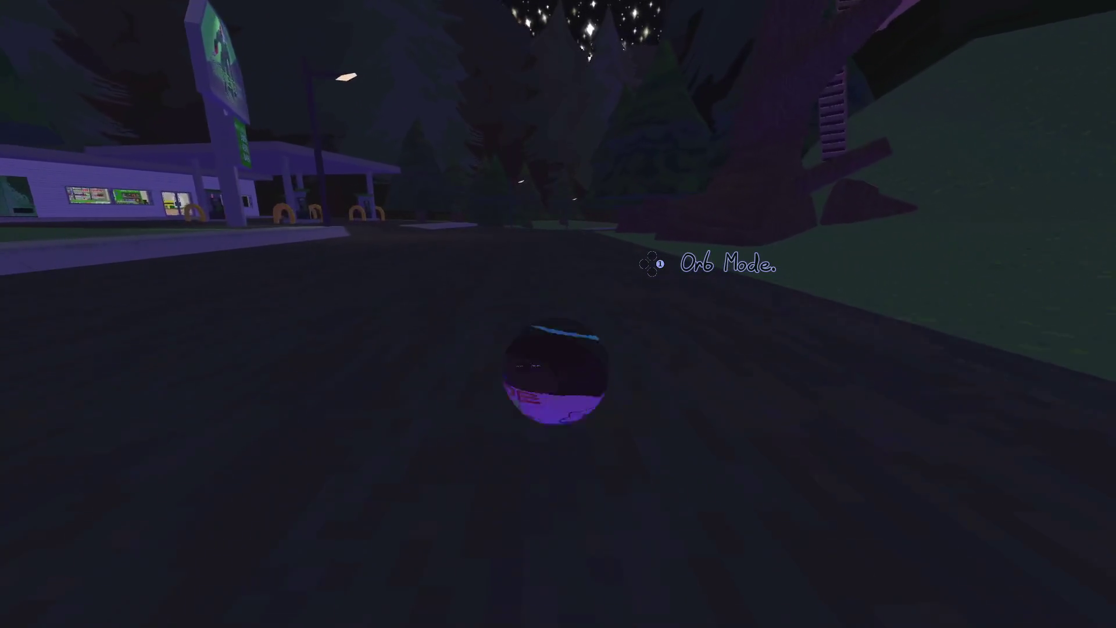
# Roll the orb to the parked cars, get into the purple car and drive onto the grass.
pyautogui.press('w')
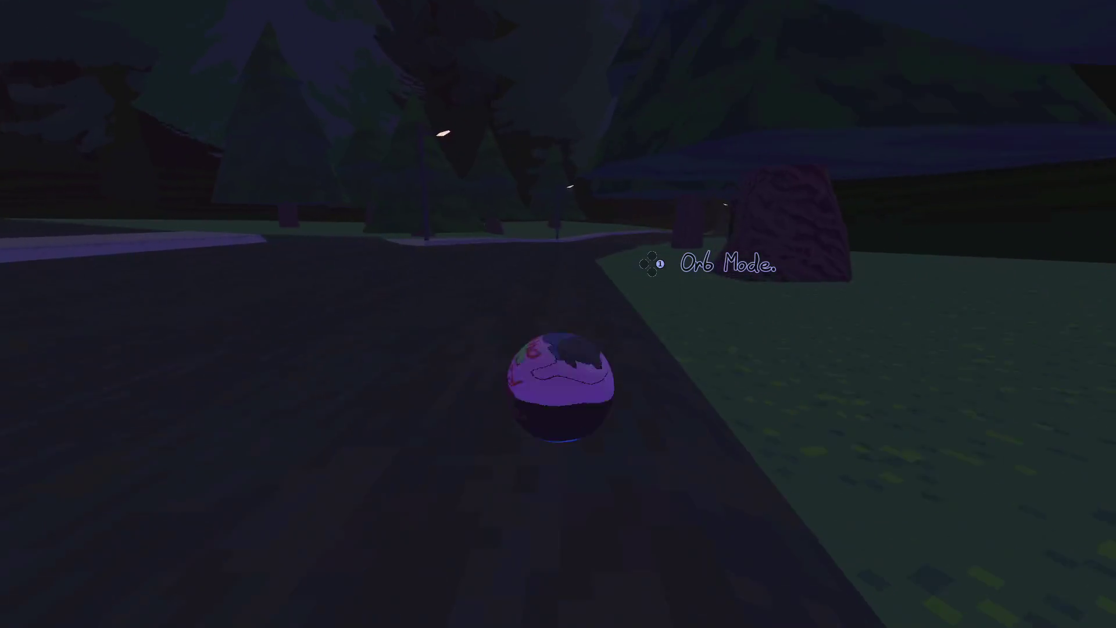
pyautogui.press('w')
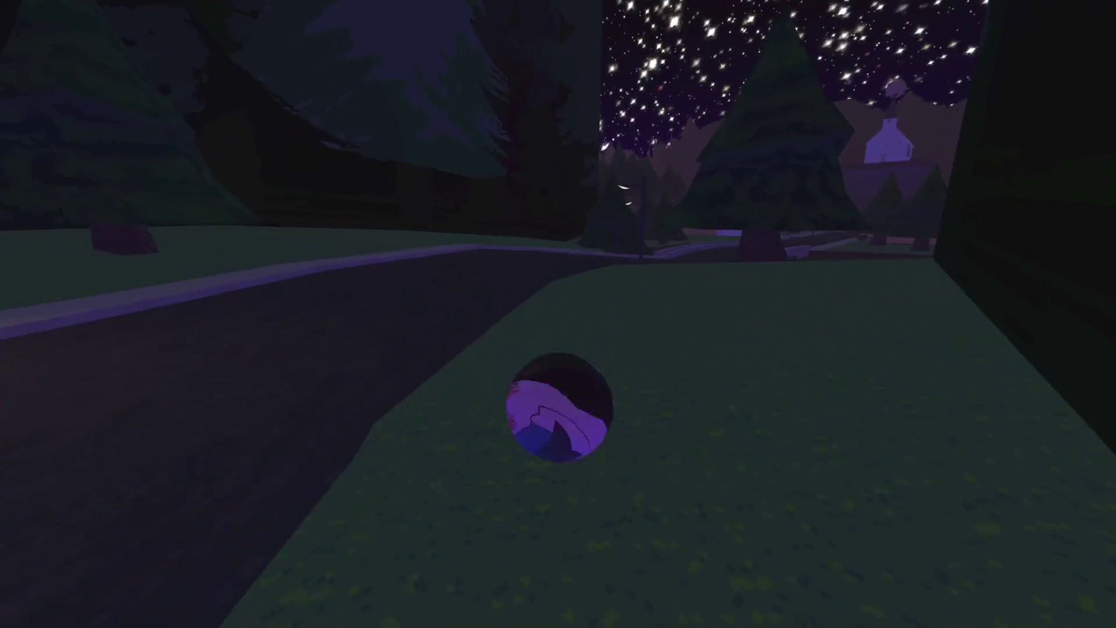
pyautogui.press('w')
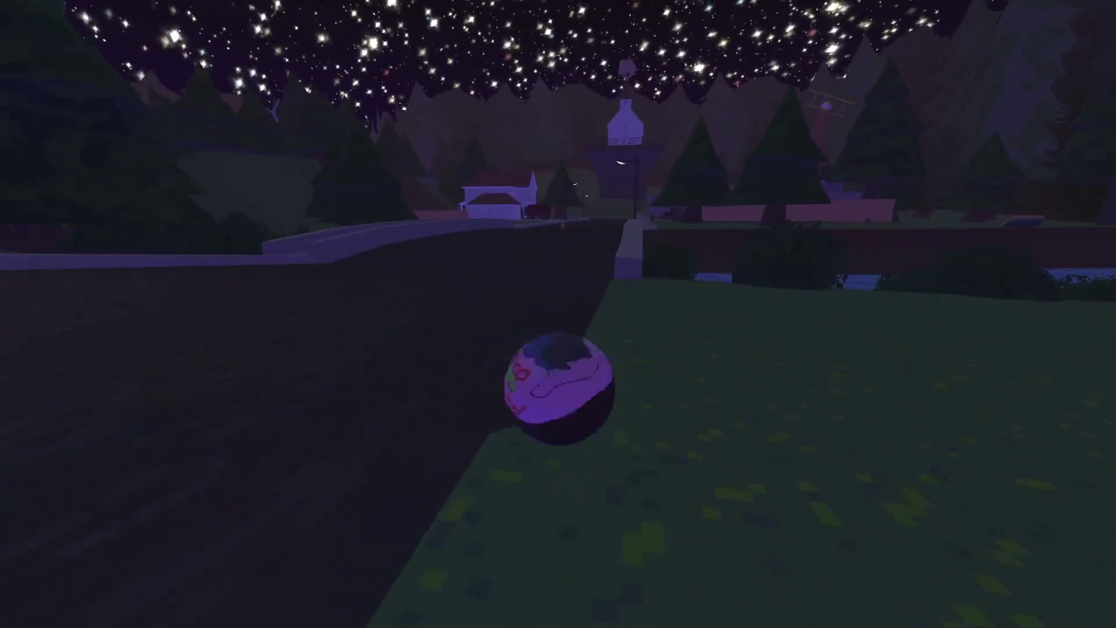
pyautogui.press('w')
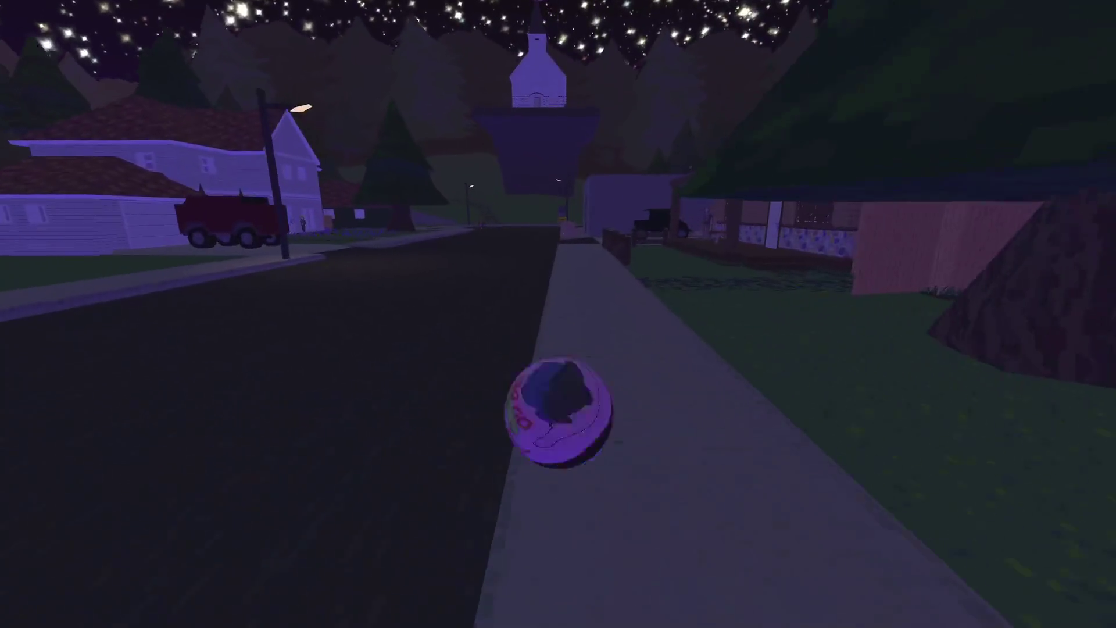
pyautogui.press('w')
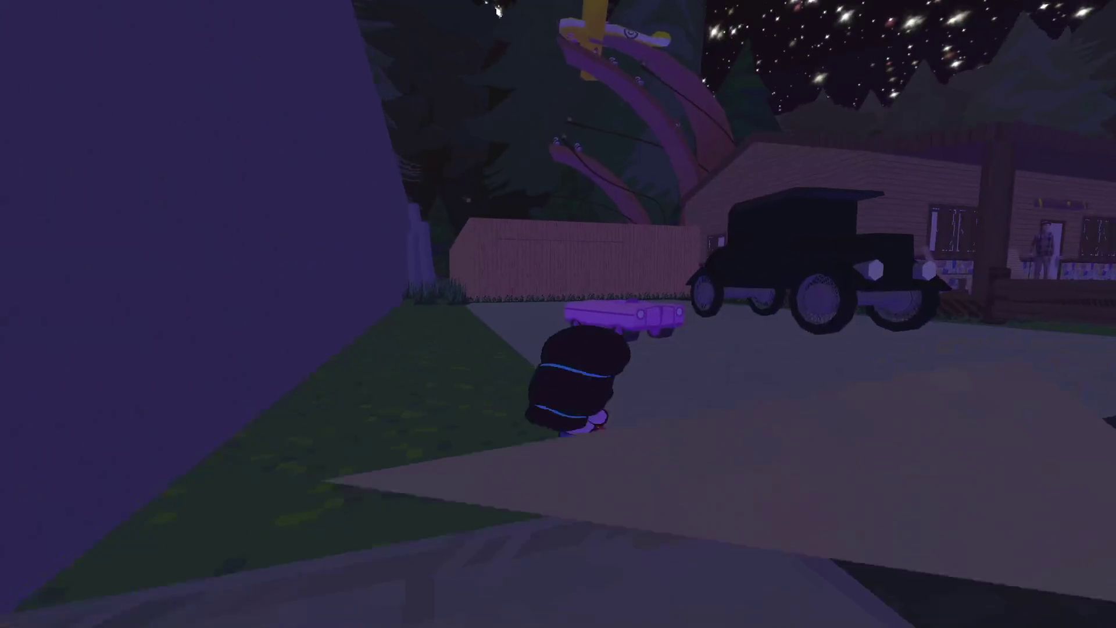
pyautogui.press('e')
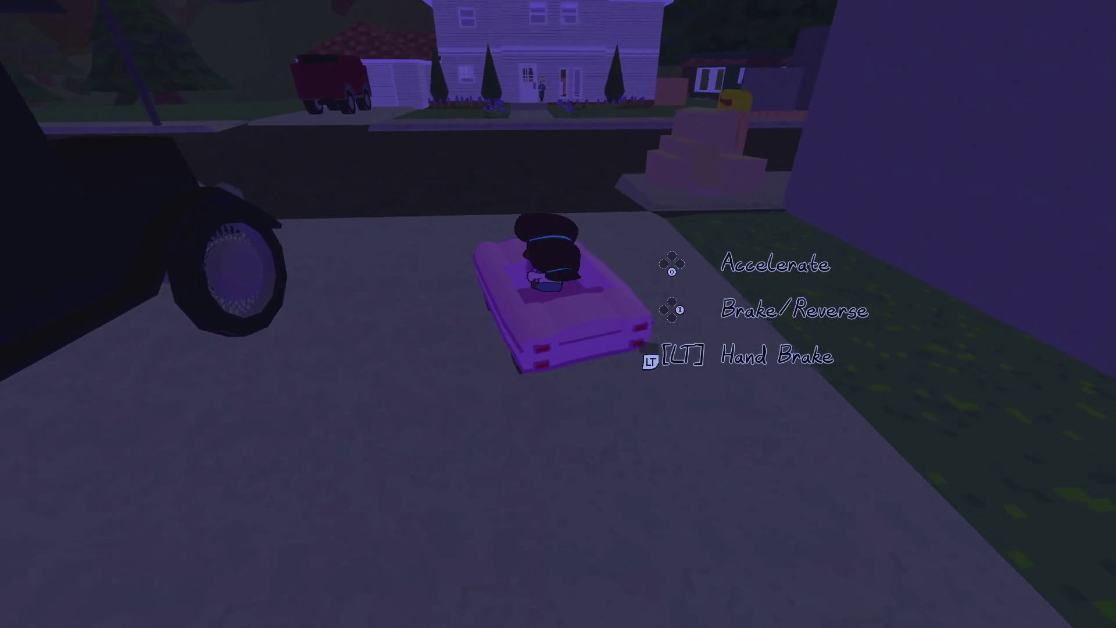
pyautogui.press('w')
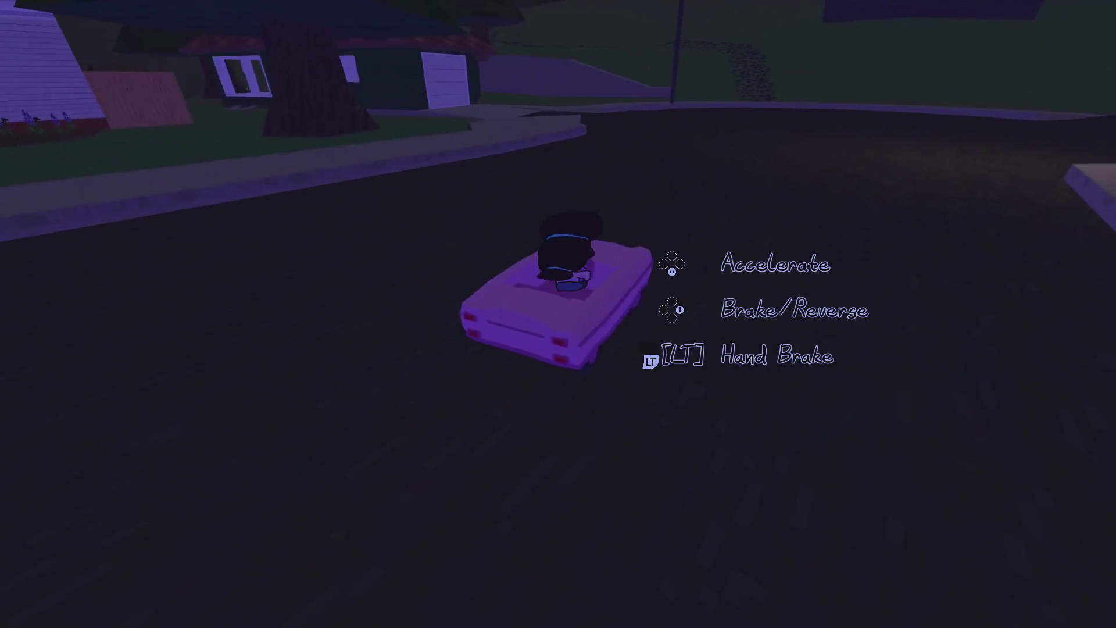
pyautogui.press('w')
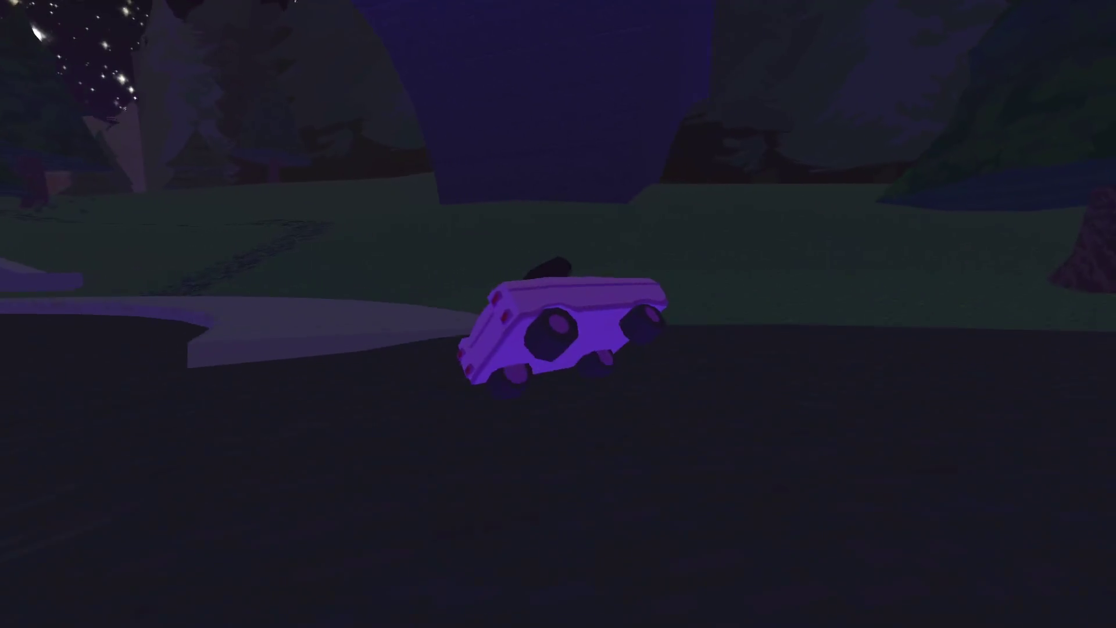
pyautogui.press('Escape')
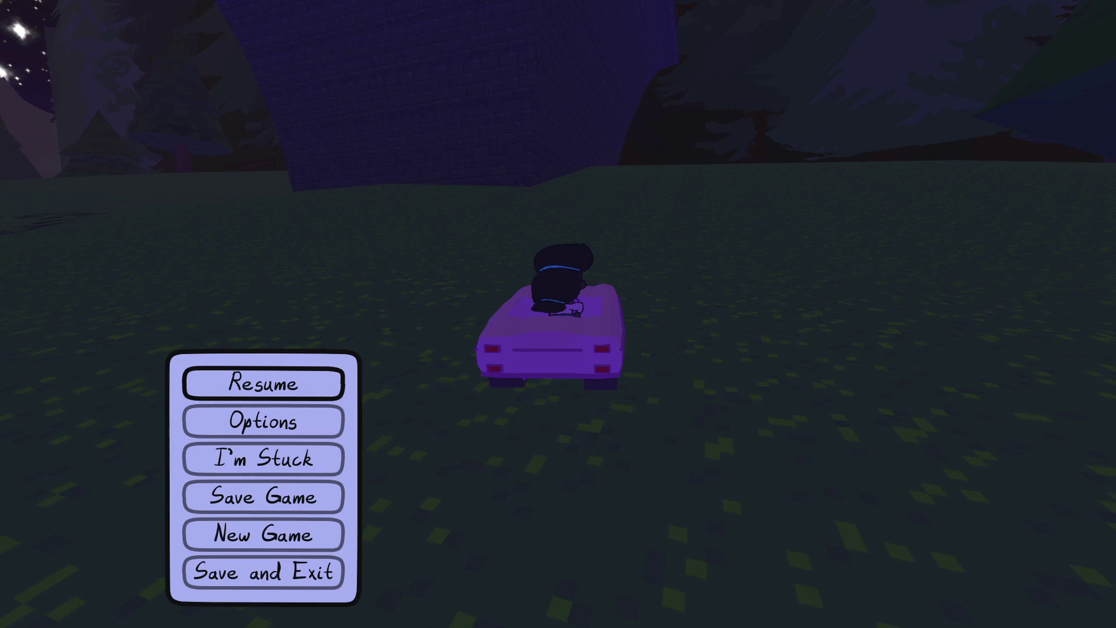
pyautogui.hotkey('alt', 'Tab')
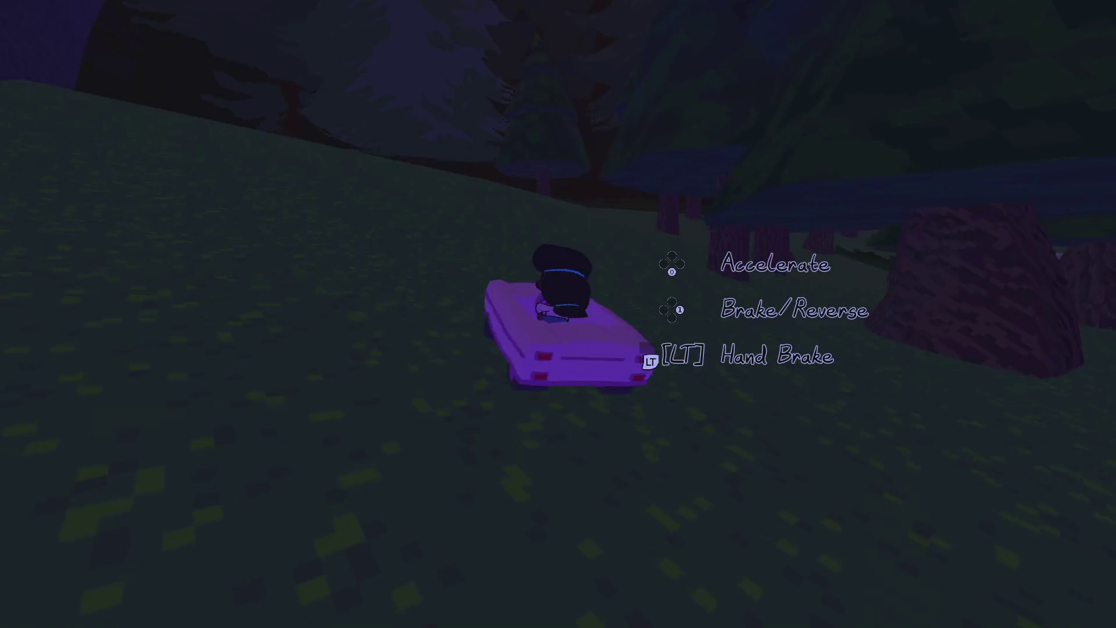
# Drive down the street, then repeatedly exit and re-enter the car to retest its startup sound.
pyautogui.press('w')
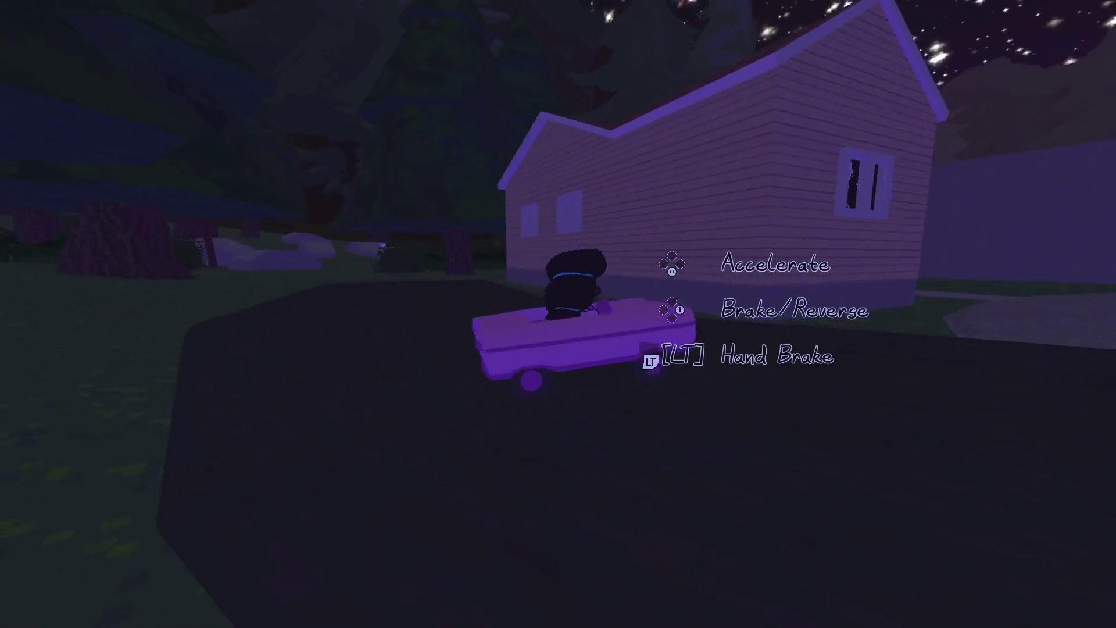
pyautogui.press('d')
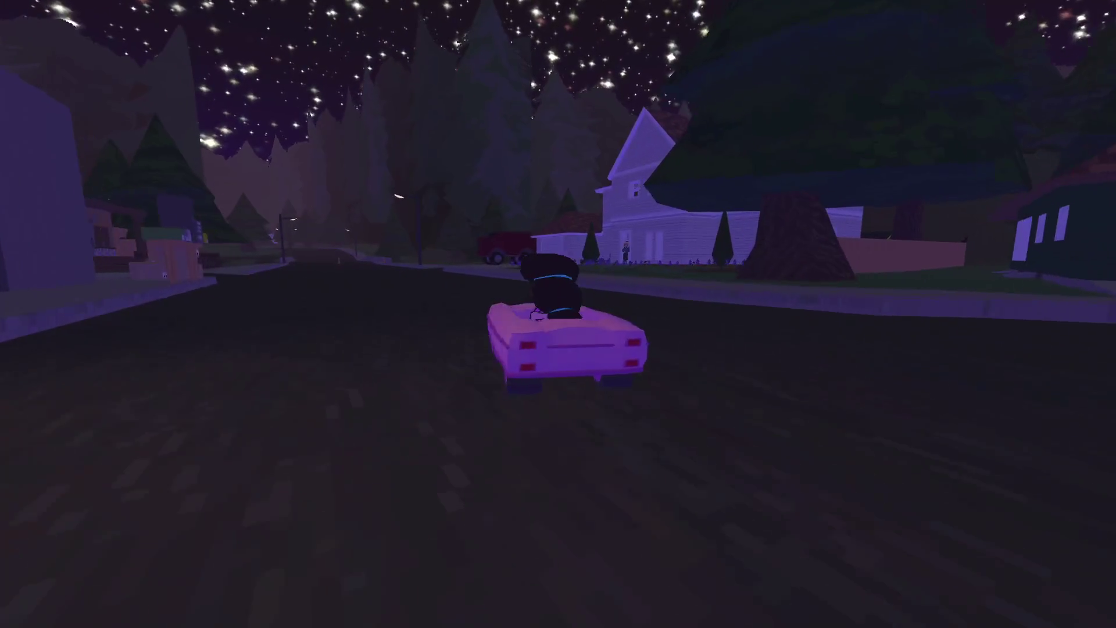
pyautogui.press('a')
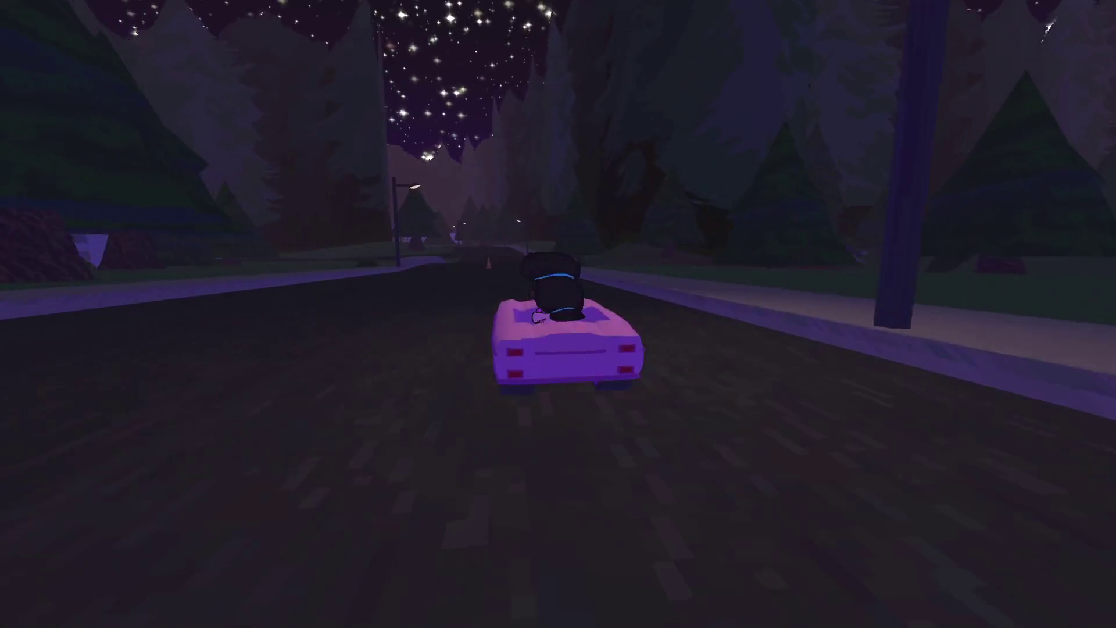
pyautogui.press('w')
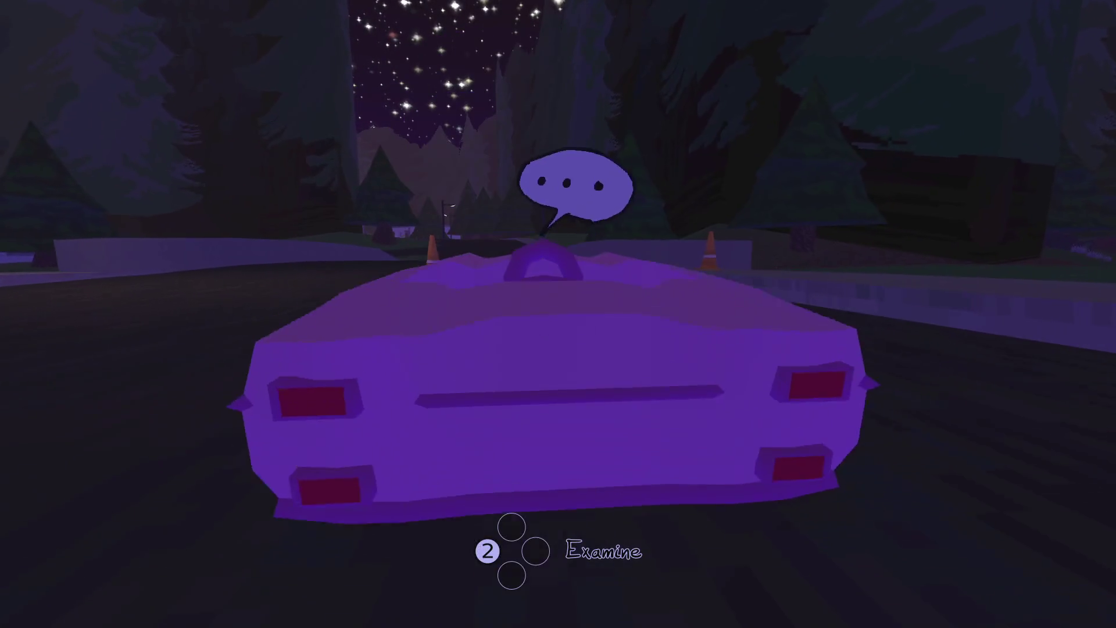
pyautogui.press('w')
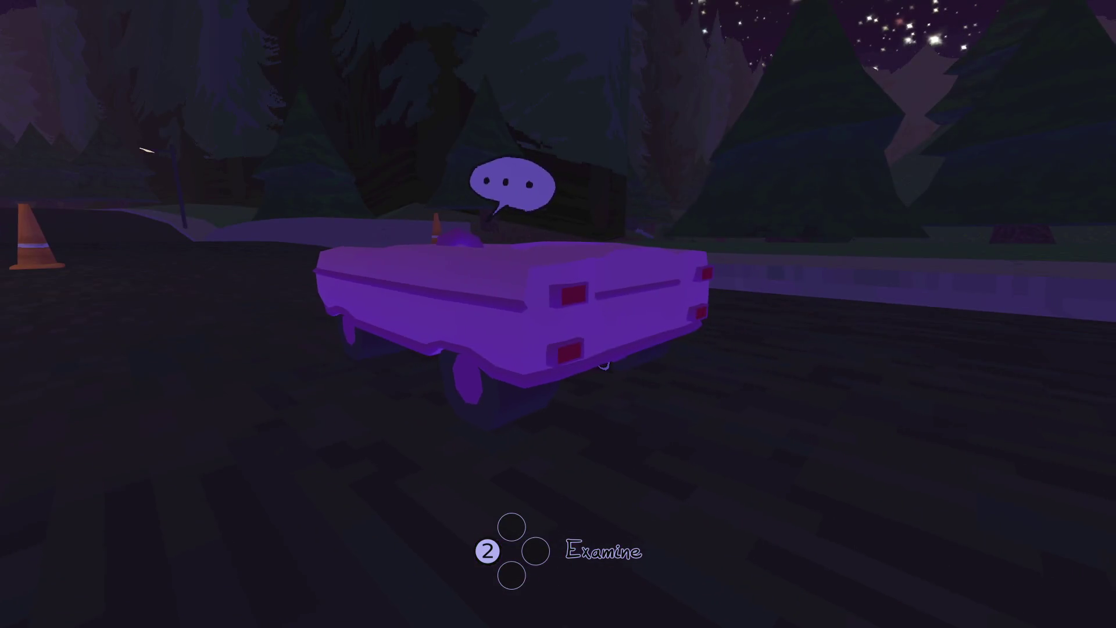
pyautogui.press('a')
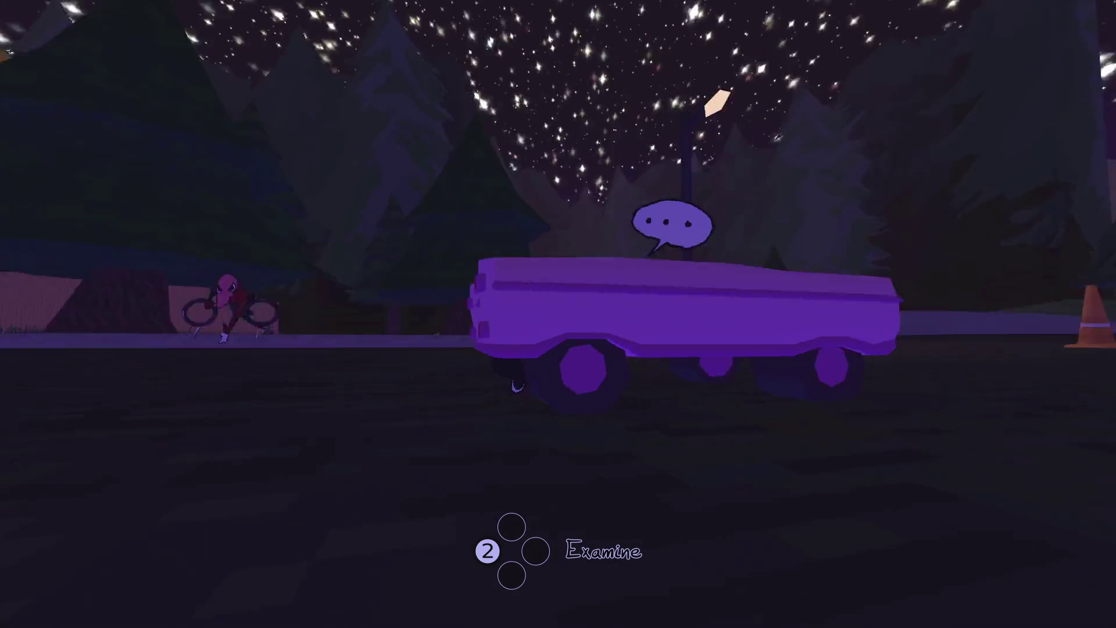
pyautogui.press('a')
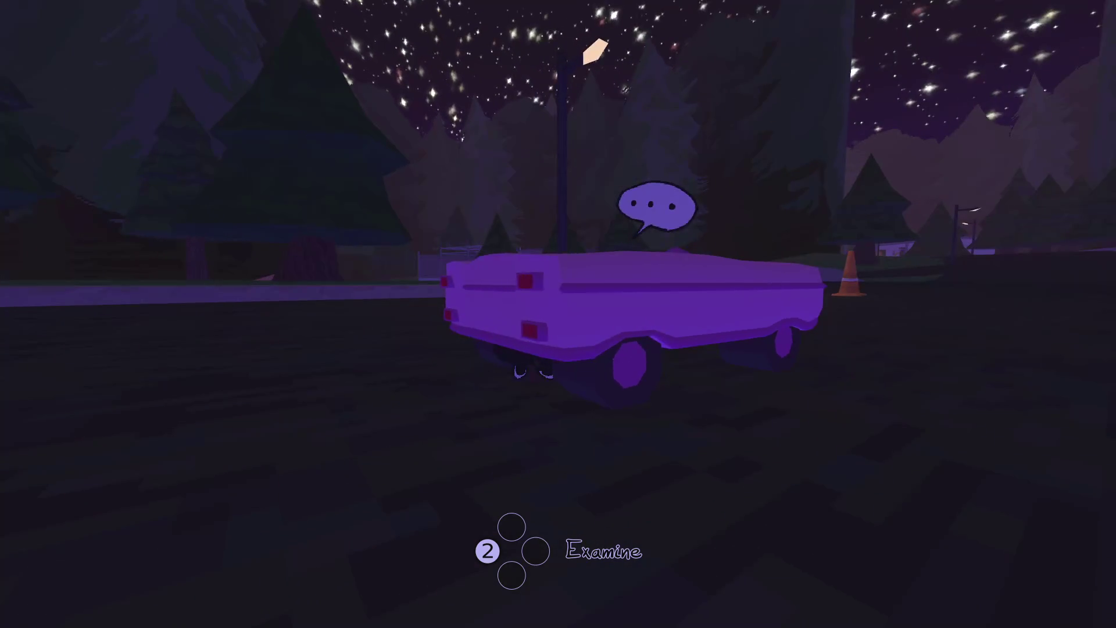
pyautogui.press('e')
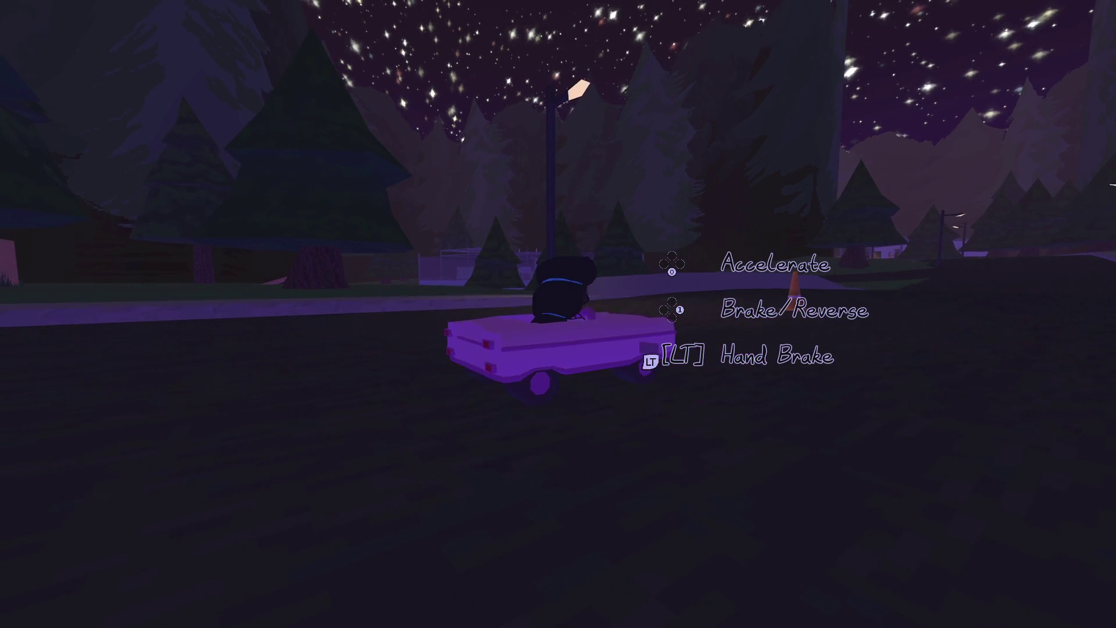
pyautogui.press('space')
pyautogui.press('e')
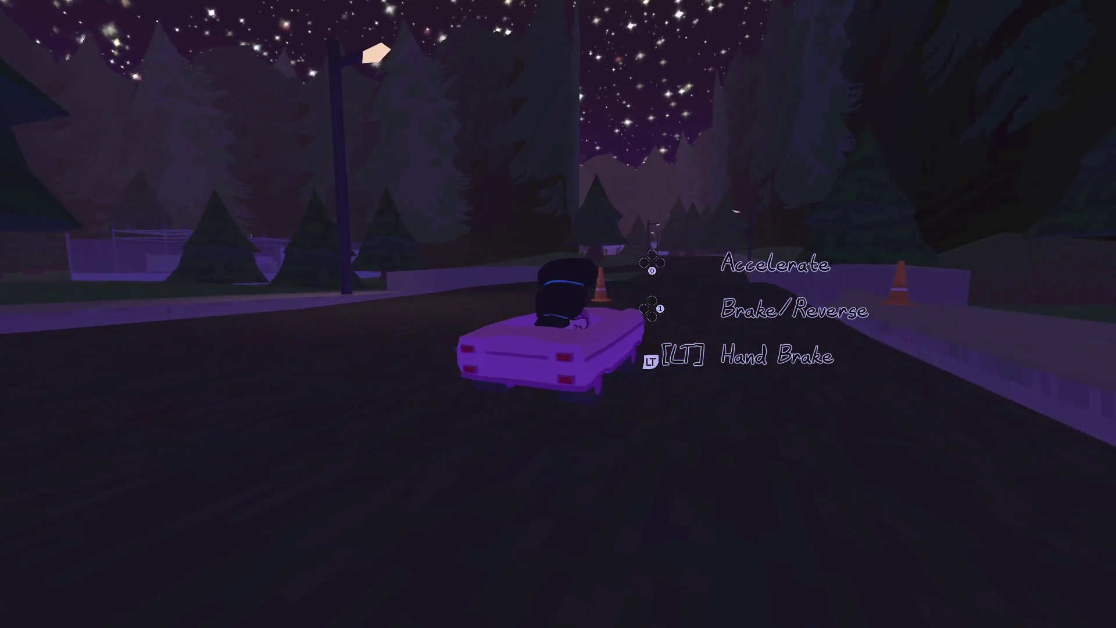
pyautogui.press('space')
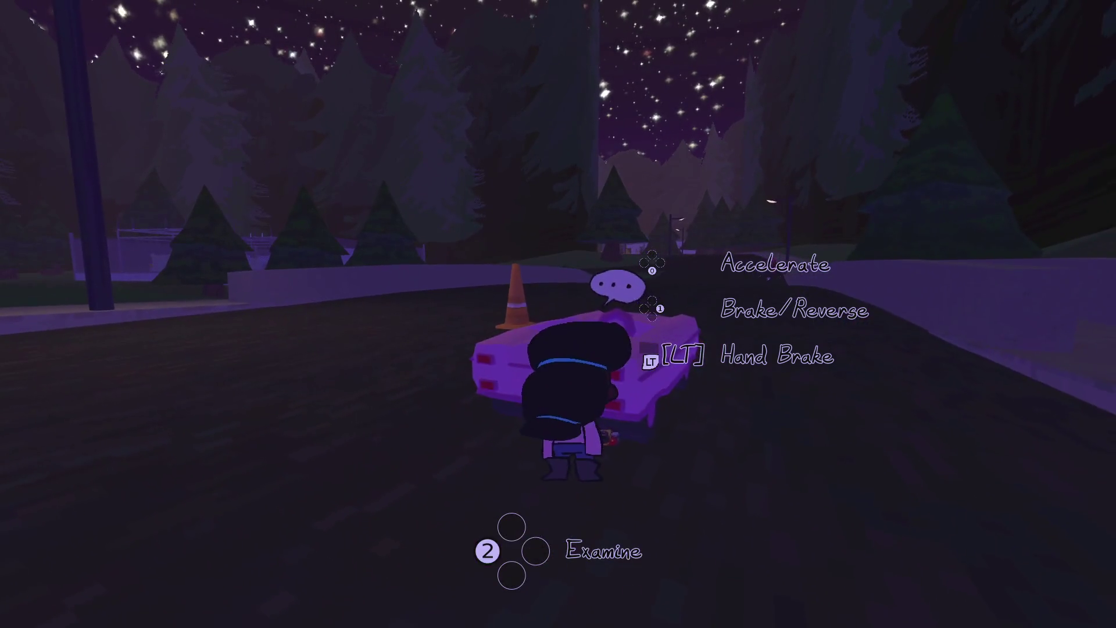
pyautogui.press('e')
# Drive the car up the road, hop out and back in, then steer onto the curb.
pyautogui.press('w')
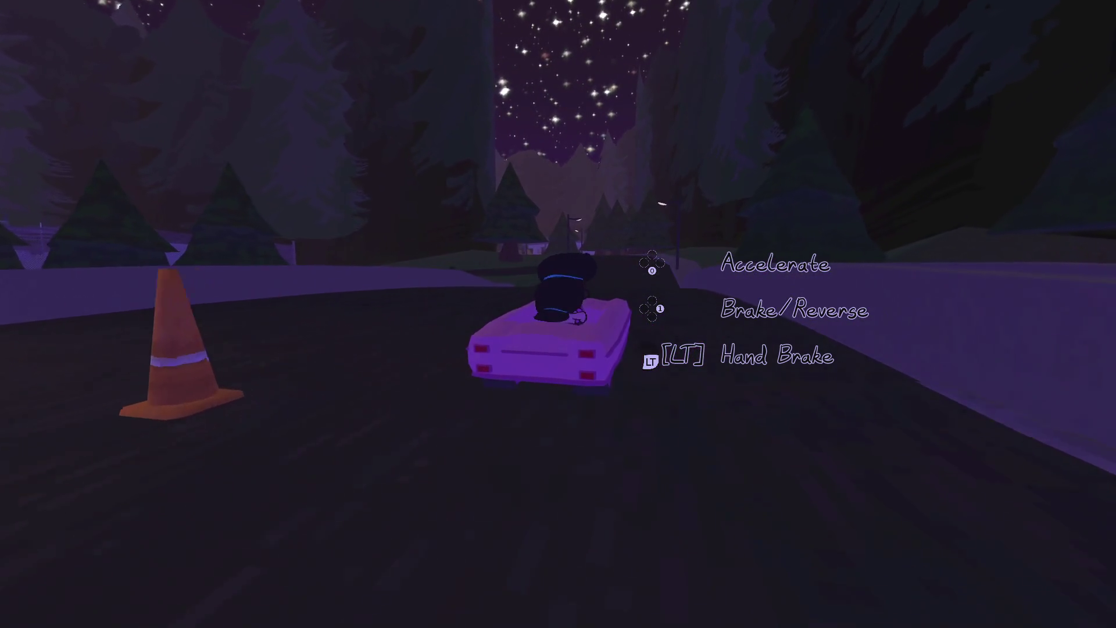
pyautogui.press('s')
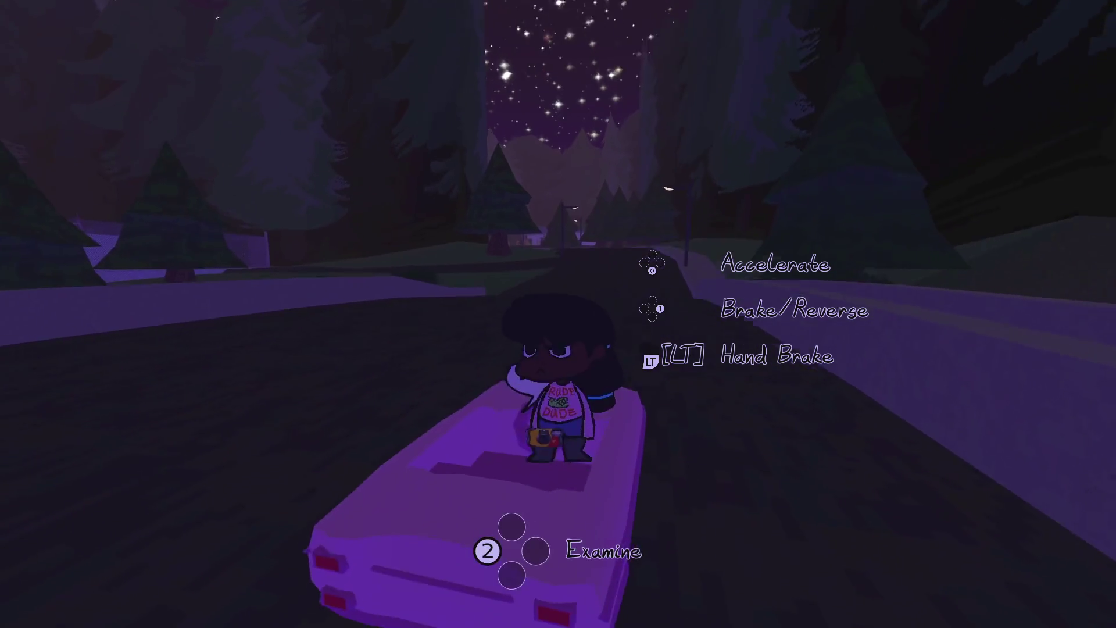
pyautogui.press('w')
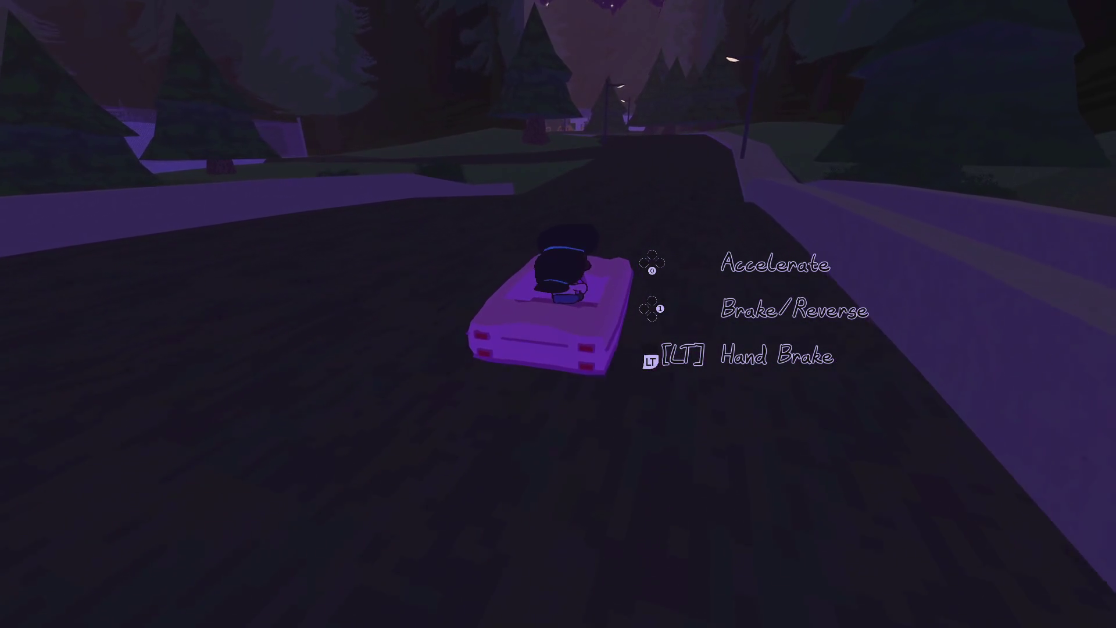
pyautogui.press('a')
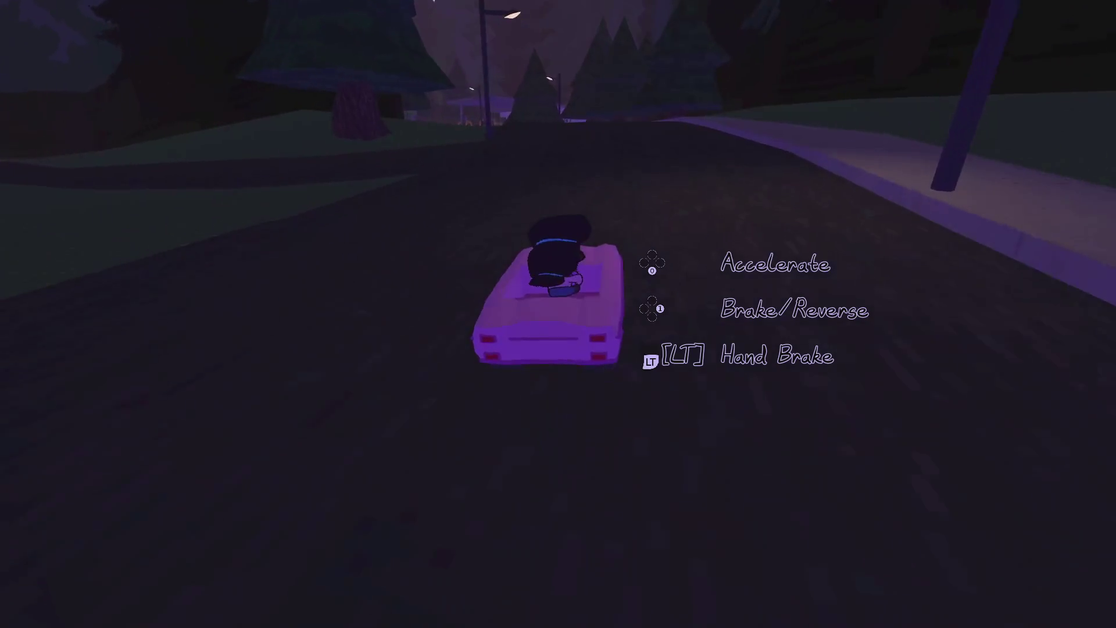
pyautogui.press('d')
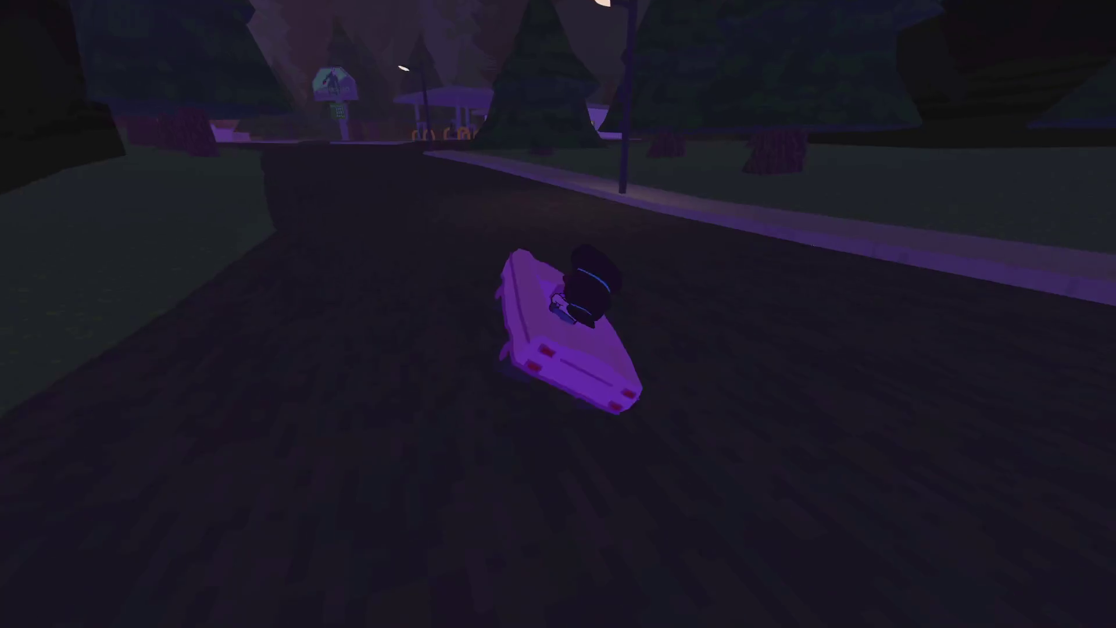
pyautogui.press('e')
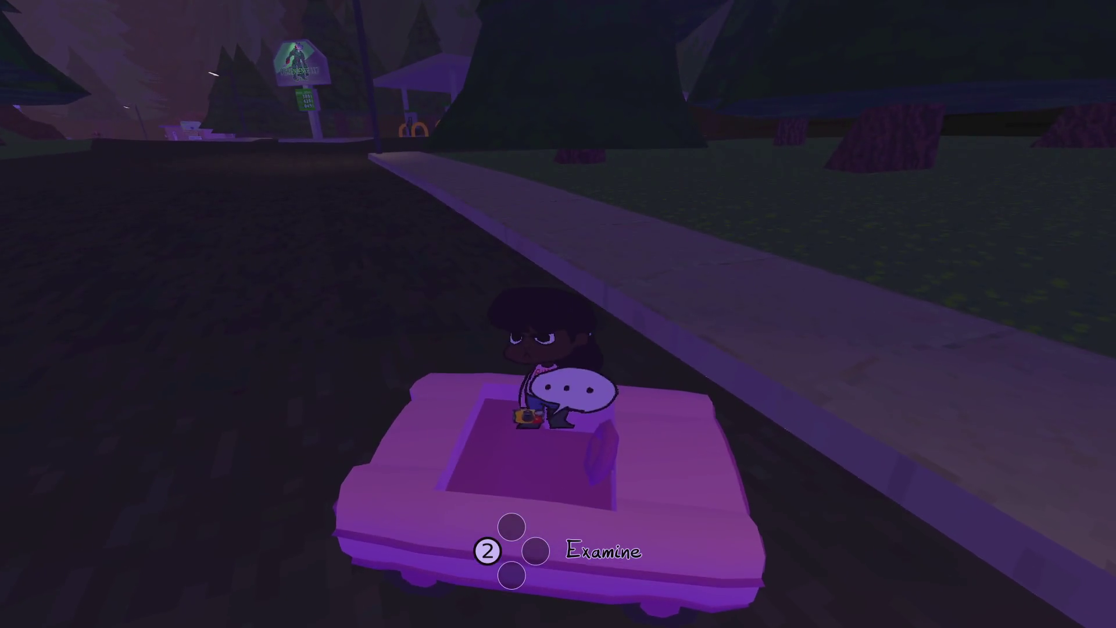
pyautogui.press('w')
pyautogui.press('e')
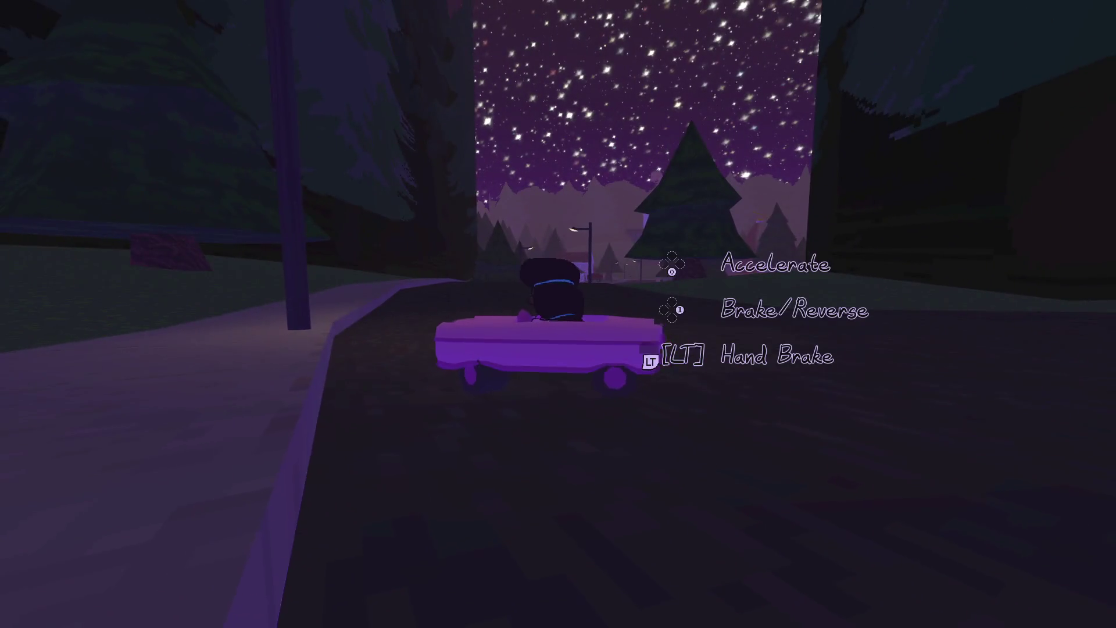
pyautogui.press('w')
pyautogui.press('w')
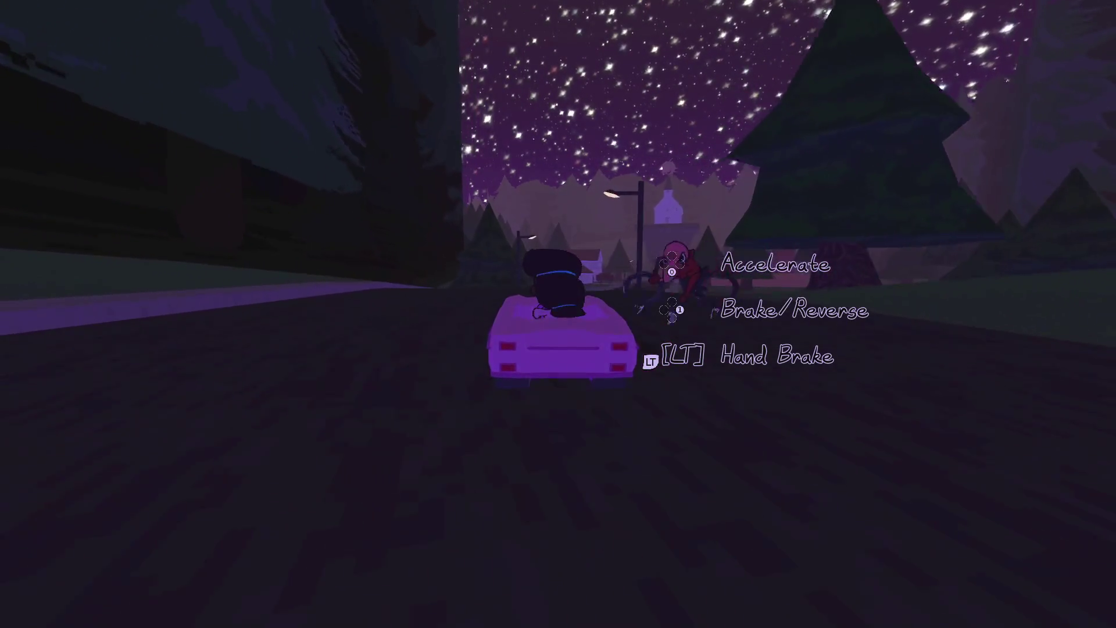
pyautogui.press('w')
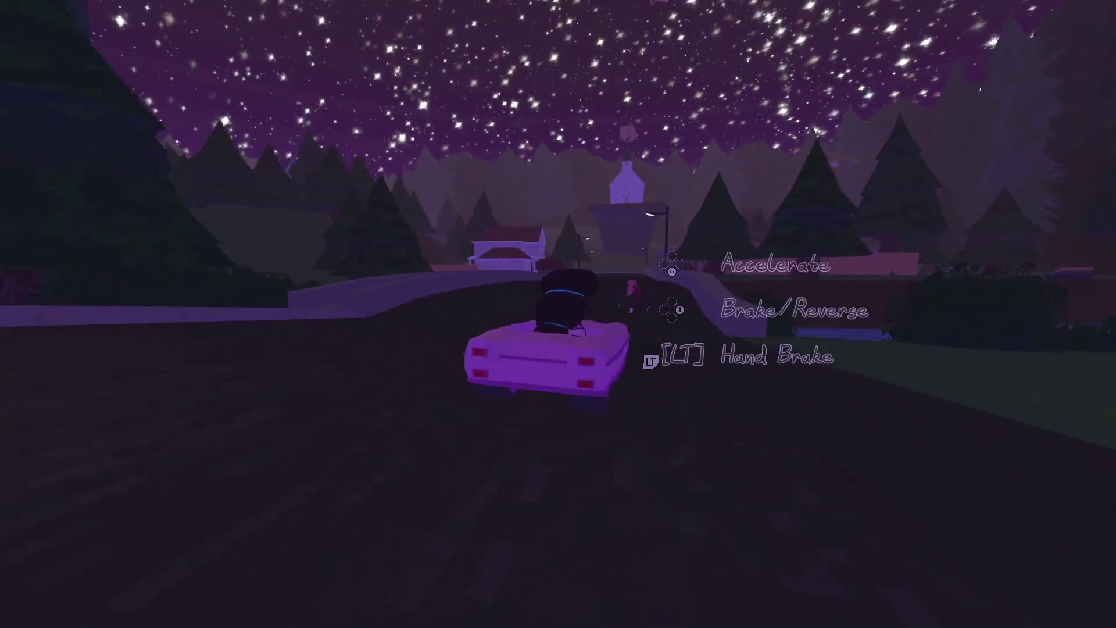
pyautogui.press('w')
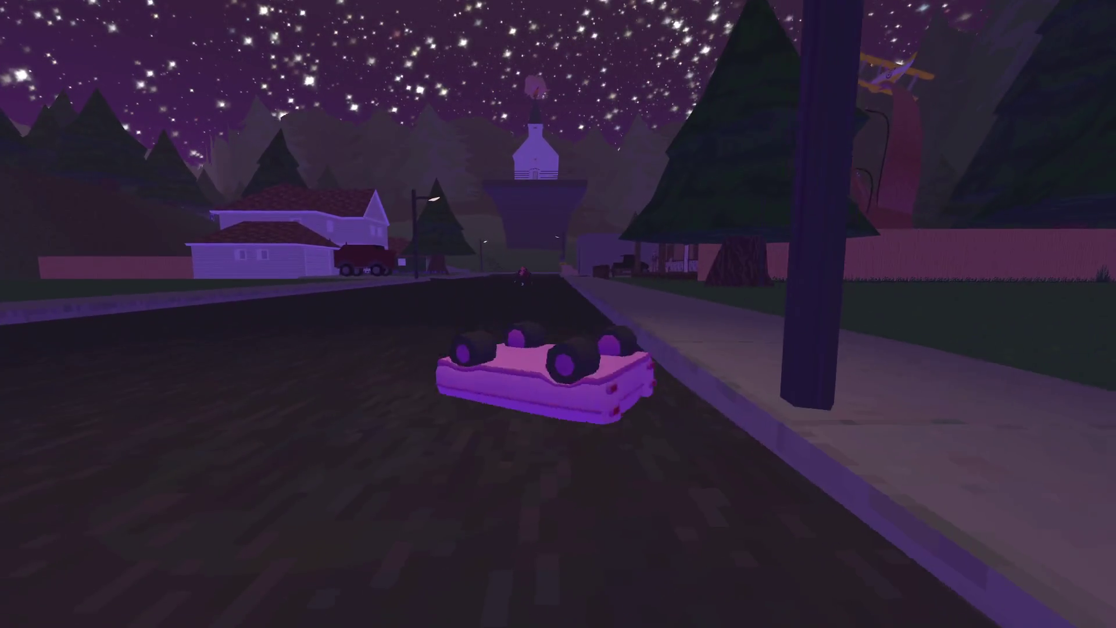
# Flip the upturned car back over and drive it onto the grassy slope.
pyautogui.press('e')
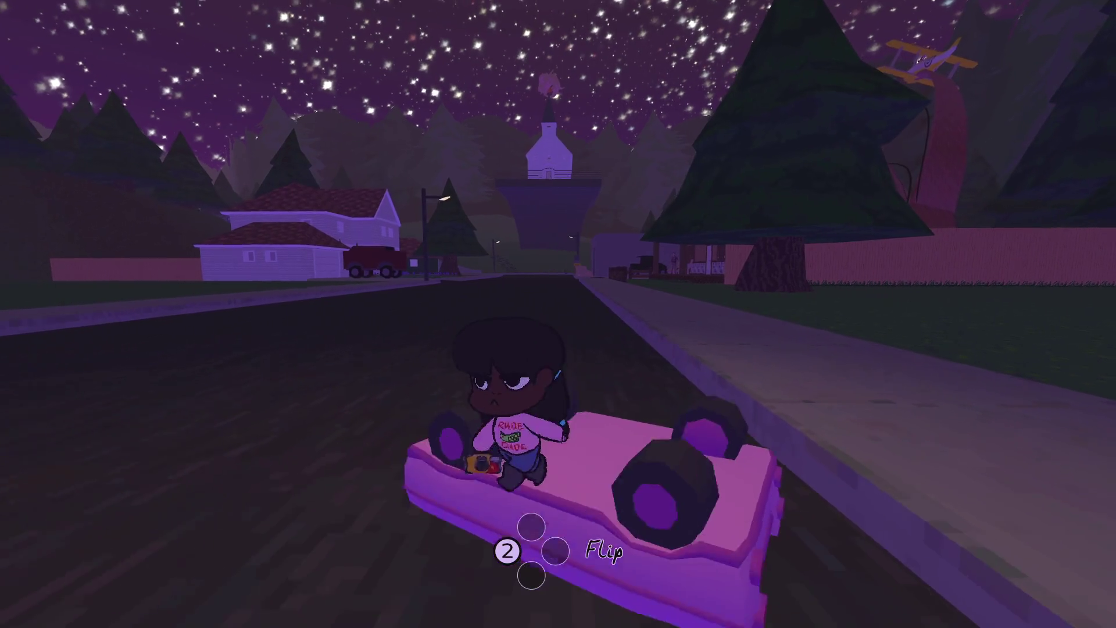
pyautogui.press('2')
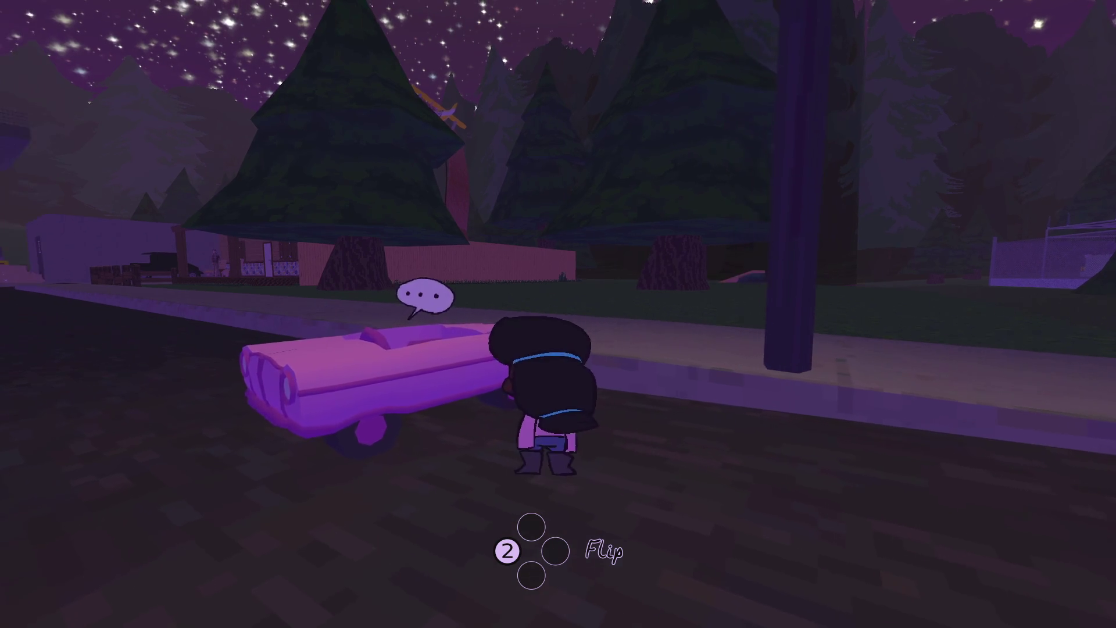
pyautogui.press('e')
pyautogui.press('w')
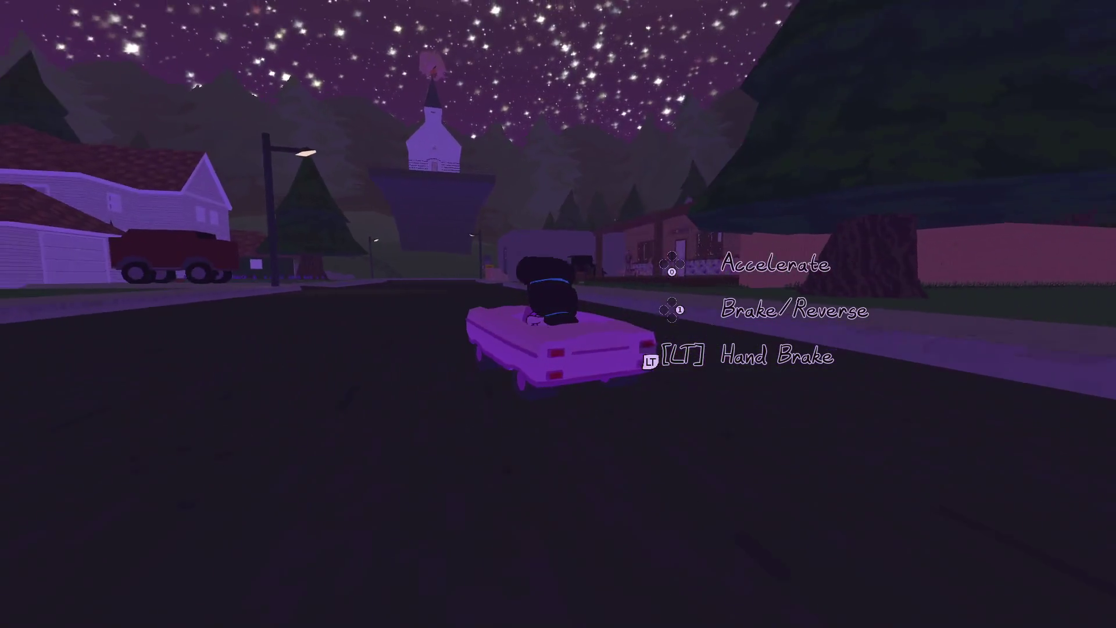
pyautogui.press('d')
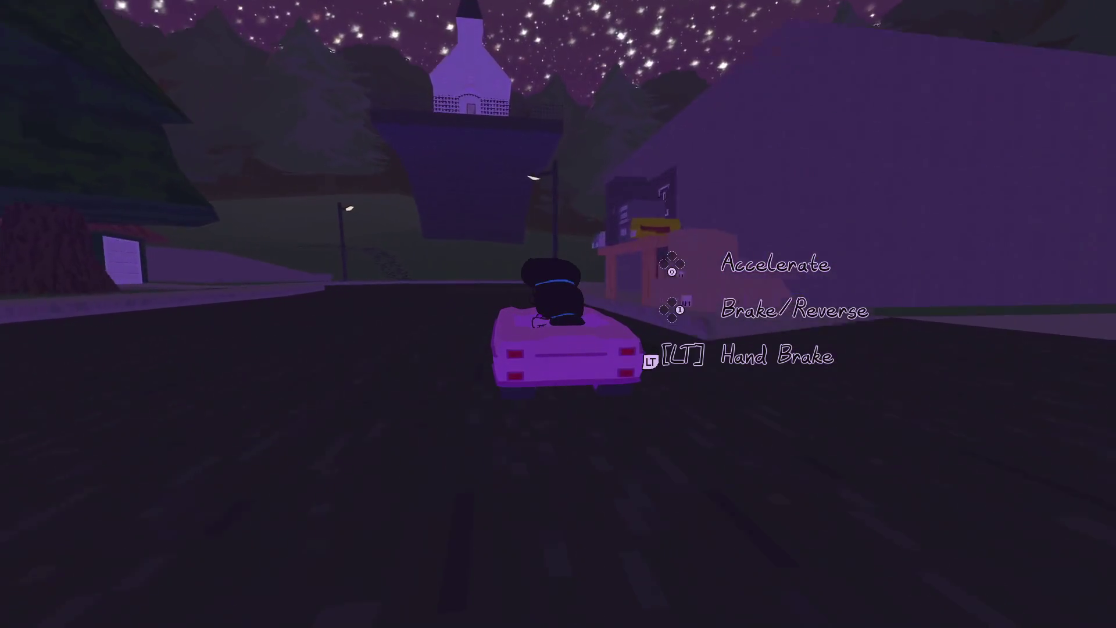
pyautogui.press('a')
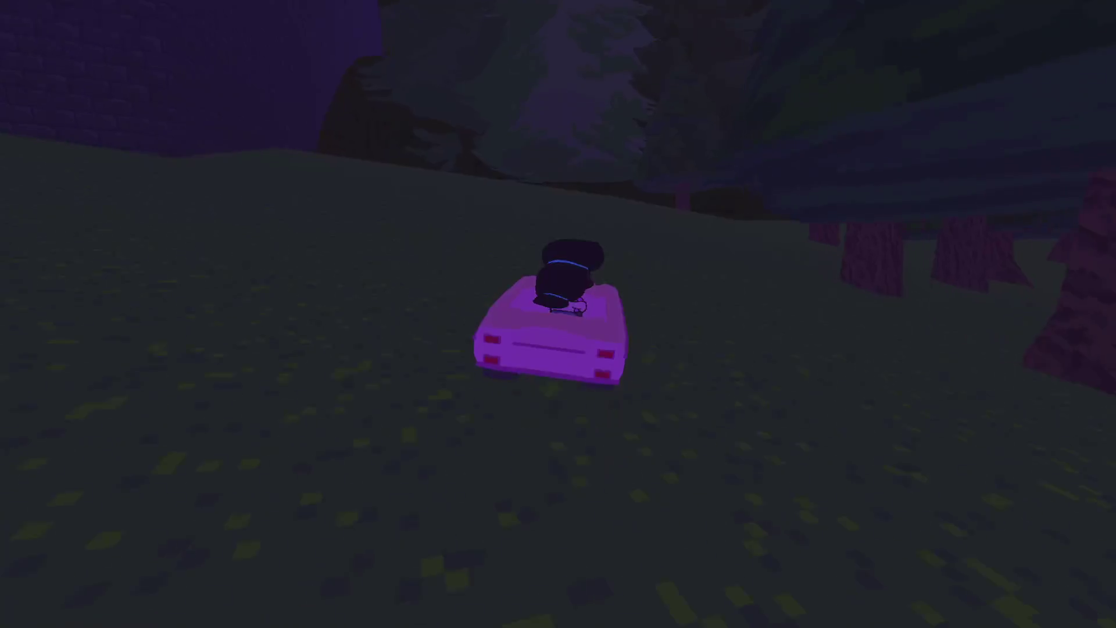
pyautogui.press('Escape')
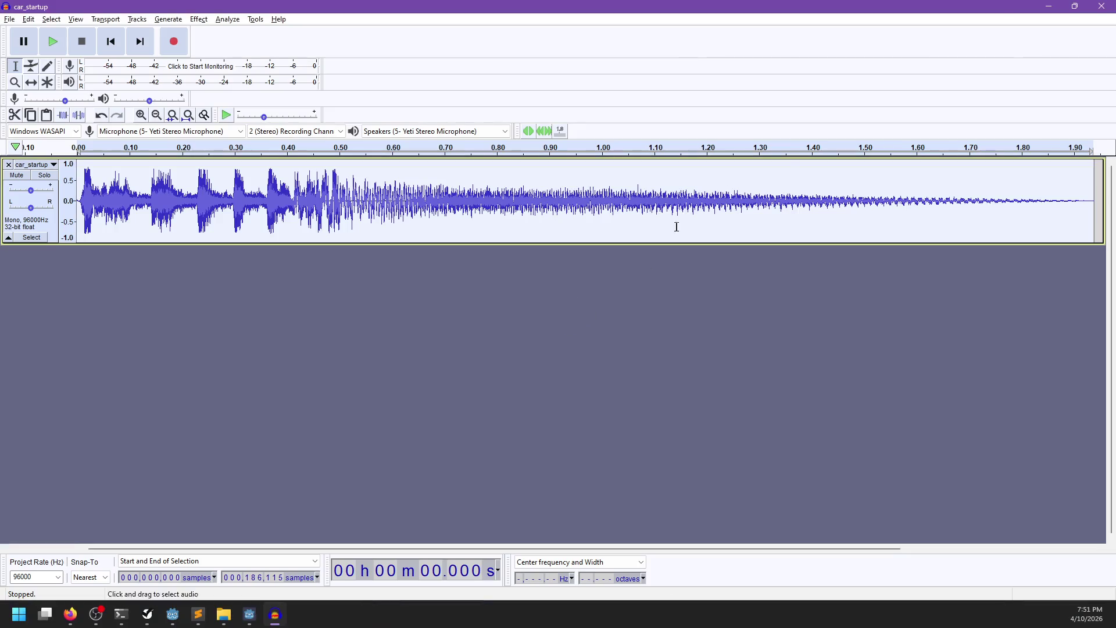
# Close the car_startup project in Audacity without saving, then return to NP-ToDo.
pyautogui.click(1112, 6)
pyautogui.click(582, 302)
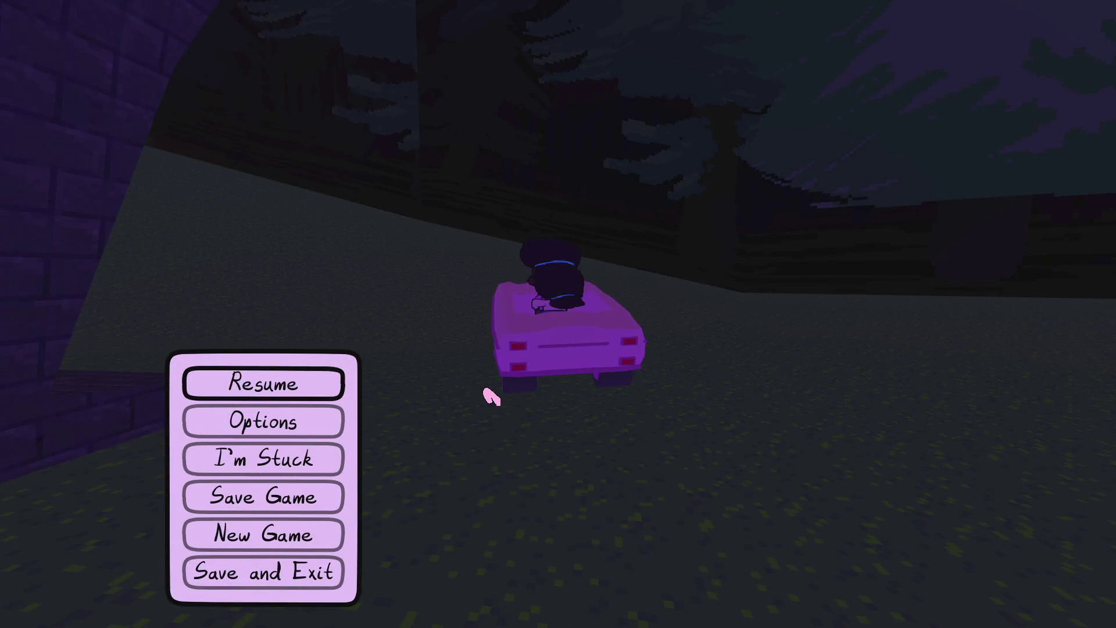
pyautogui.hotkey('alt', 'Tab')
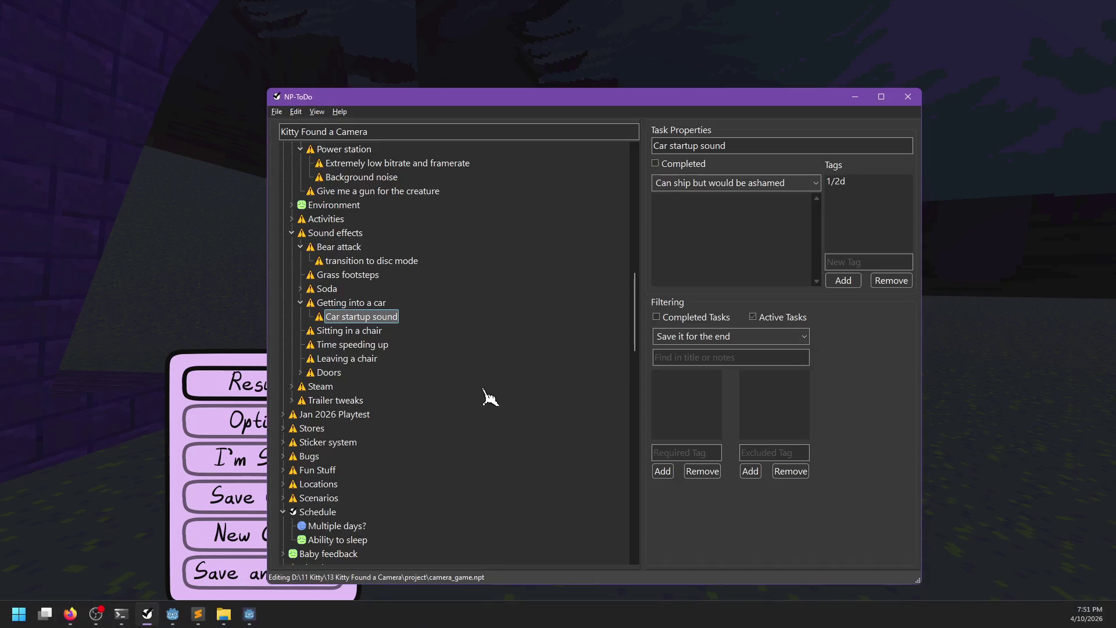
# Complete 'Car startup sound' and parent 'Getting into a car', undoing then redoing the latter.
pyautogui.click(364, 321)
pyautogui.rightClick(342, 302)
pyautogui.click(360, 309)
pyautogui.hotkey('ctrl', 'z')
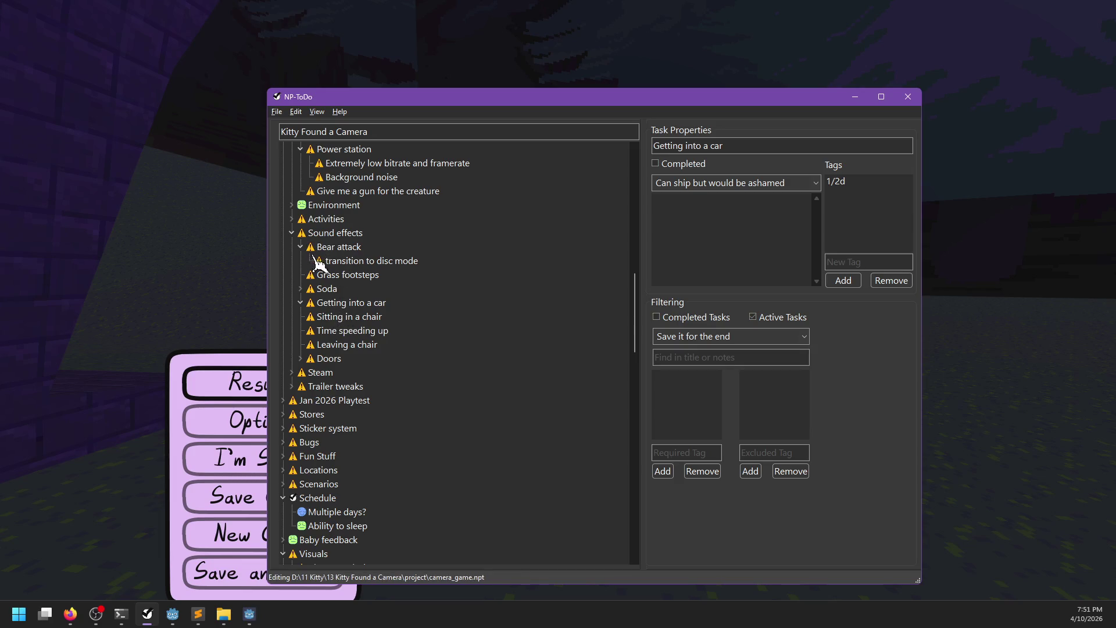
pyautogui.hotkey('ctrl', 'y')
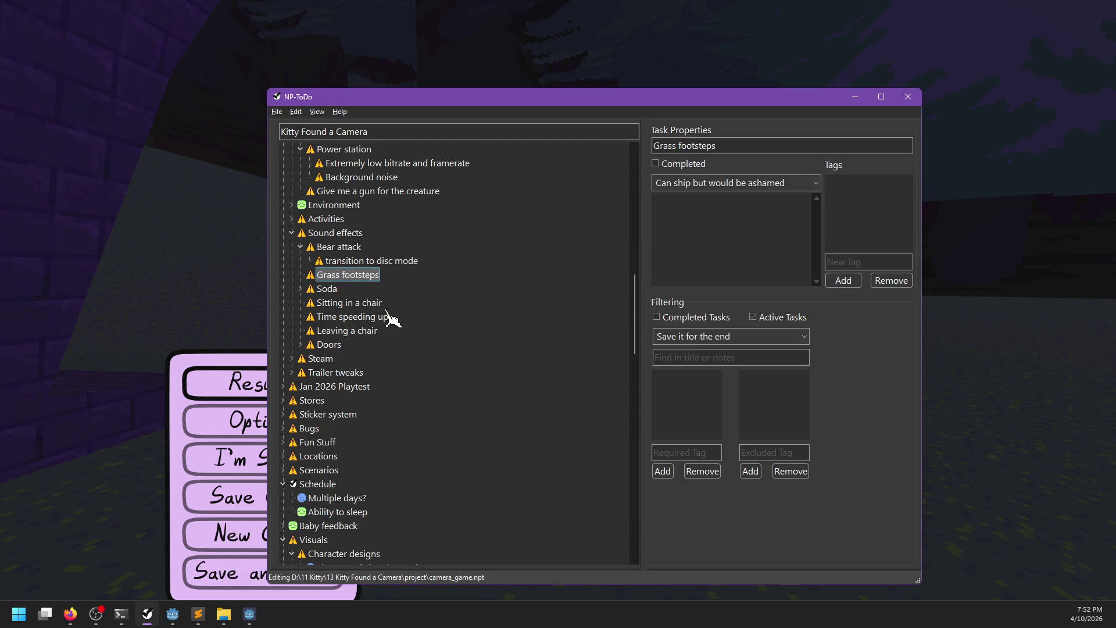
pyautogui.scroll(15, 387, 320)
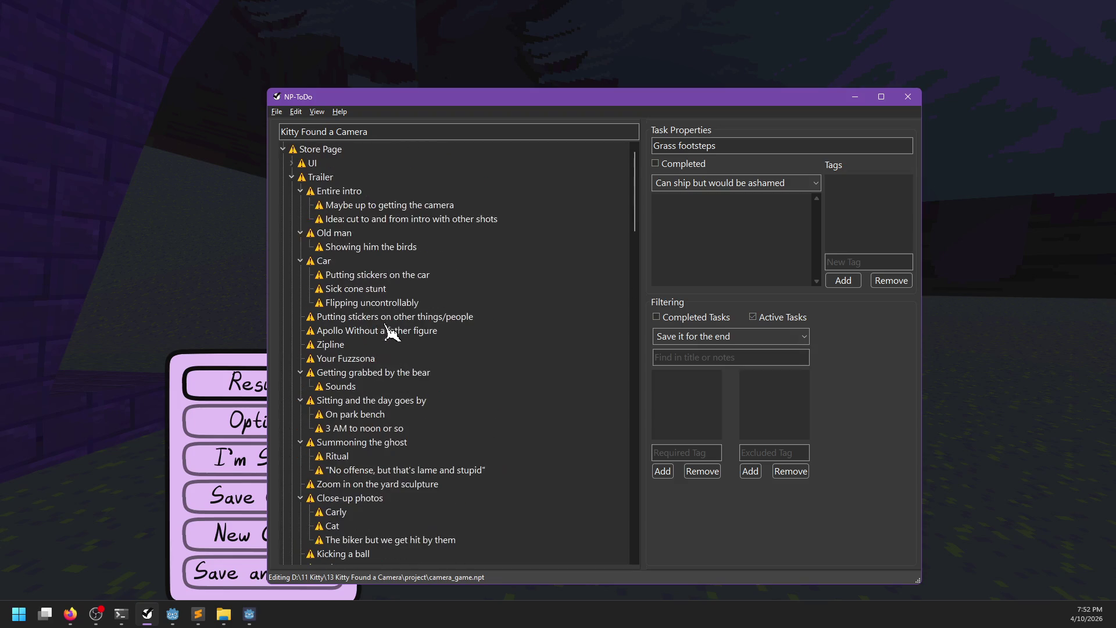
pyautogui.scroll(-12, 389, 338)
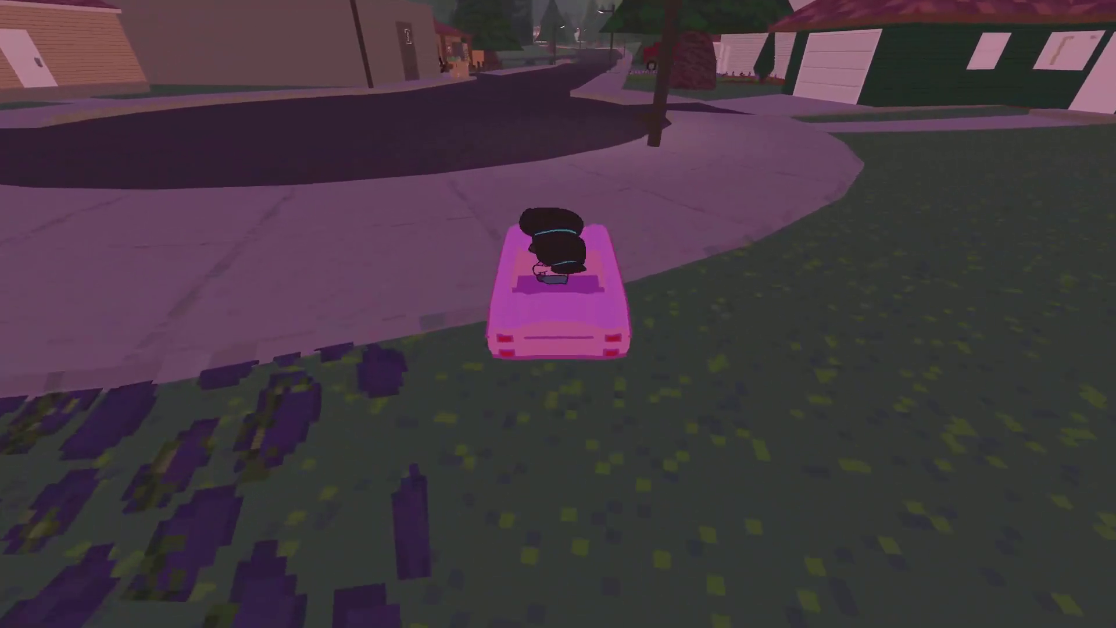
# Drive the pink car with W/A/D past the gas station until it tips over on the grass.
pyautogui.press('w')
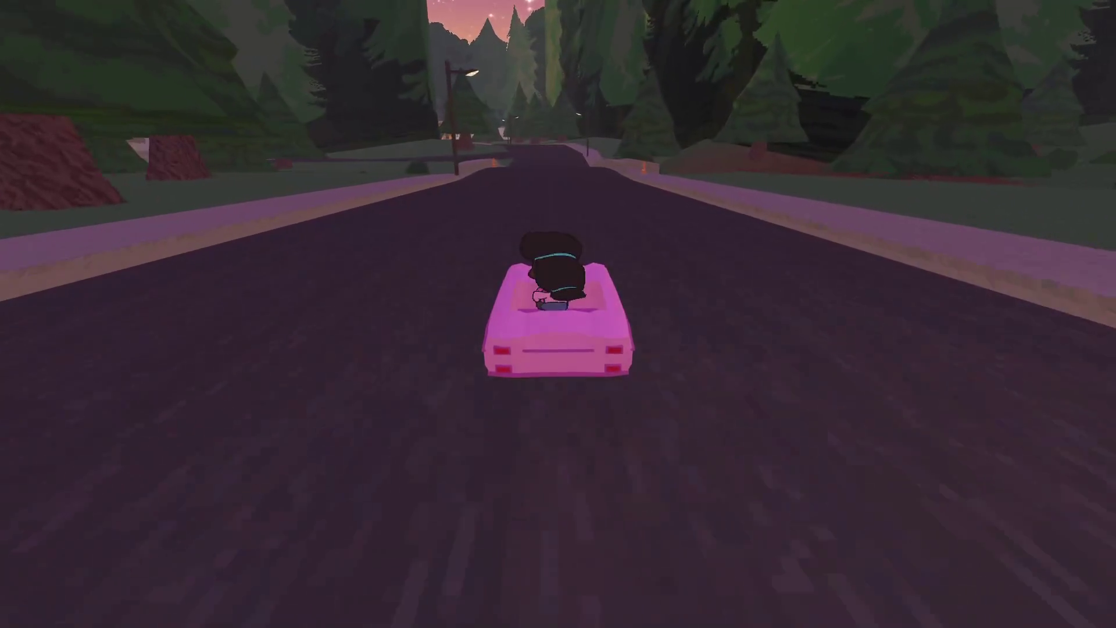
pyautogui.press('w')
pyautogui.press('a')
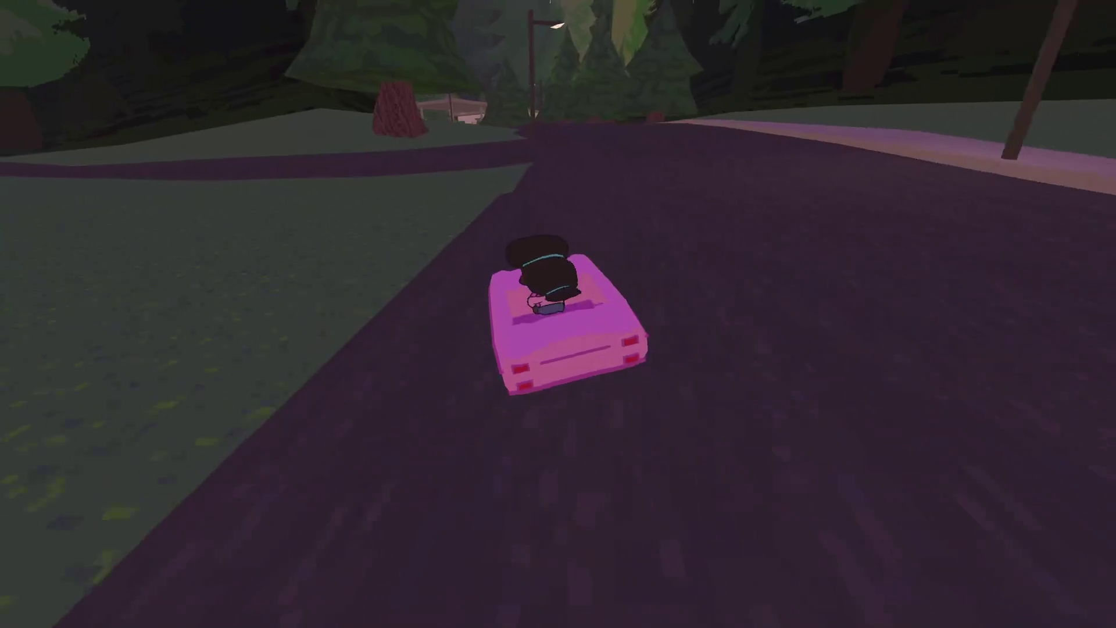
pyautogui.press('w')
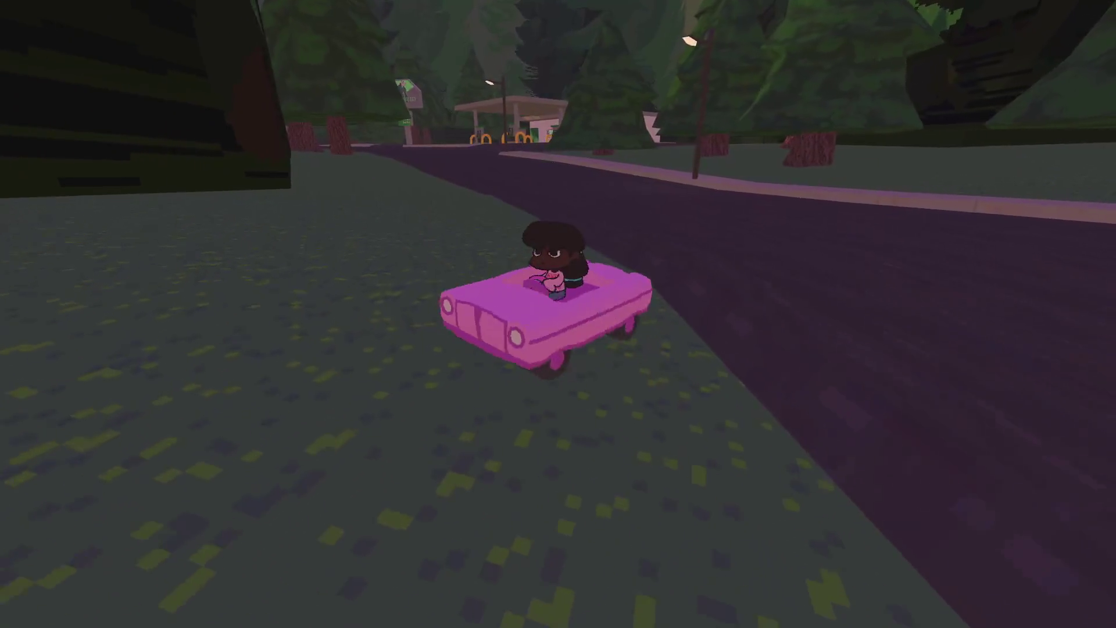
pyautogui.press('w')
pyautogui.press('d')
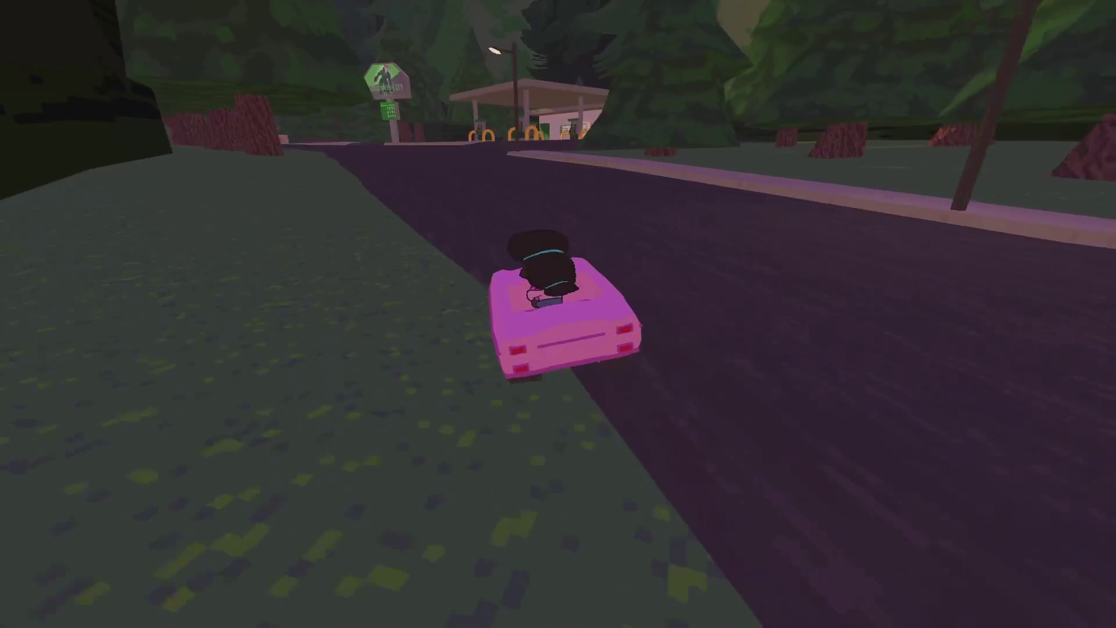
pyautogui.press('w')
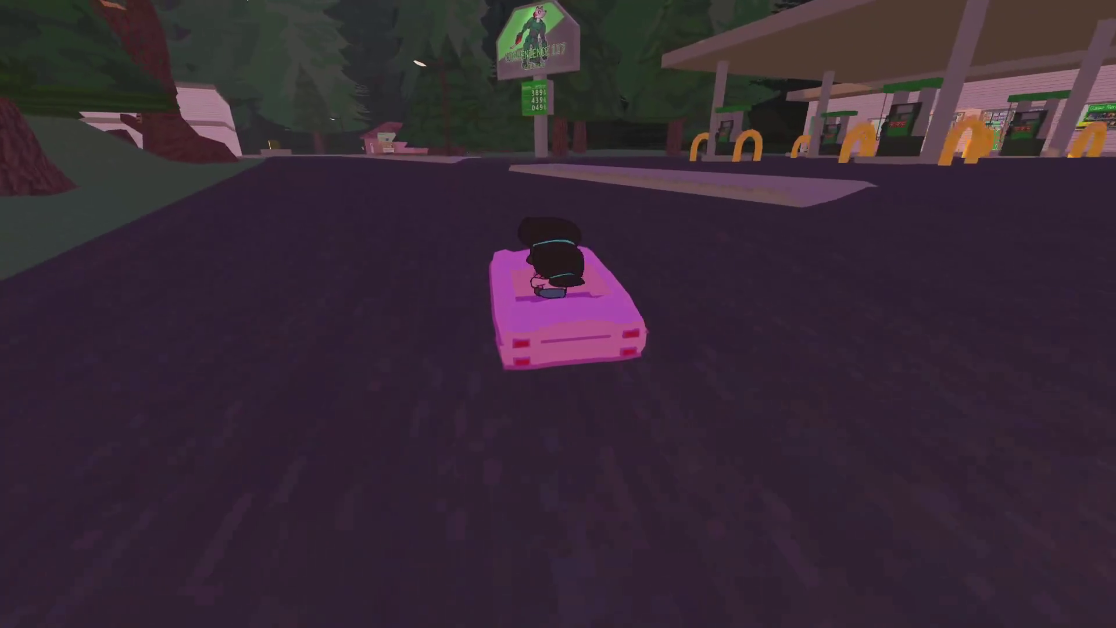
pyautogui.press('a')
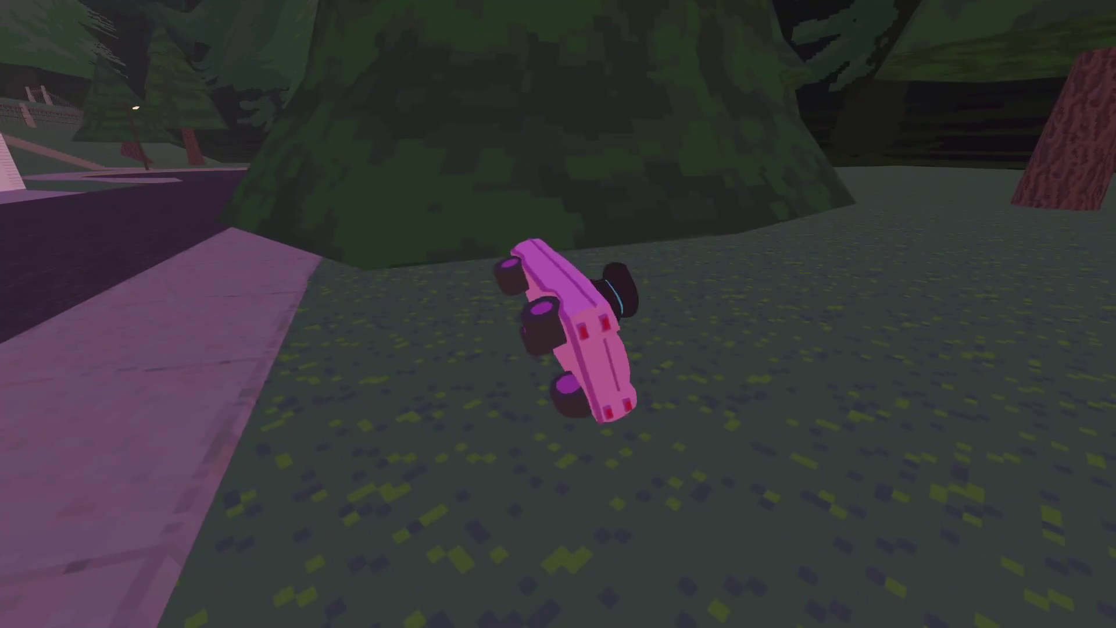